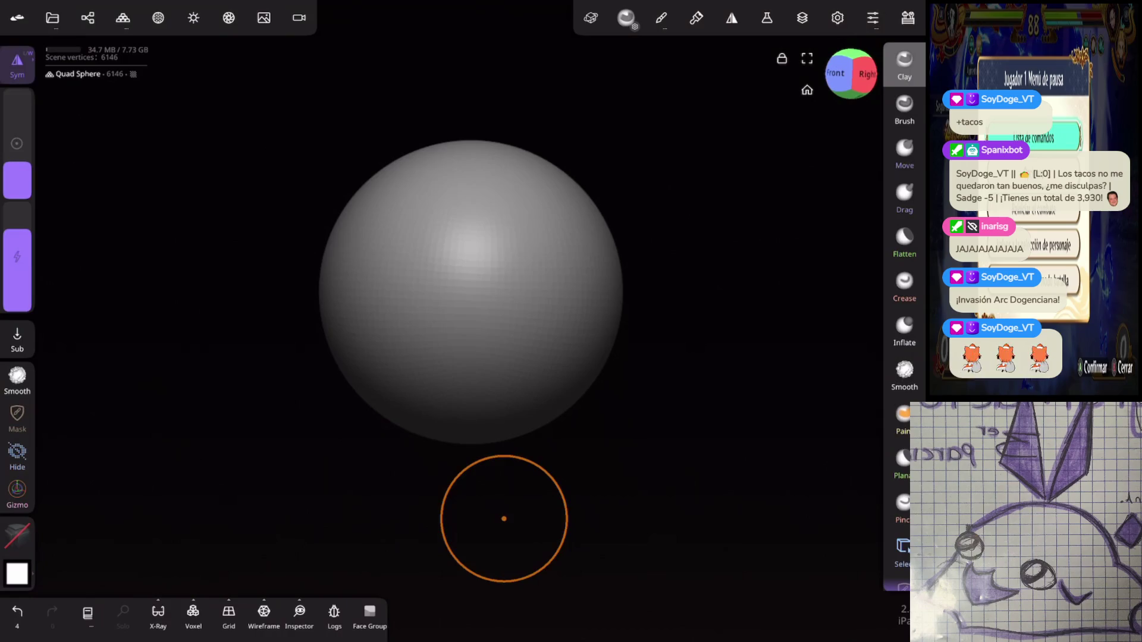
Step: Orbit and pan around the sphere and switch the brush to Smooth
left_click_drag(503, 518, 210, 510)
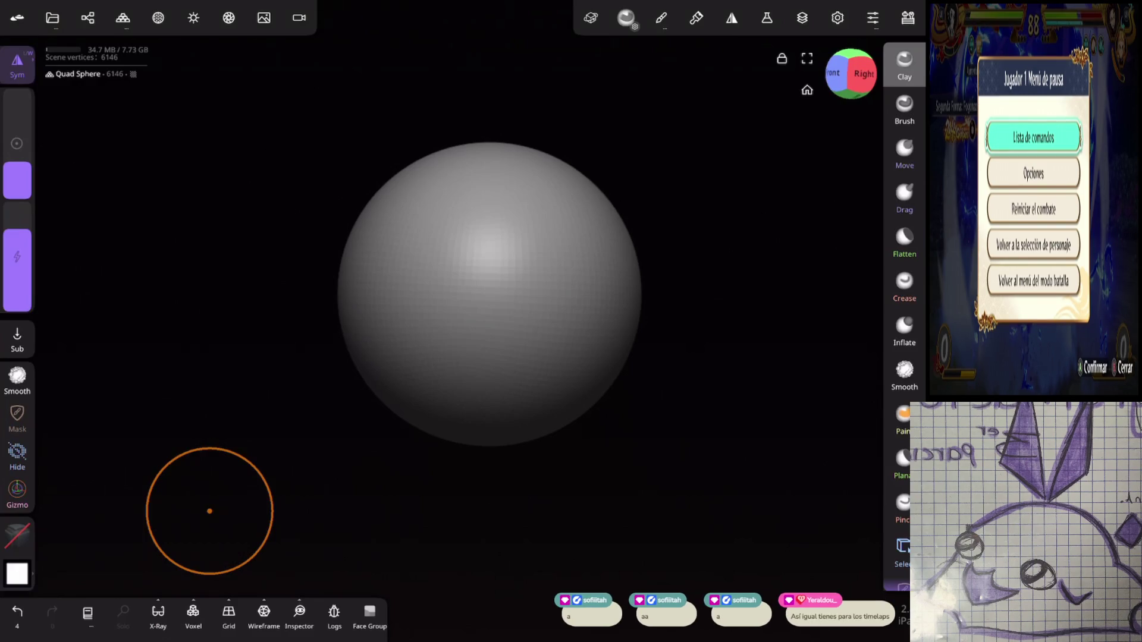
left_click_drag(209, 511, 237, 397)
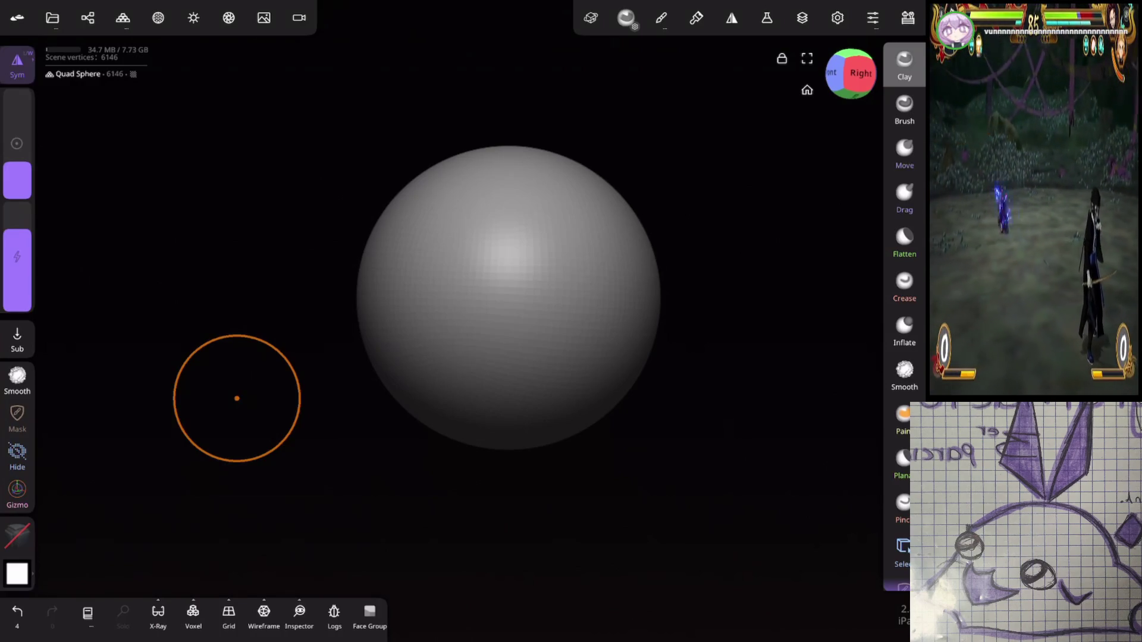
middle_click_drag(630, 286, 534, 540)
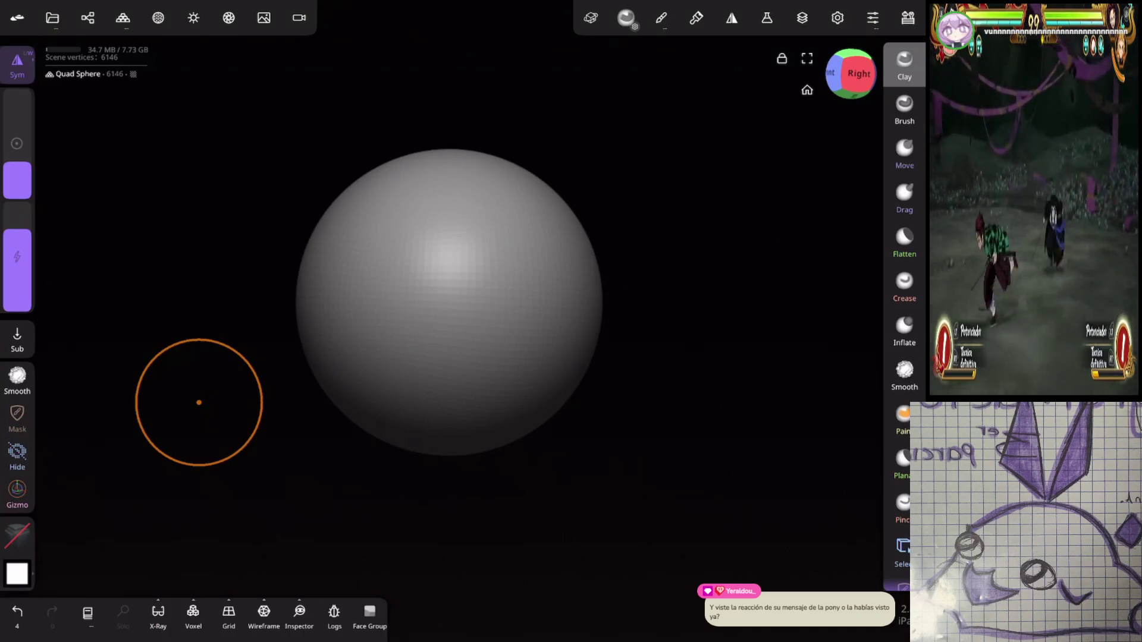
left_click(18, 381)
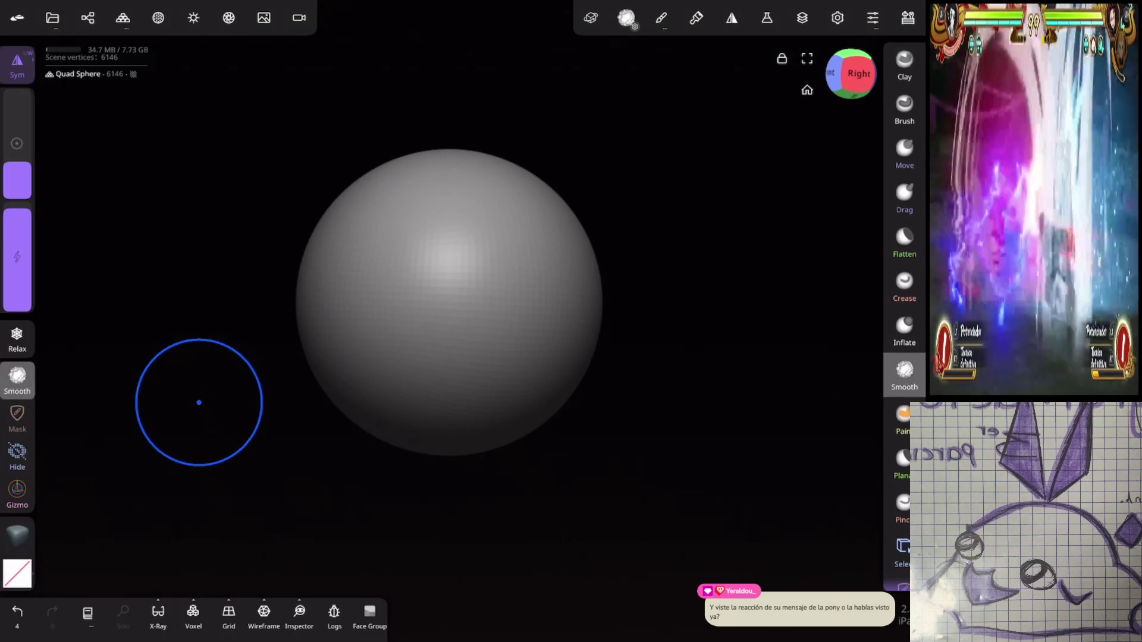
scroll(609, 349, "down", 2)
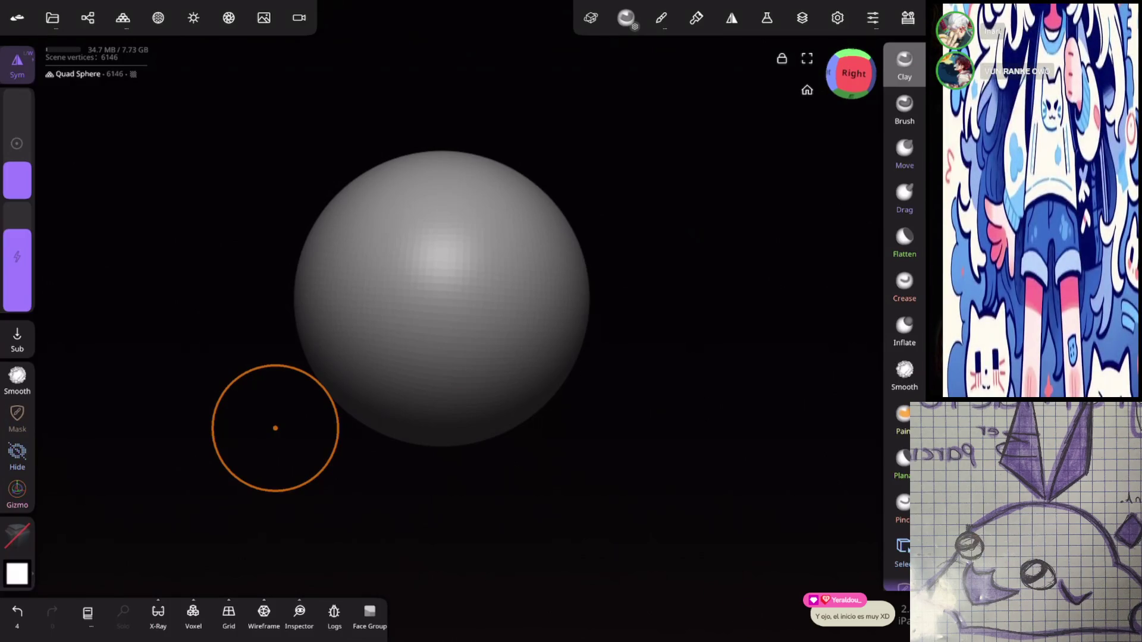
mouse_move(276, 428)
left_mouse_down()
mouse_move(696, 415)
mouse_move(608, 390)
left_mouse_up()
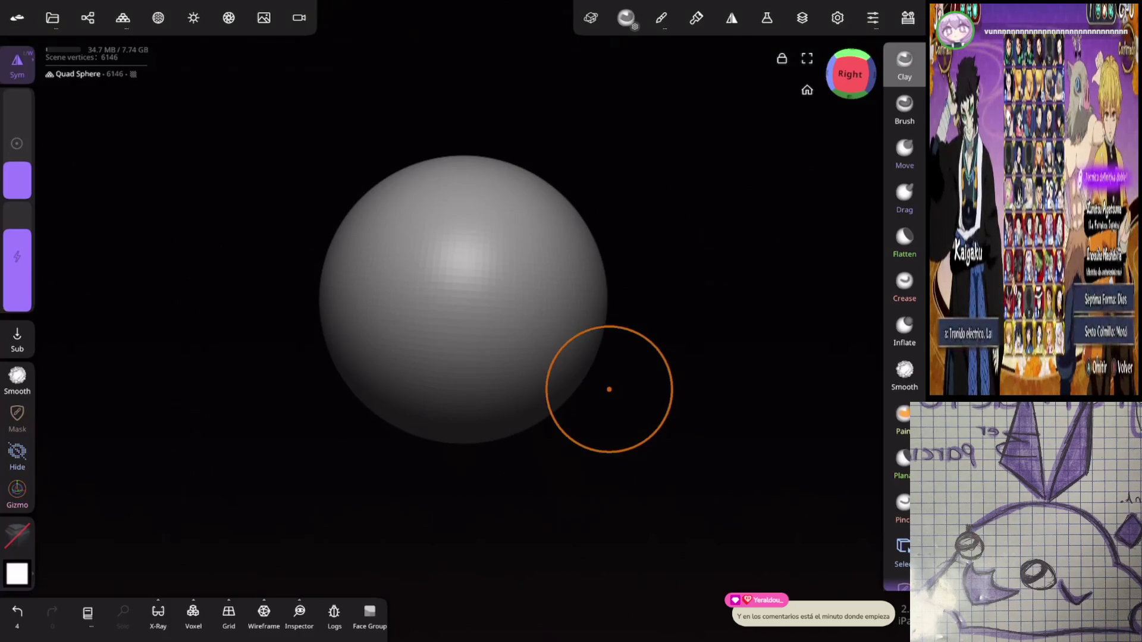
Step: Delete the starting Quad Sphere from the scene
left_click(87, 18)
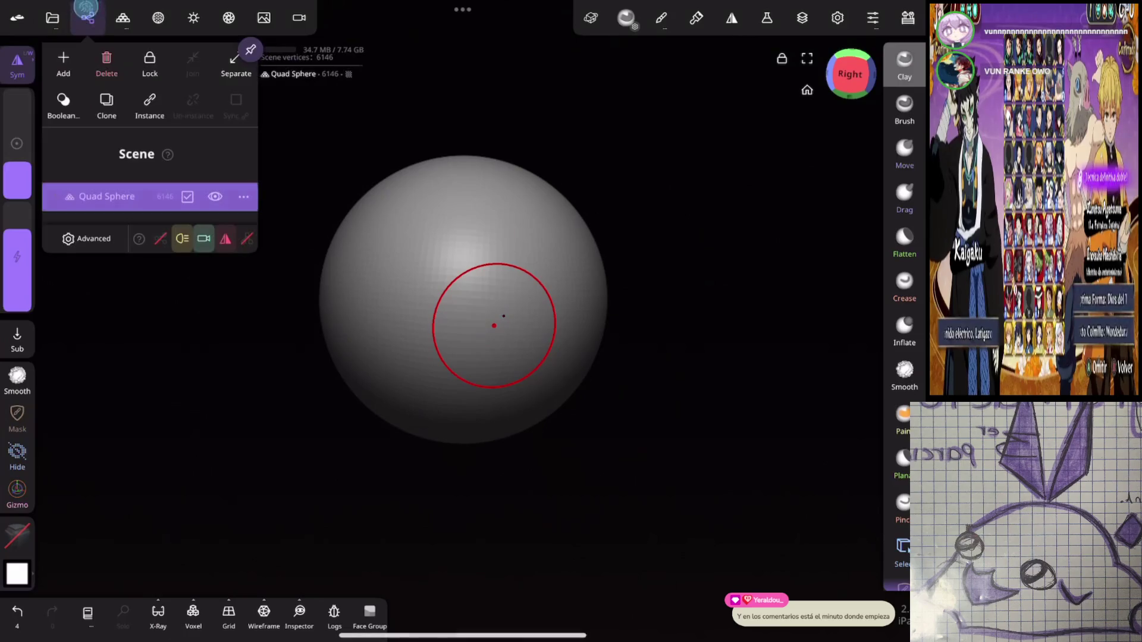
left_click(110, 72)
left_click(90, 18)
Step: Add the saved Test 1 project into the scene and confirm with Yes
left_click(53, 17)
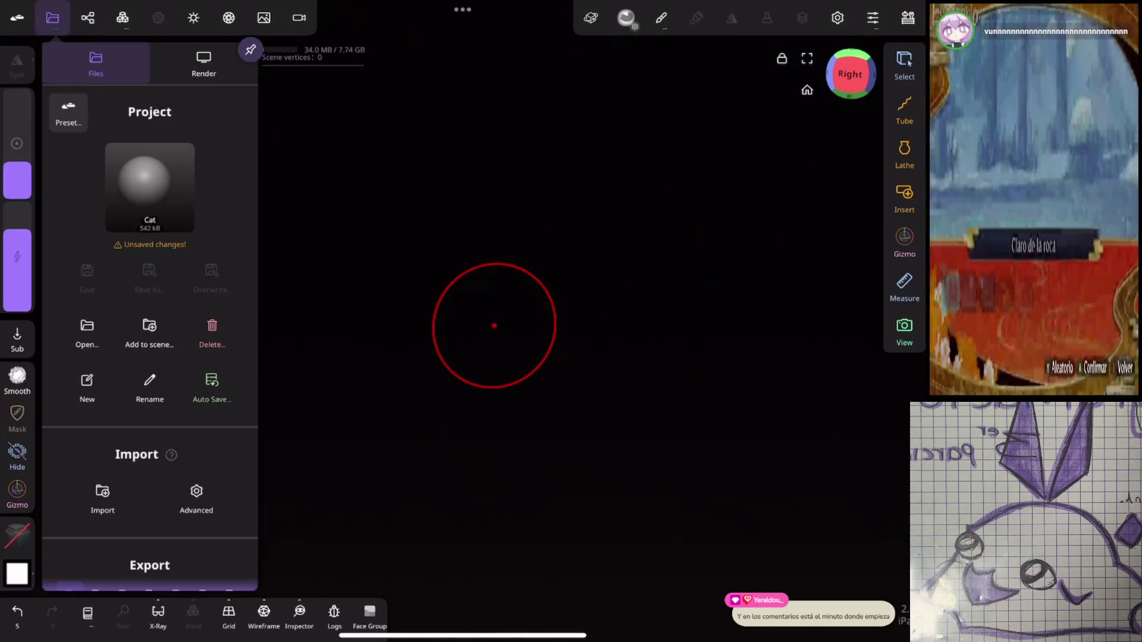
left_click(149, 330)
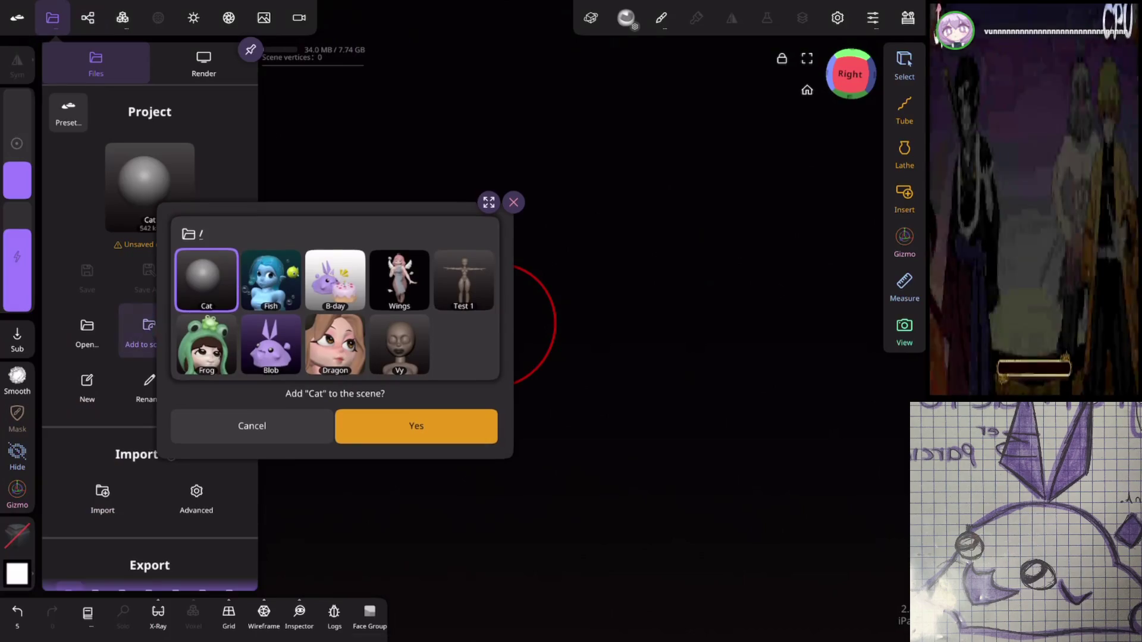
left_click(463, 280)
left_click(416, 426)
left_click(52, 17)
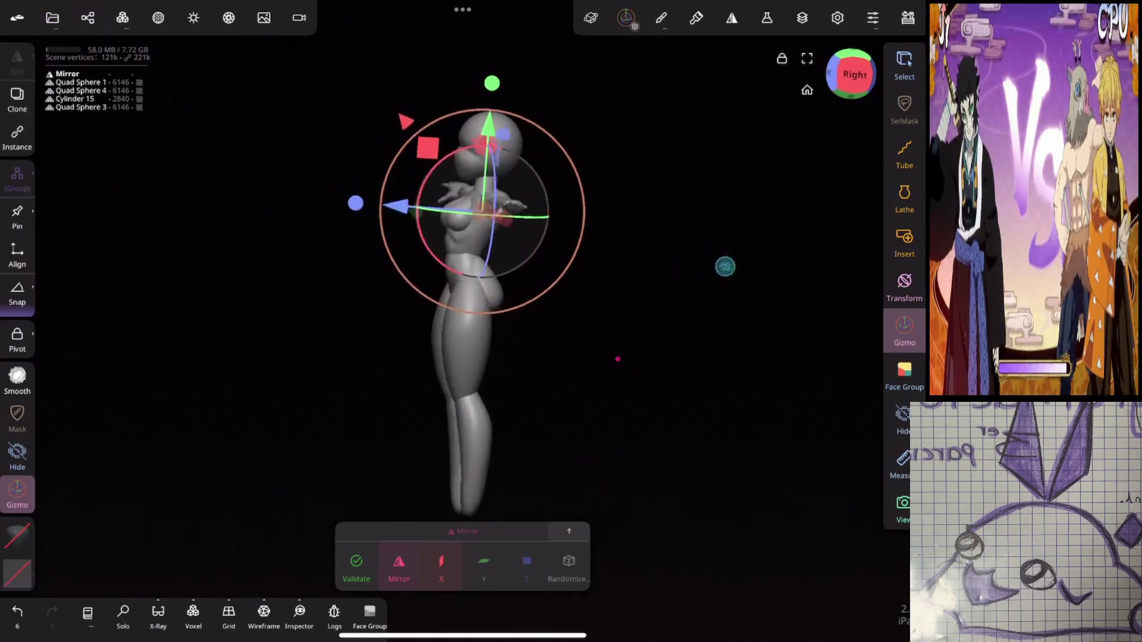
mouse_move(700, 194)
left_mouse_down()
mouse_move(695, 247)
mouse_move(741, 243)
mouse_move(670, 228)
mouse_move(713, 182)
left_mouse_up()
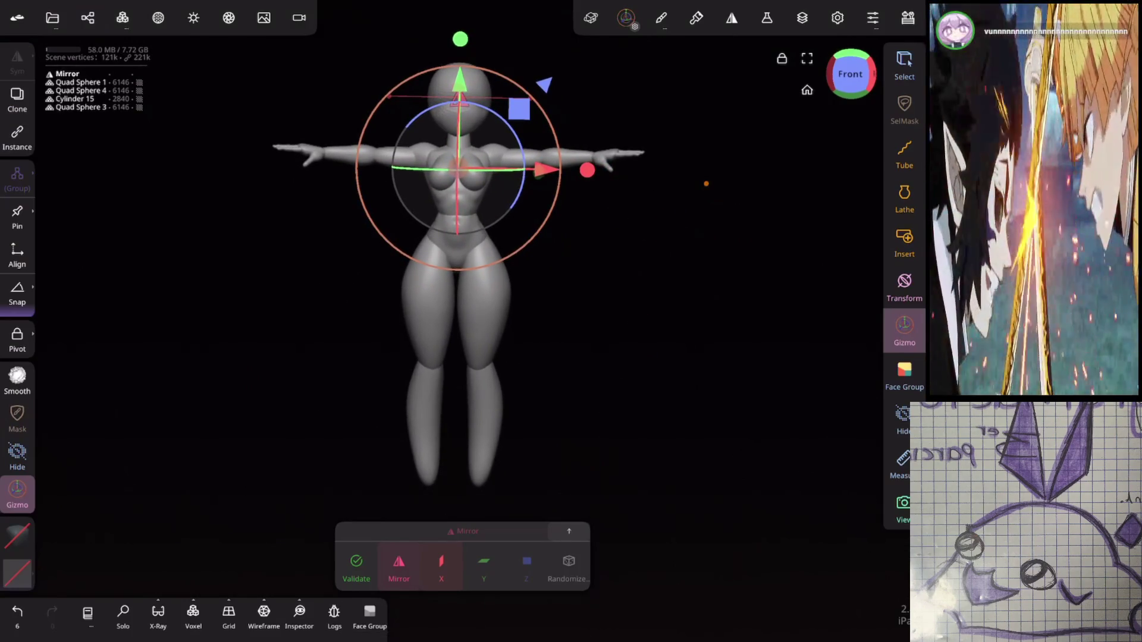
Step: Orbit to a front view, zoom in on the figure and select the head sphere
mouse_move(706, 184)
left_mouse_down()
mouse_move(662, 148)
mouse_move(609, 255)
left_mouse_up()
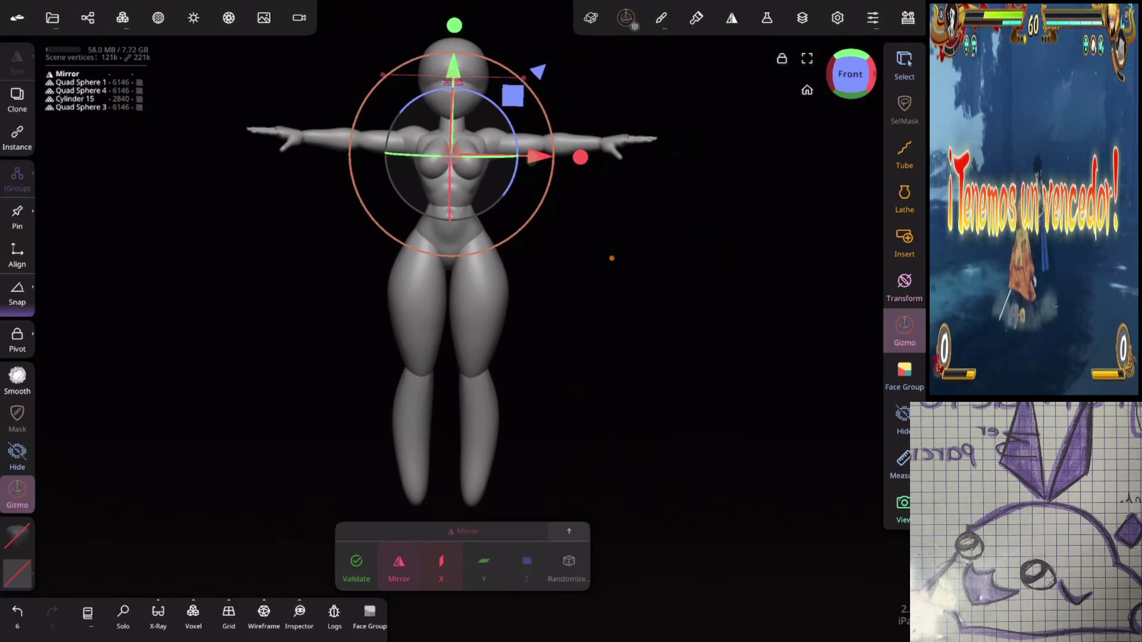
mouse_move(612, 258)
left_mouse_down()
mouse_move(668, 232)
mouse_move(673, 157)
mouse_move(768, 199)
mouse_move(728, 201)
left_mouse_up()
left_click(455, 118)
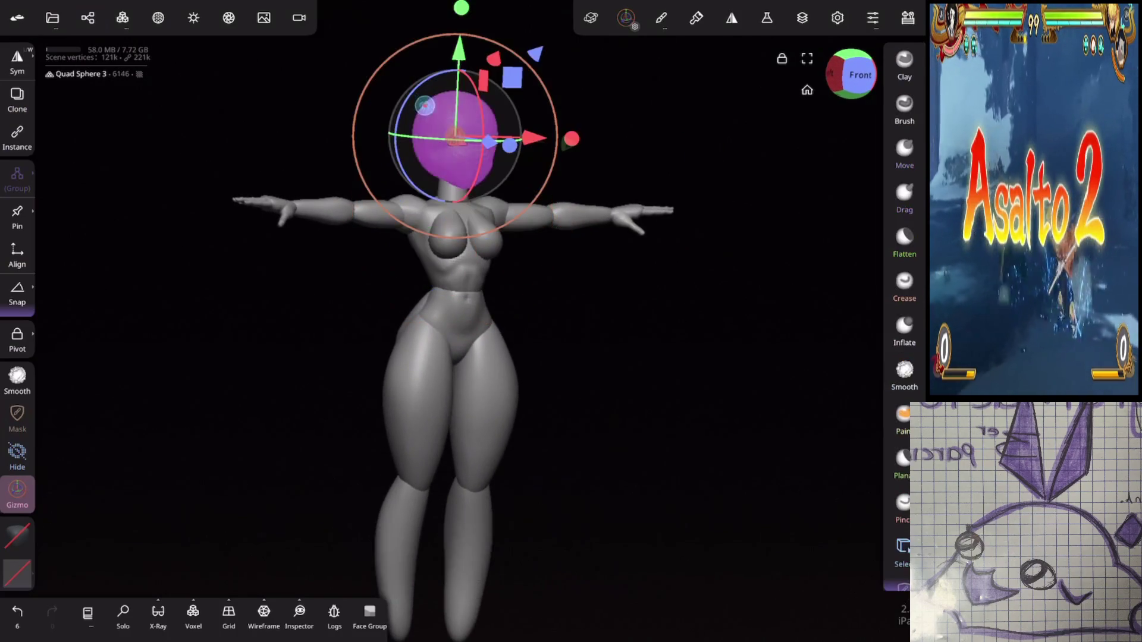
Step: Delete the head sphere, then undo a stray chest move and zoom onto the torso
left_click(87, 17)
left_click(106, 60)
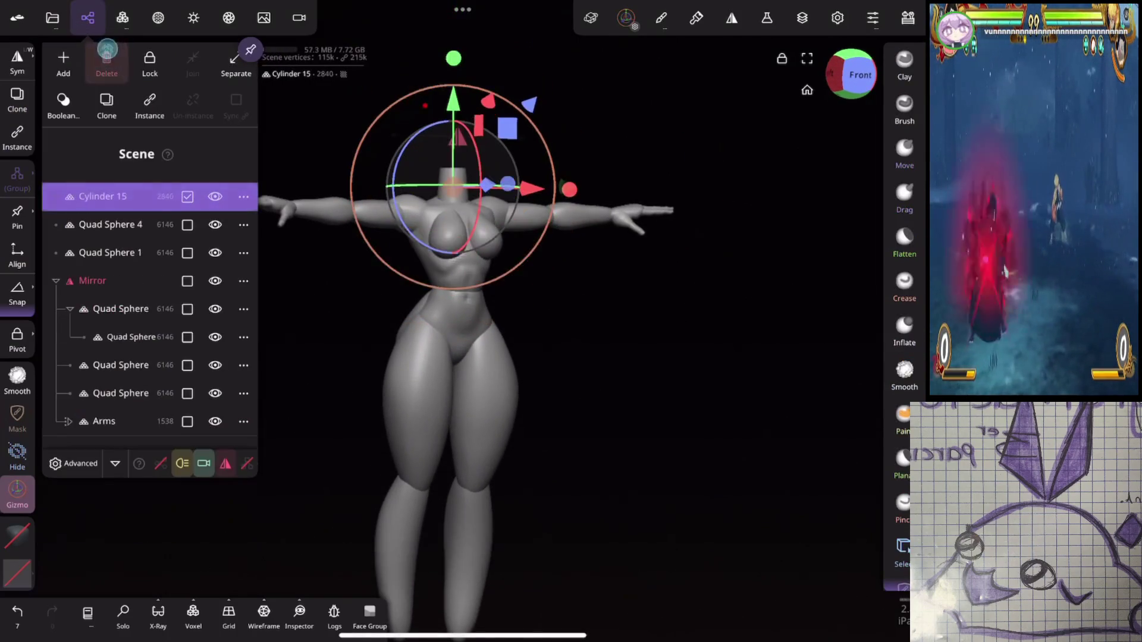
left_click(87, 18)
mouse_move(599, 305)
left_mouse_down()
mouse_move(645, 224)
mouse_move(612, 214)
left_mouse_up()
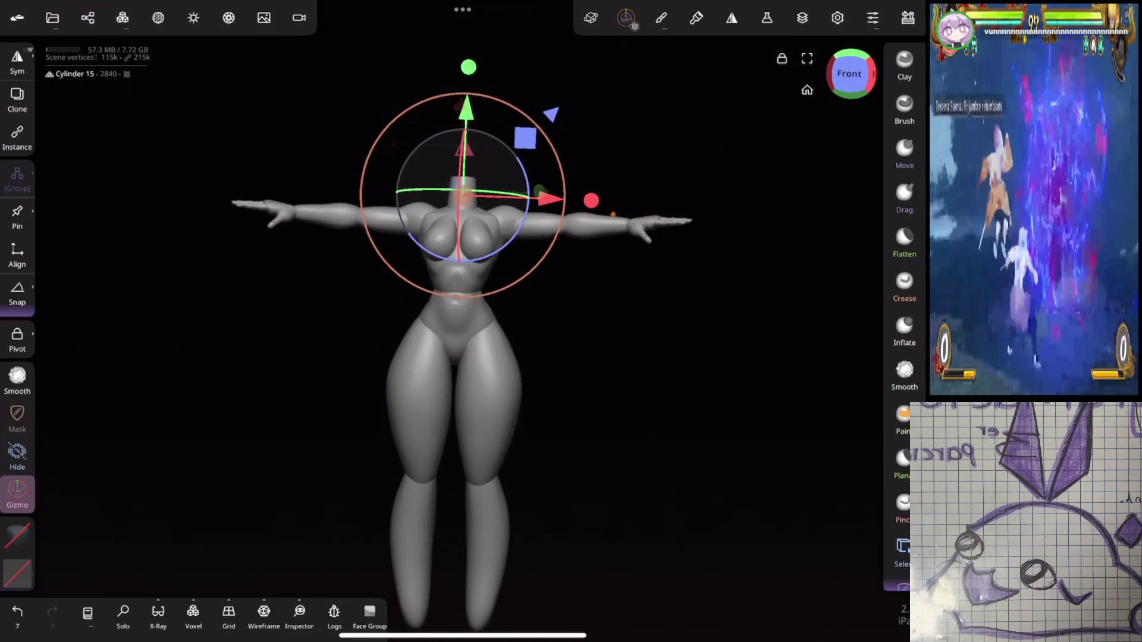
left_click(458, 250)
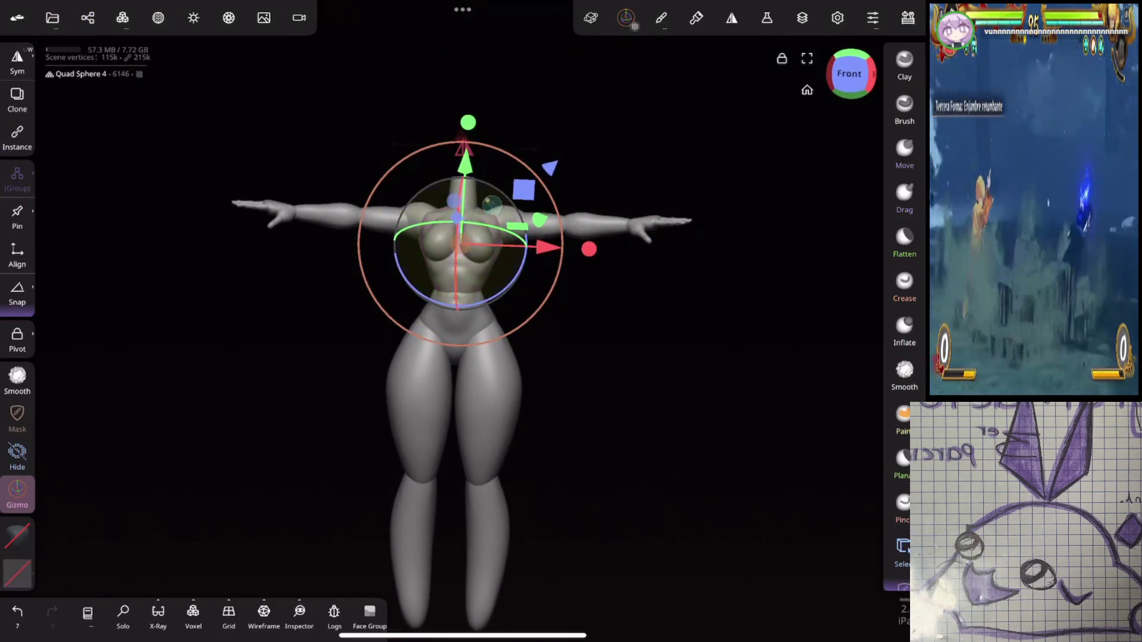
key("ctrl+z")
left_click_drag(655, 255, 701, 234)
Step: Drag the chest Quad Sphere out of the Mirror group to below Quad Sphere 1
left_click(87, 18)
left_click(85, 23)
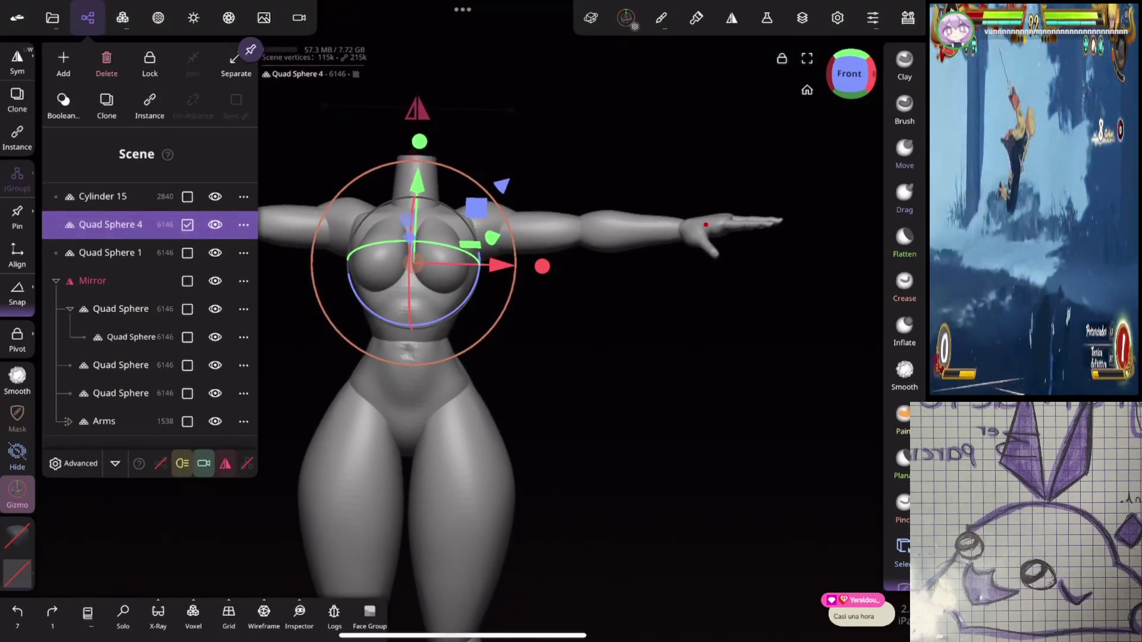
left_click(83, 252)
left_click(70, 225)
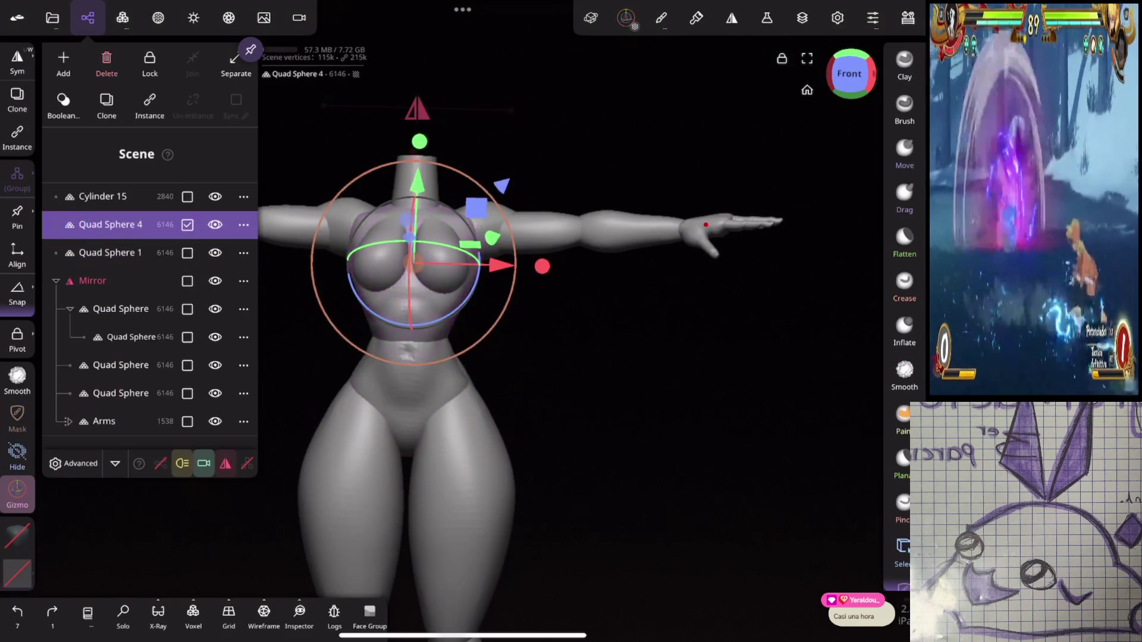
left_click(95, 196)
left_click(89, 308)
left_click(89, 336)
left_click(84, 366)
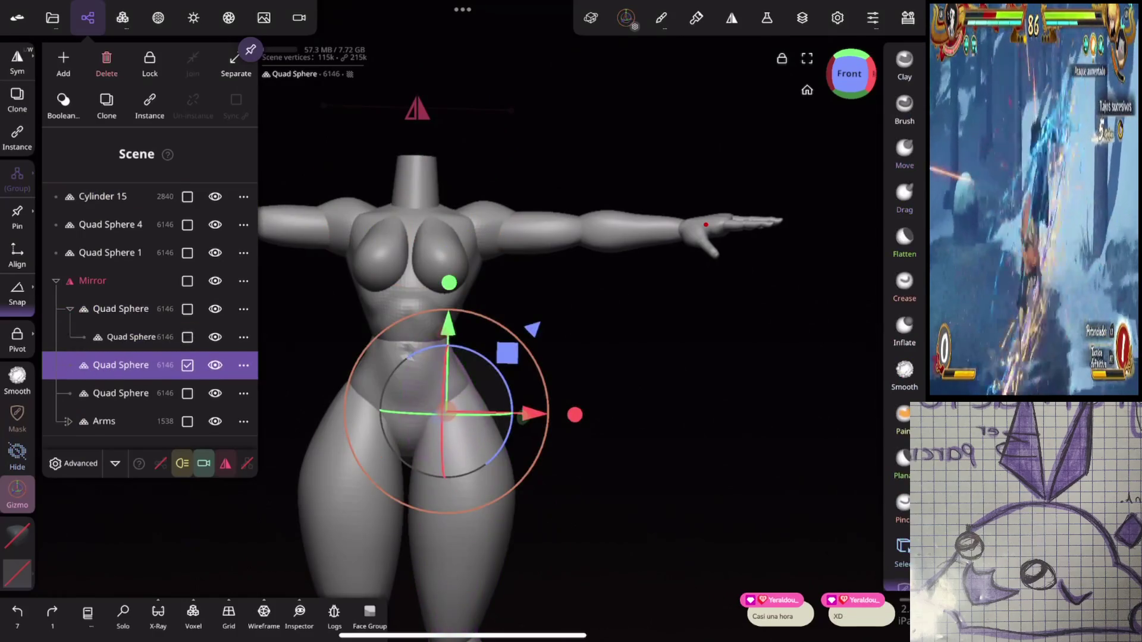
left_click(89, 393)
mouse_move(41, 393)
left_mouse_down()
mouse_move(46, 276)
mouse_move(41, 284)
left_mouse_up()
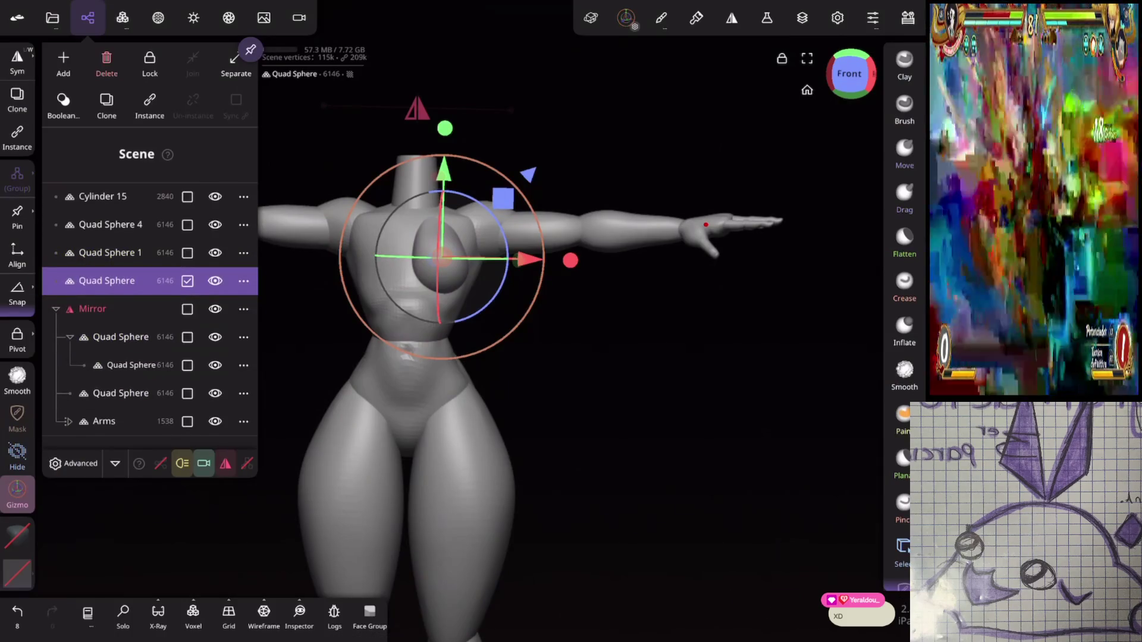
Step: Toggle the advanced scene settings and bring up the Add menu
left_click(55, 464)
left_click(55, 463)
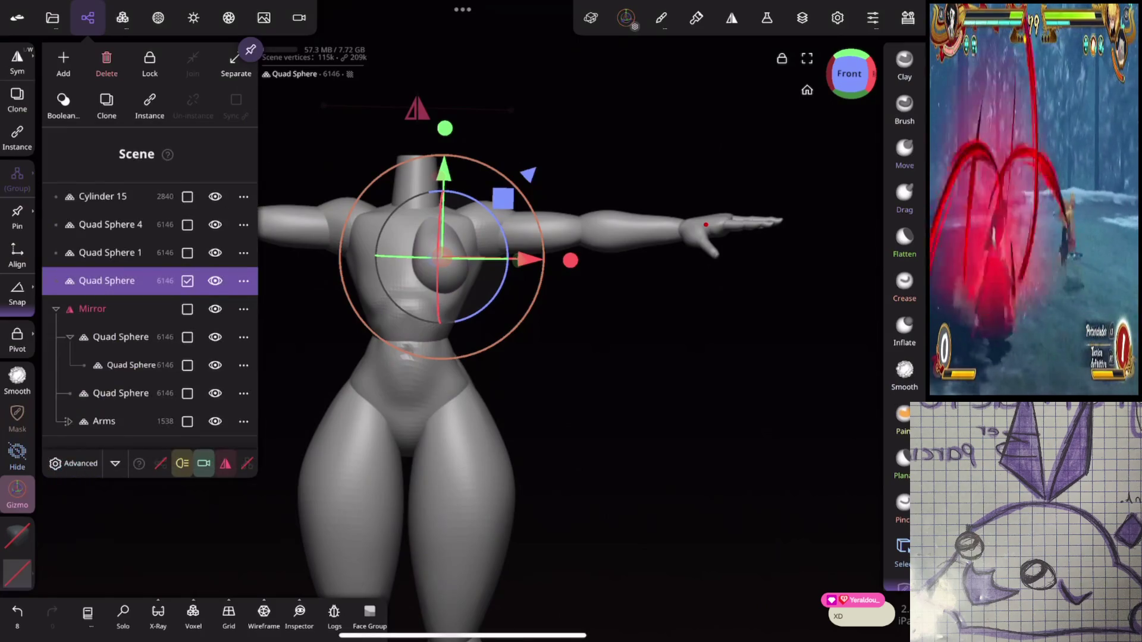
left_click(63, 57)
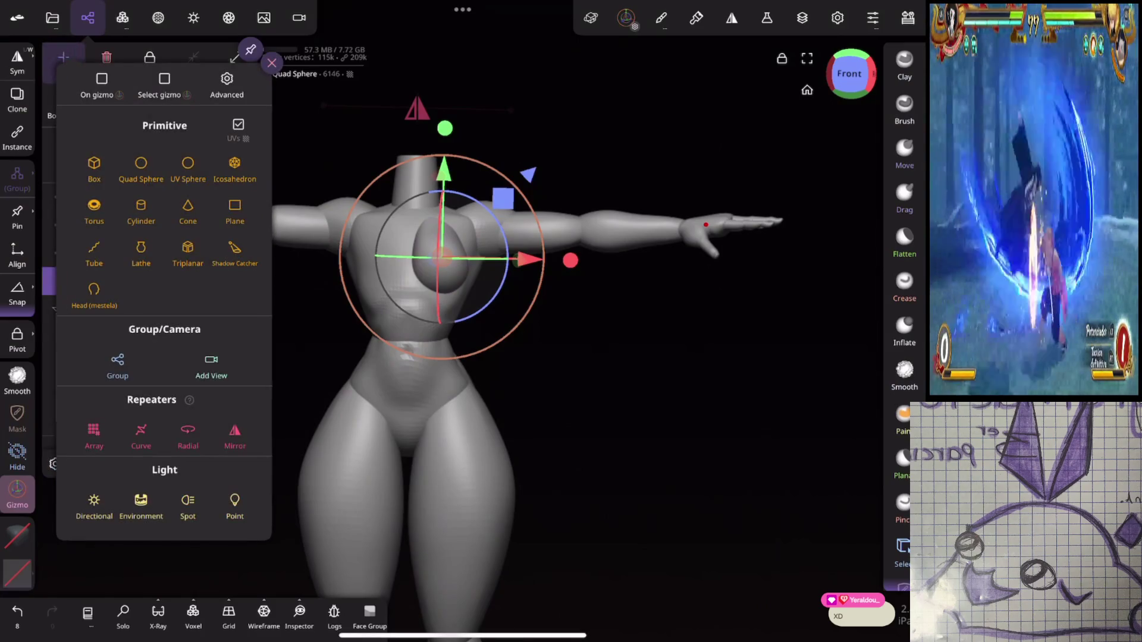
Step: Add a Mirror repeater and nest Mirror 1 under Quad Sphere 4
left_click(235, 435)
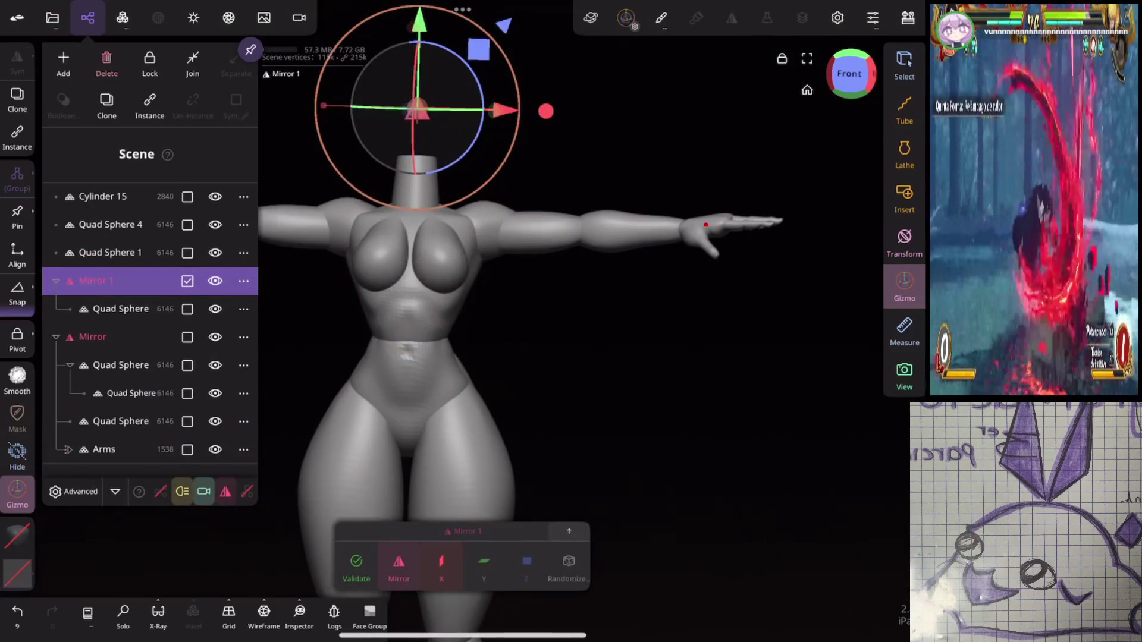
left_click(409, 357)
left_click(416, 256)
left_click(69, 255)
left_click(110, 224)
left_click_drag(70, 281, 51, 244)
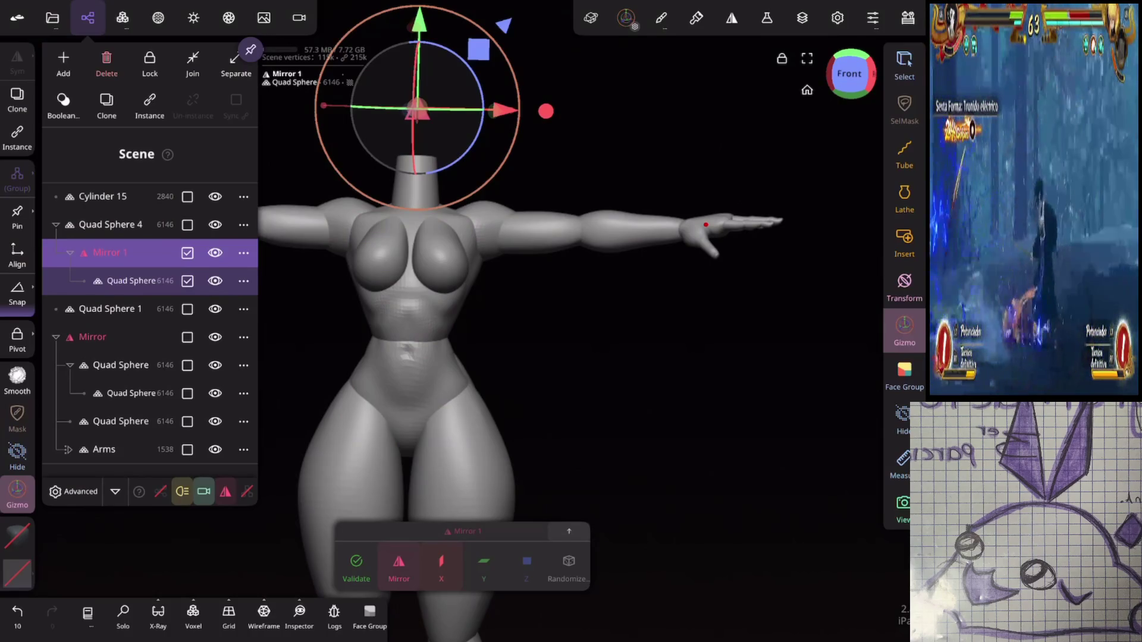
Step: Nest neck Cylinder 15 under Quad Sphere 4, and Quad Sphere 4 under Quad Sphere 1
left_click(73, 194)
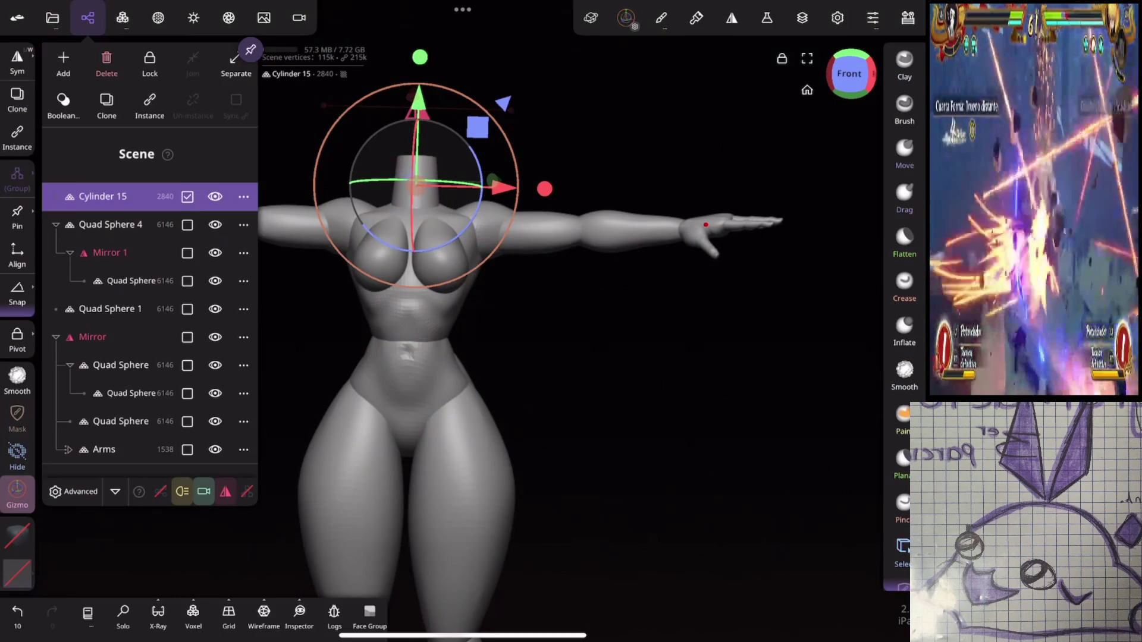
left_click(72, 195)
left_click_drag(73, 195, 74, 217)
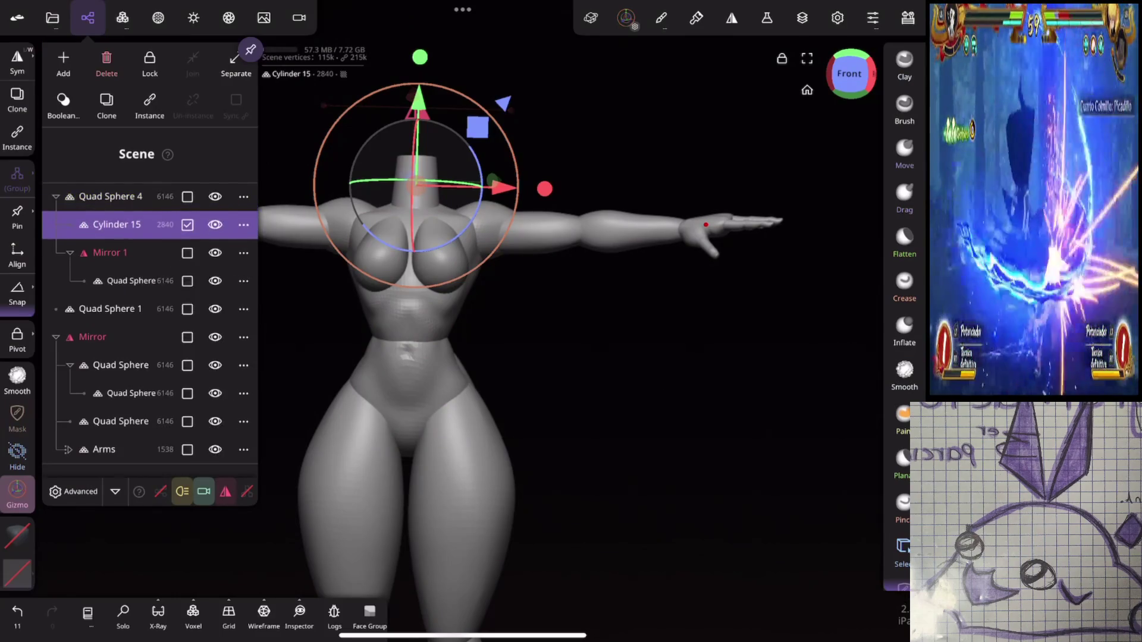
left_click(110, 309)
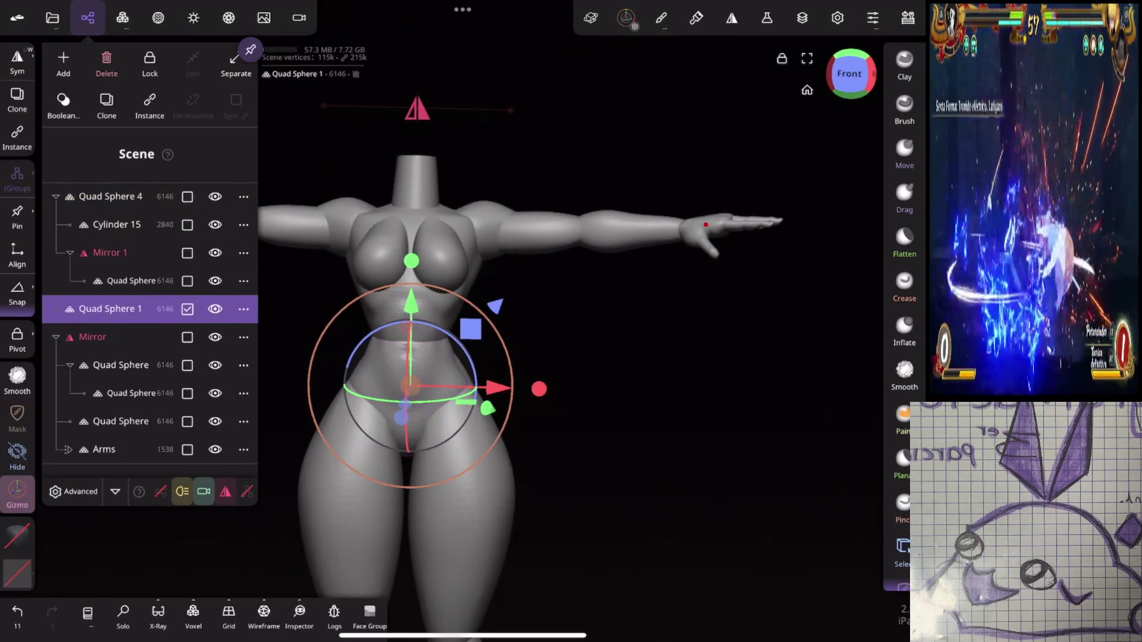
left_click(110, 196)
mouse_move(110, 196)
left_mouse_down()
mouse_move(111, 250)
mouse_move(113, 224)
left_mouse_up()
Step: Collapse Quad Sphere 1, undo an accidental torso move, and drag the Arms into the Mirror group
left_click(56, 196)
scroll(149, 274, "down", 1)
left_click(110, 196)
left_click(87, 18)
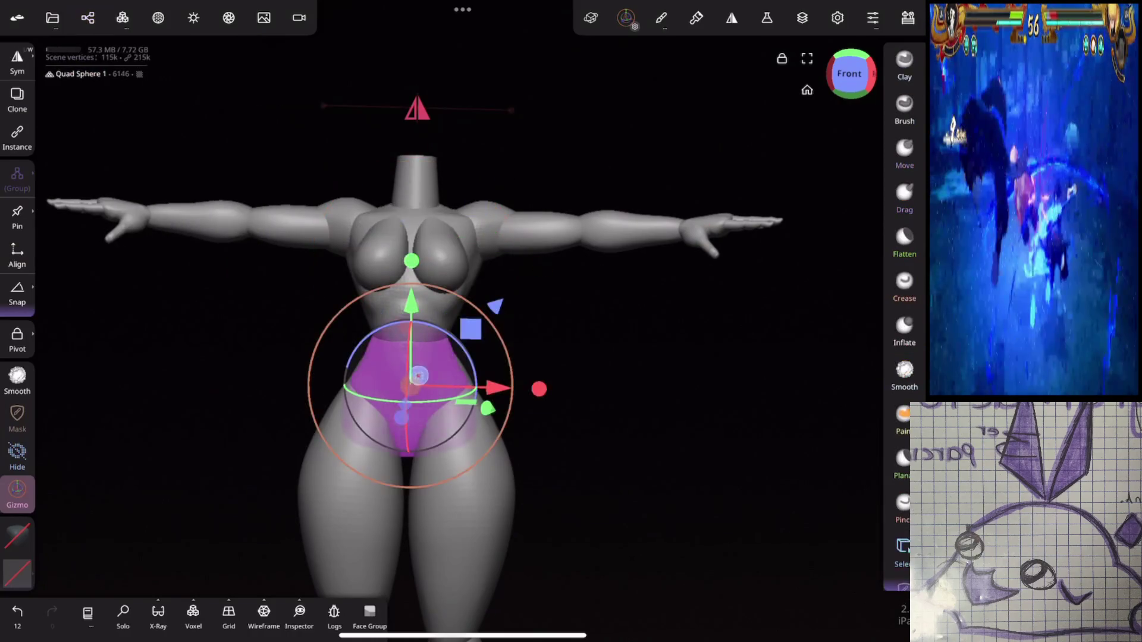
scroll(904, 238, "up", 5)
key("ctrl+z")
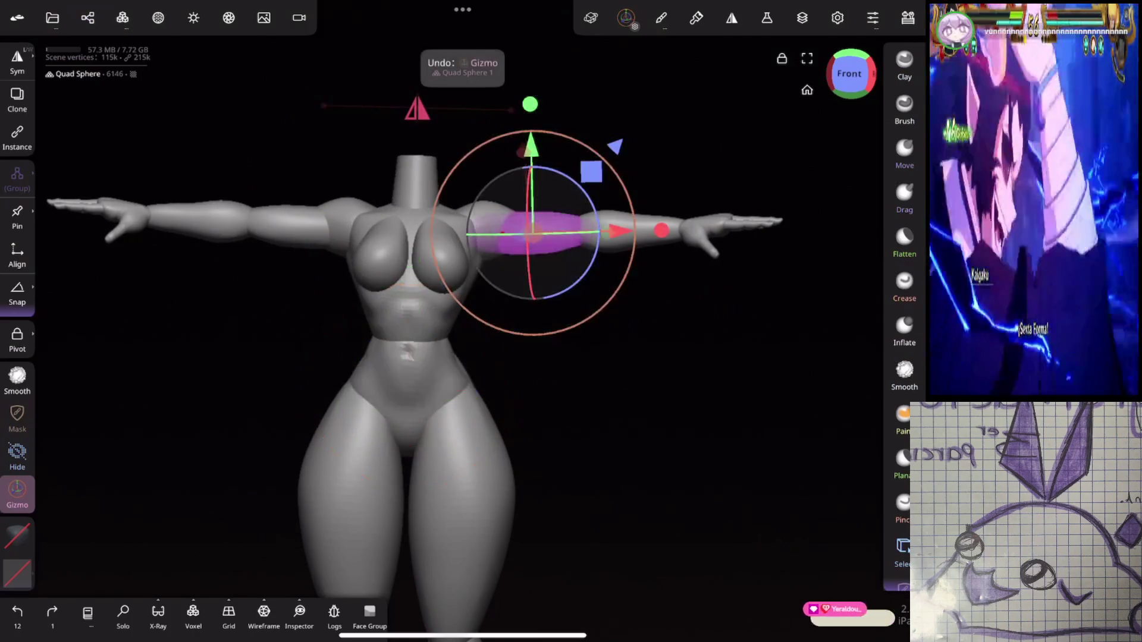
left_click(88, 17)
left_click(63, 335)
left_click_drag(63, 334, 51, 225)
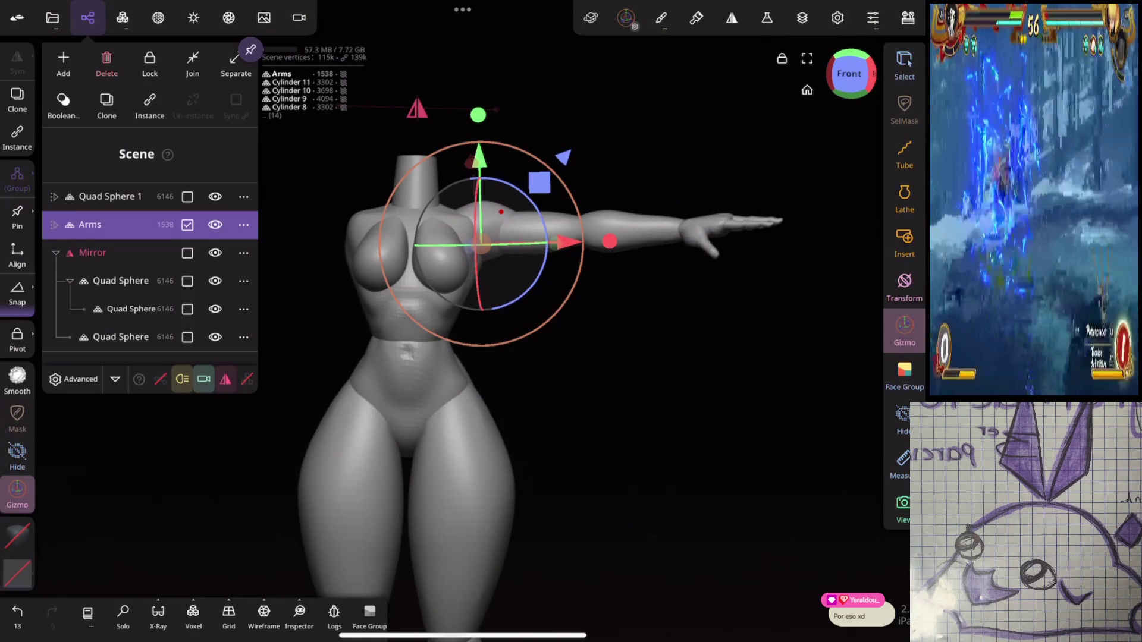
Step: Add Mirror 2 and move it, holding the Arms, under chest Quad Sphere 4
left_click(63, 63)
left_click(235, 434)
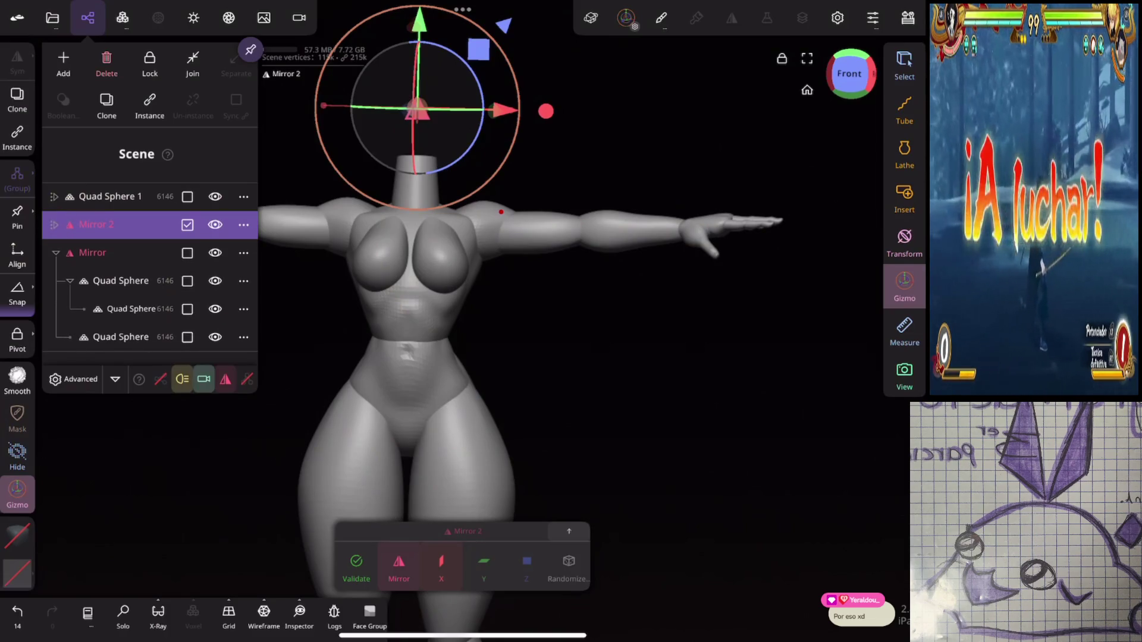
left_click(53, 224)
left_click(54, 197)
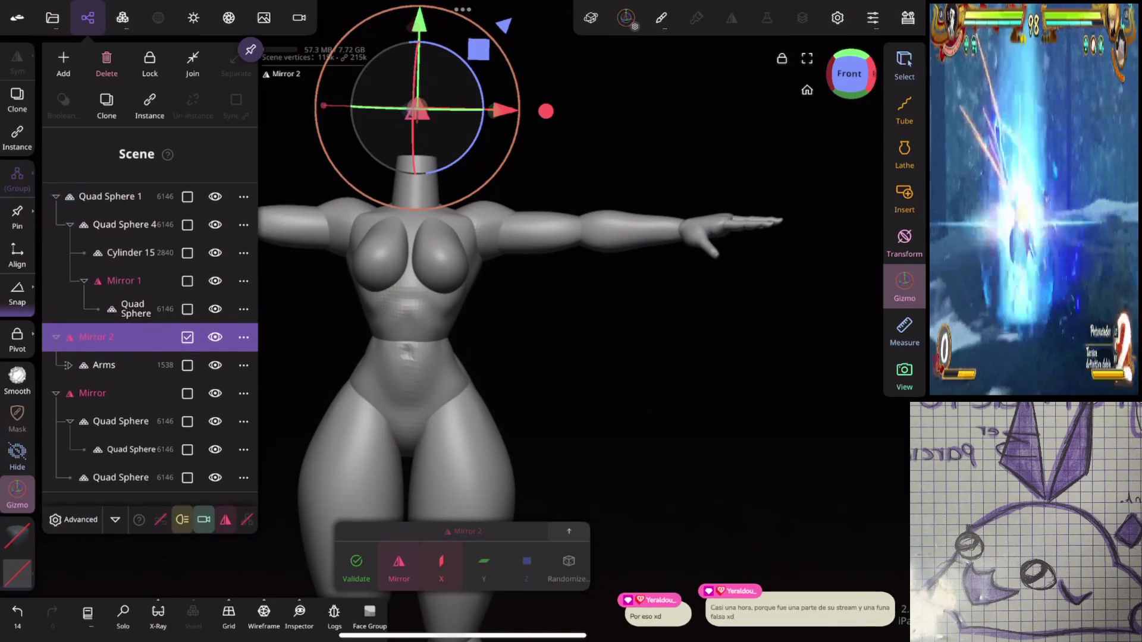
left_click(136, 308)
left_click(121, 224)
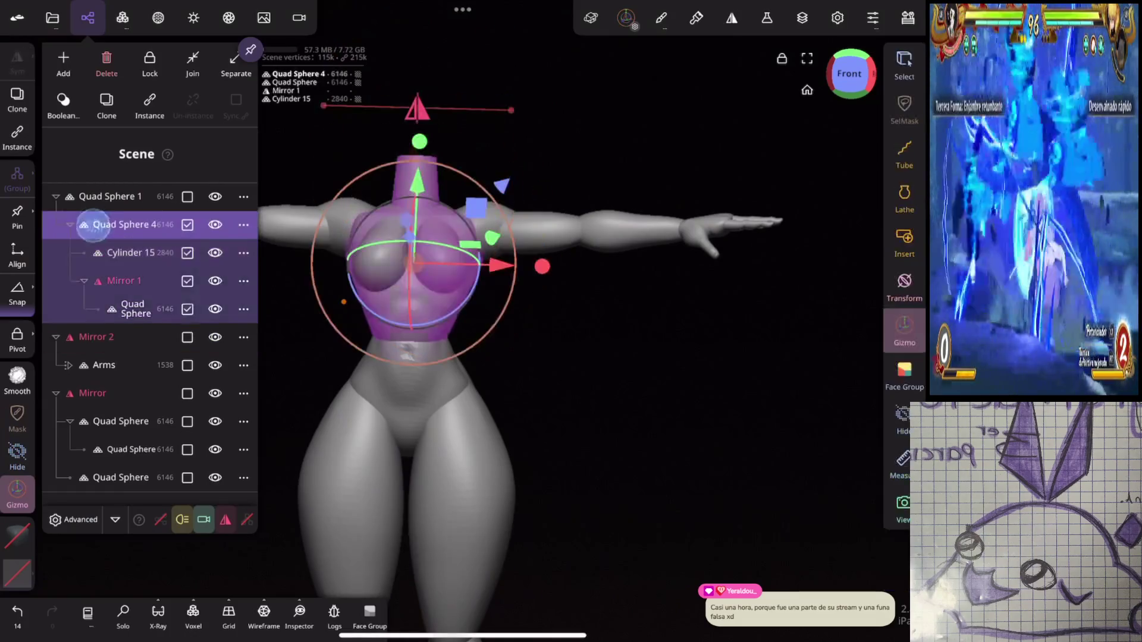
left_click_drag(52, 337, 45, 252)
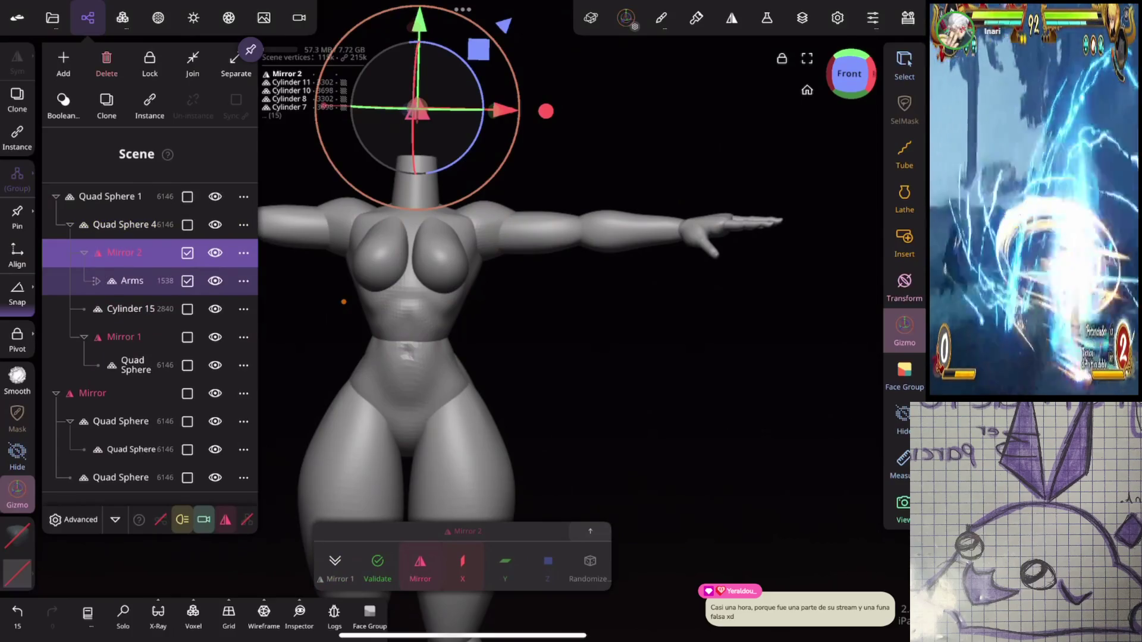
left_click(131, 309)
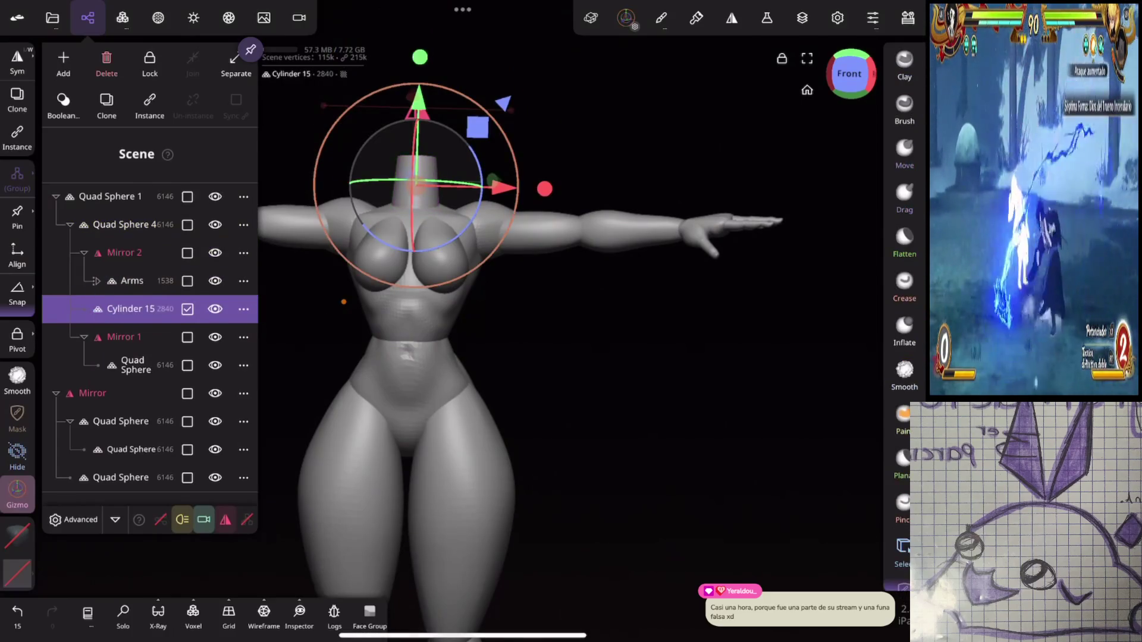
left_click(87, 17)
left_click(417, 250)
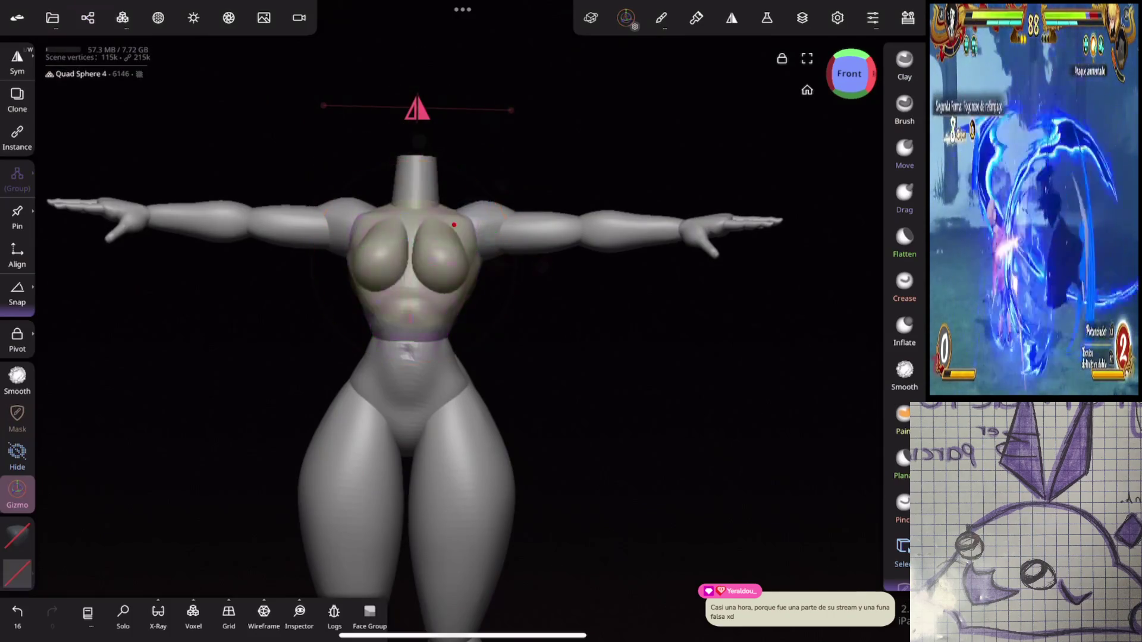
Step: Undo a stray chest move and lower the chest's pivot to the belly
left_click_drag(454, 225, 440, 250)
key("ctrl+z")
mouse_move(760, 224)
left_mouse_down()
mouse_move(530, 462)
mouse_move(521, 488)
left_mouse_up()
left_click(18, 339)
left_click_drag(444, 179, 437, 250)
left_click(18, 339)
Step: Slide the forearm Quad Sphere 2's pivot to the elbow
left_click(509, 244)
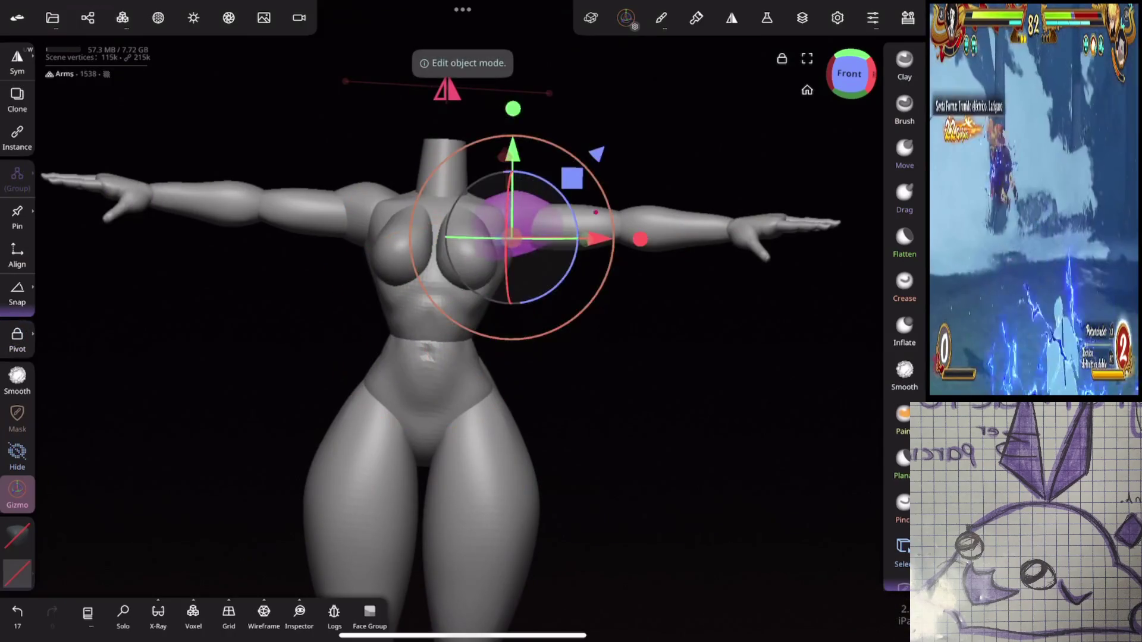
left_click_drag(510, 243, 570, 226)
left_click(675, 232)
left_click_drag(482, 504, 370, 519)
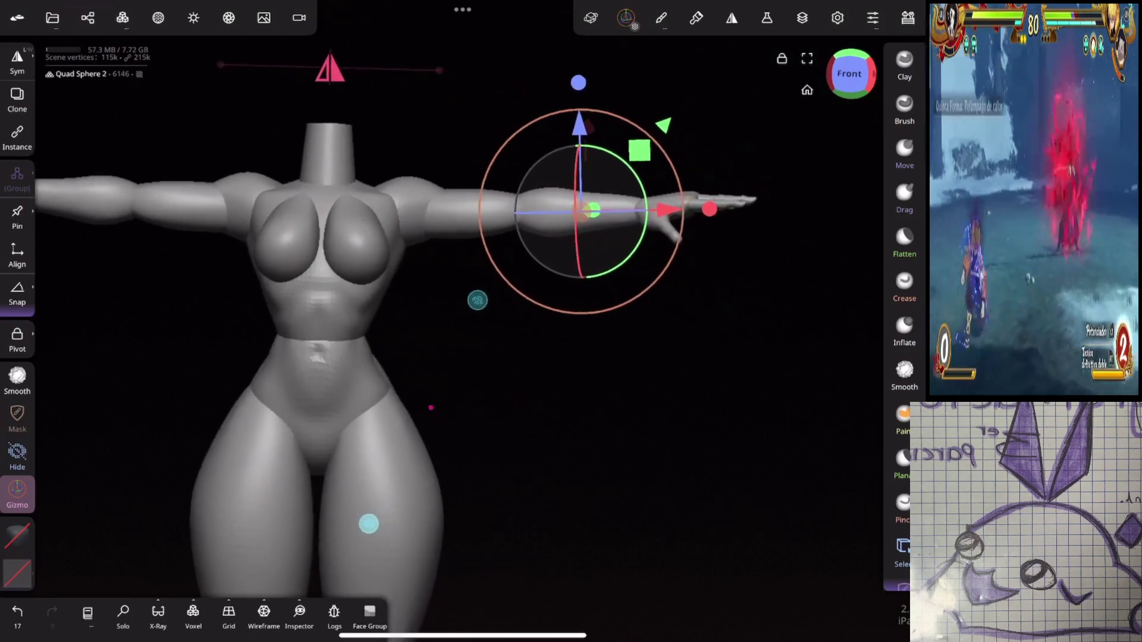
left_click(17, 341)
mouse_move(671, 208)
left_mouse_down()
mouse_move(608, 209)
mouse_move(757, 245)
mouse_move(707, 258)
mouse_move(819, 252)
left_mouse_up()
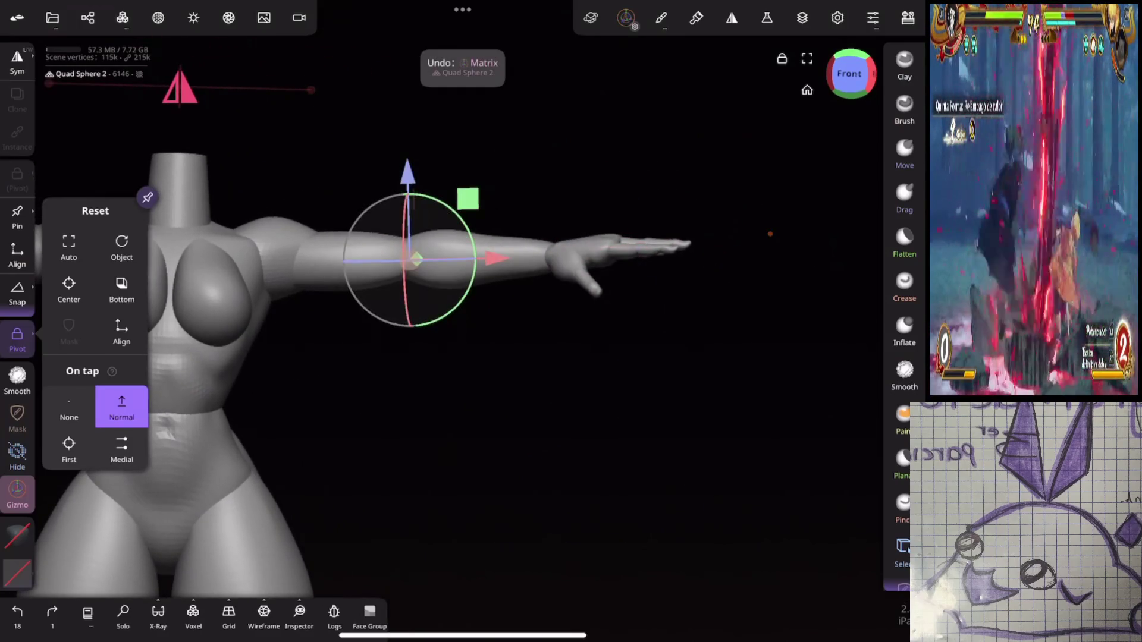
left_click(17, 340)
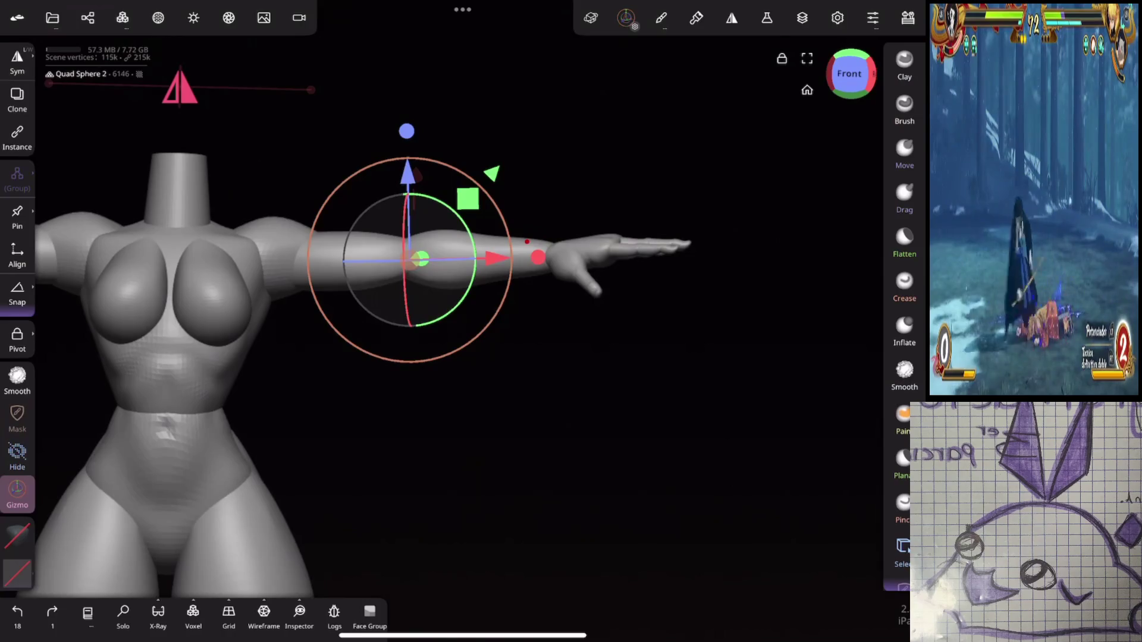
Step: Move the hand's pivot onto the wrist and reset to the Front view
left_click(268, 258)
left_click(615, 264)
mouse_move(721, 197)
left_mouse_down()
mouse_move(721, 247)
mouse_move(756, 179)
left_mouse_up()
left_click(17, 341)
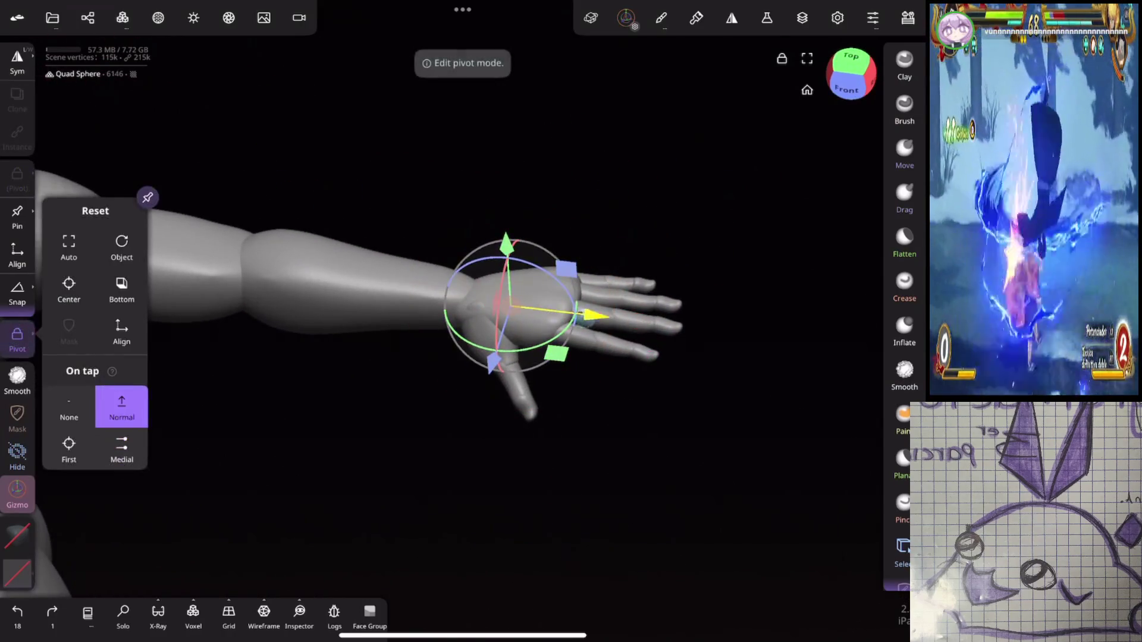
left_click_drag(505, 307, 464, 305)
left_click(17, 340)
left_click(595, 330)
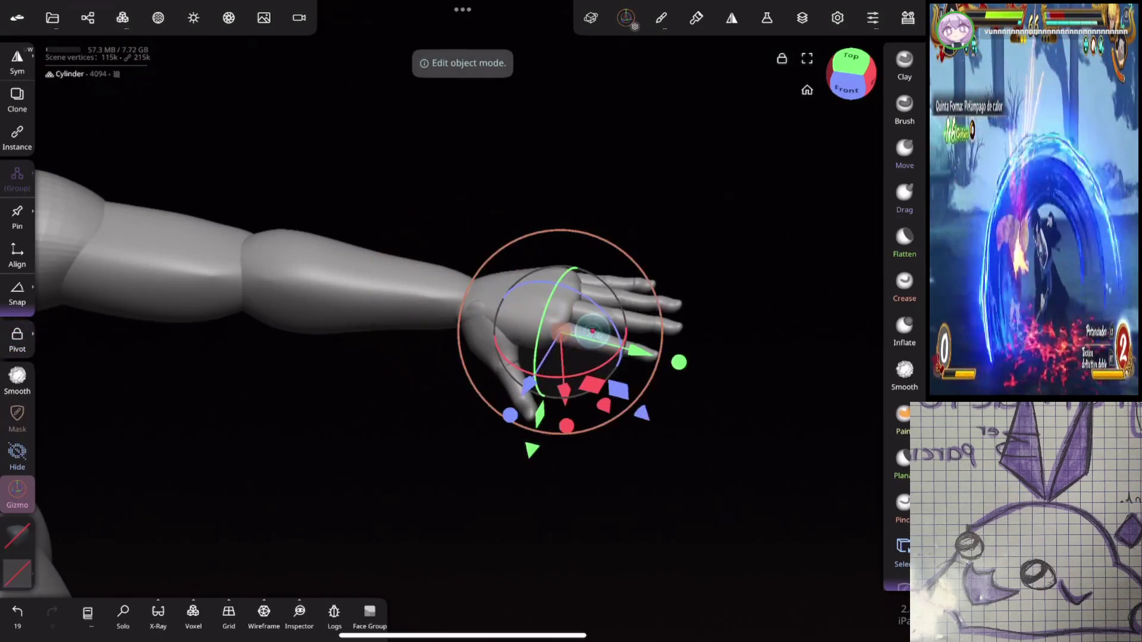
left_click(807, 89)
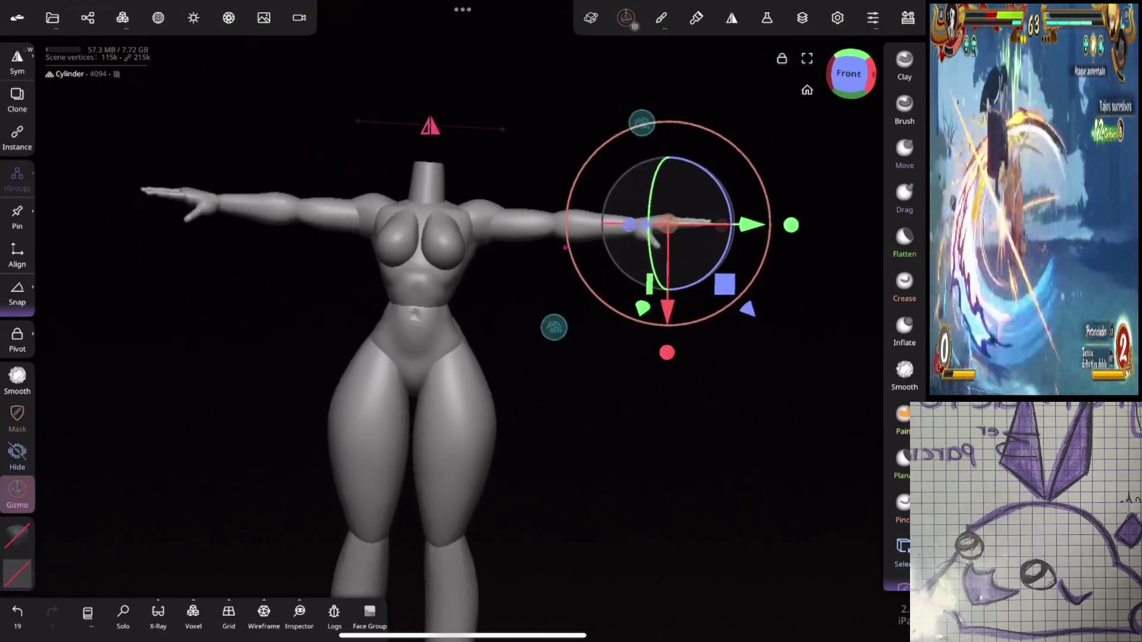
left_click(464, 428)
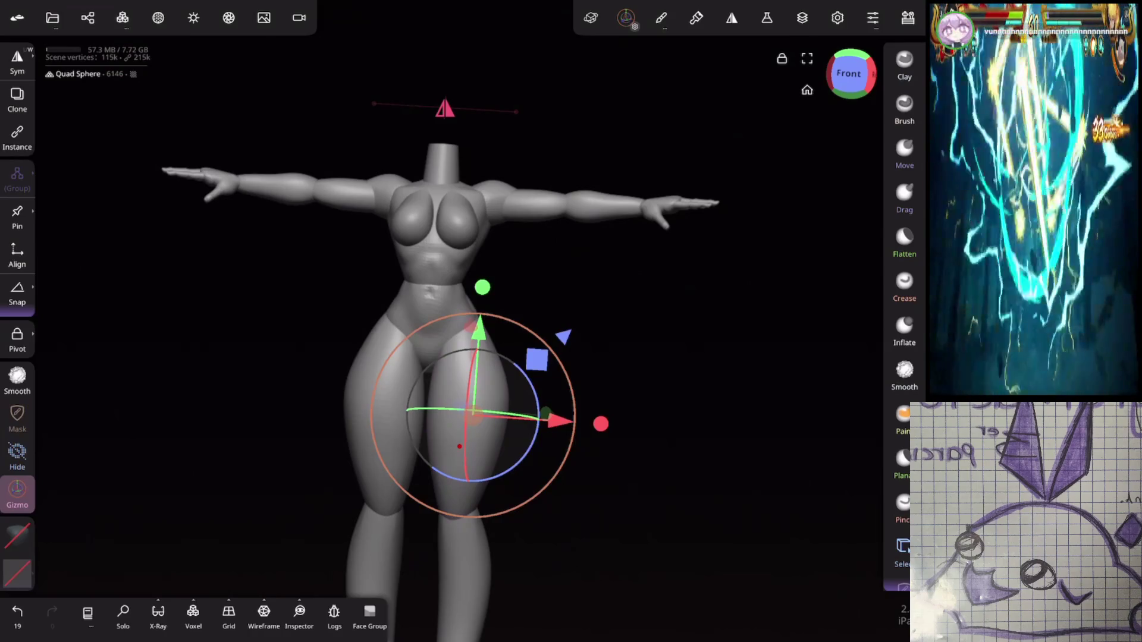
Step: Orbit to the figure's back, undoing an accidental pelvis move, and show the scene hierarchy
mouse_move(672, 202)
left_mouse_down()
mouse_move(762, 235)
mouse_move(716, 219)
mouse_move(765, 266)
left_mouse_up()
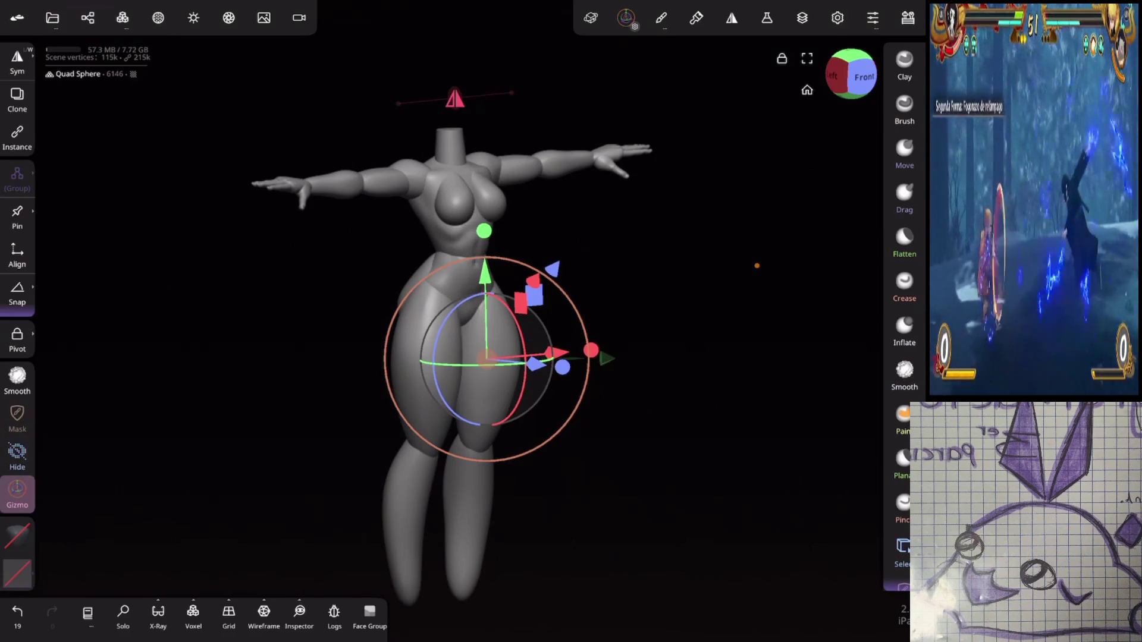
mouse_move(757, 266)
left_mouse_down()
mouse_move(719, 255)
mouse_move(793, 245)
mouse_move(707, 274)
mouse_move(767, 274)
left_mouse_up()
left_click(429, 261)
left_click_drag(381, 261, 415, 258)
key("ctrl+z")
key("ctrl+z")
mouse_move(714, 285)
left_mouse_down()
mouse_move(381, 304)
mouse_move(605, 295)
mouse_move(710, 272)
mouse_move(625, 240)
mouse_move(688, 242)
left_mouse_up()
left_click(87, 17)
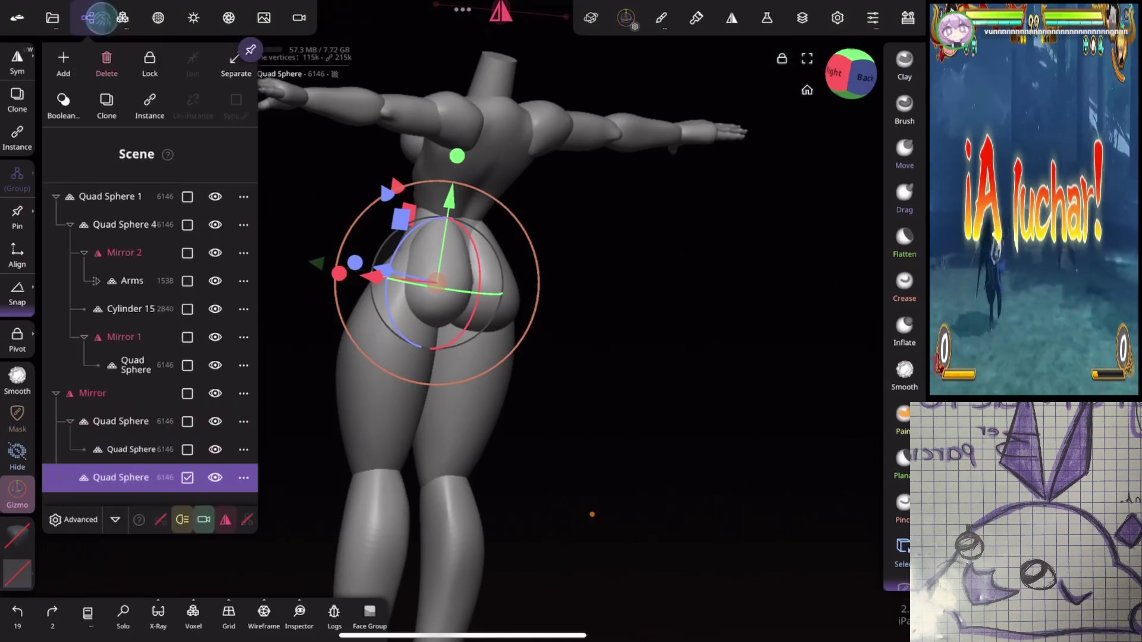
Step: Place the buttock Quad Sphere under Cylinder 15 in the hierarchy
mouse_move(59, 478)
left_mouse_down()
mouse_move(45, 283)
mouse_move(47, 361)
left_mouse_up()
left_click(489, 186)
mouse_move(595, 417)
left_mouse_down()
mouse_move(595, 321)
mouse_move(595, 380)
left_mouse_up()
left_click(17, 612)
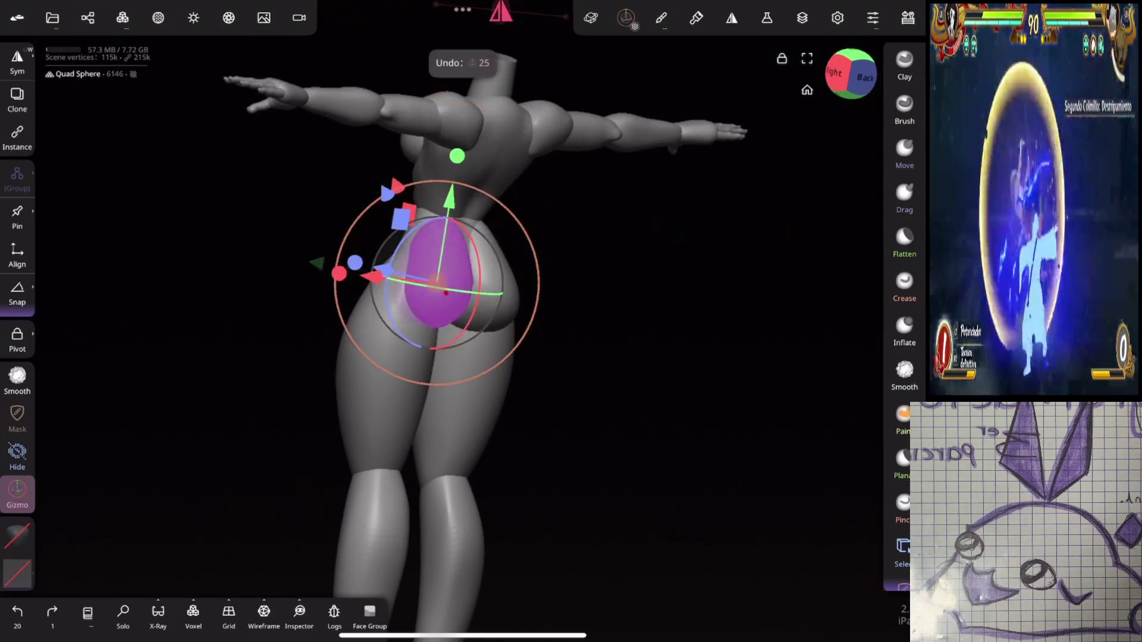
left_click(87, 17)
left_click_drag(47, 366, 38, 336)
Step: Move Cylinder 15 directly under pelvis Quad Sphere 1
left_click(118, 308)
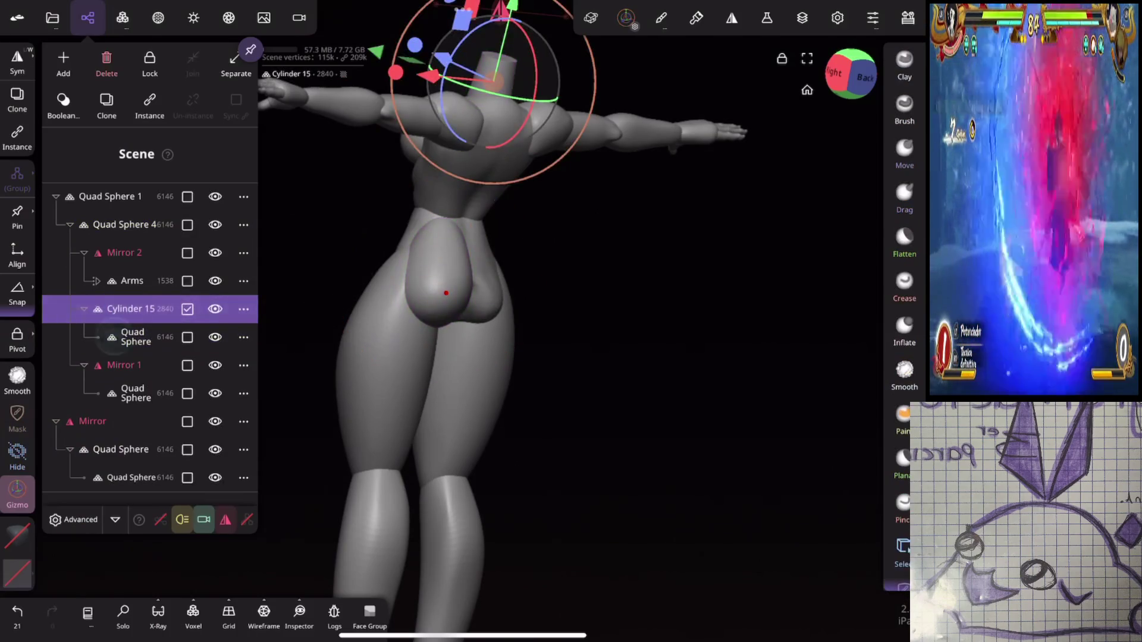
left_click(132, 337)
left_click(101, 199)
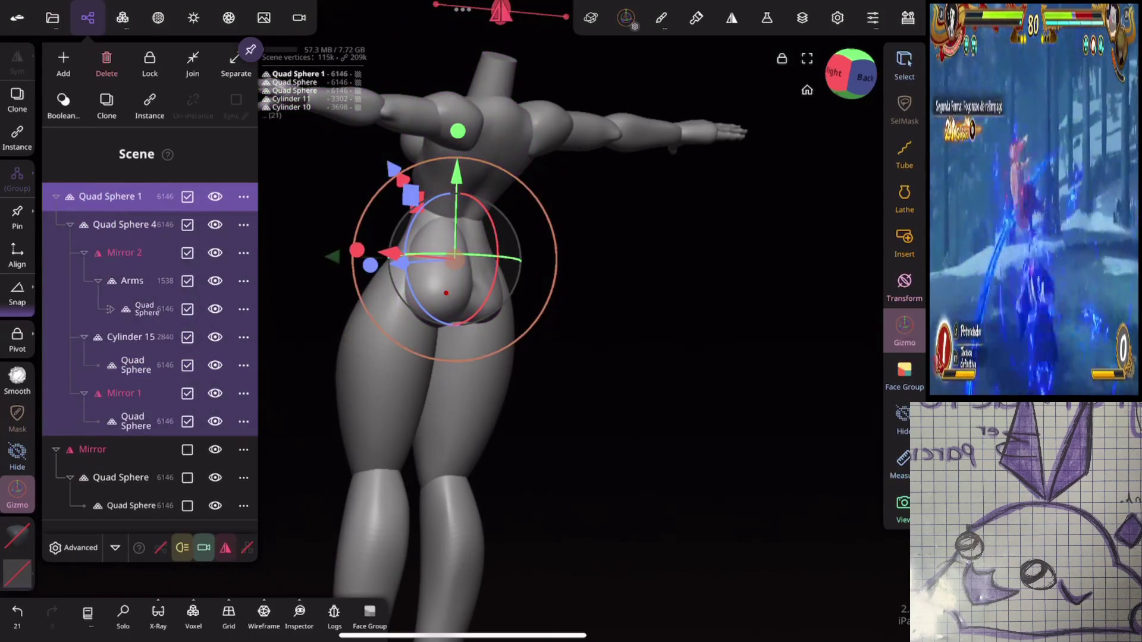
left_click(84, 336)
left_click(115, 337)
left_click_drag(115, 336, 56, 224)
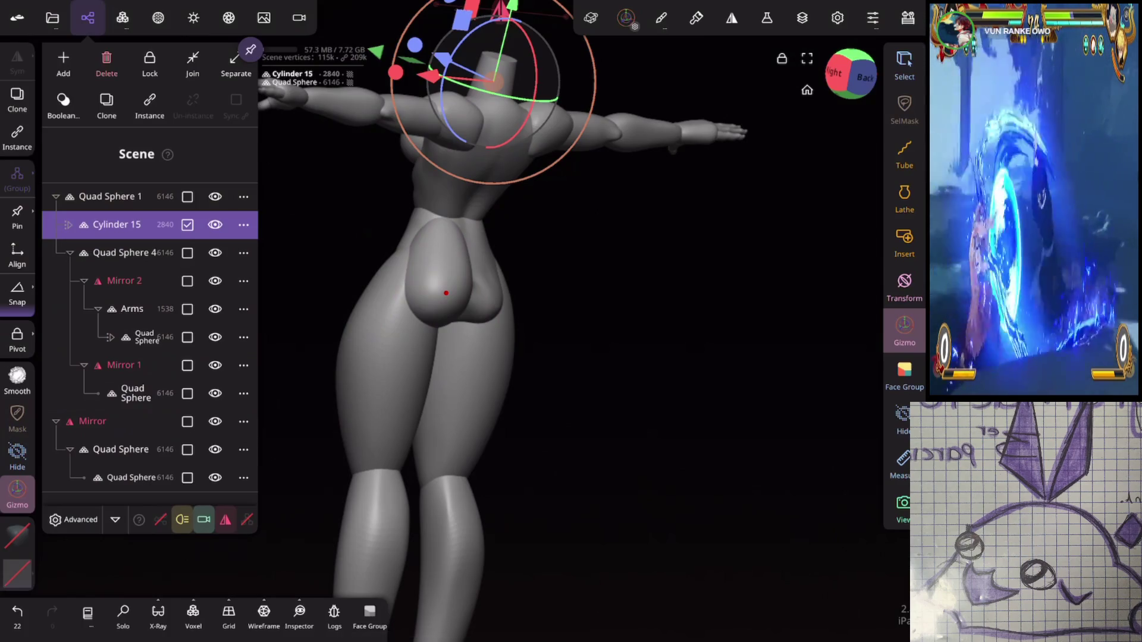
Step: Wrap Cylinder 15 in a new Mirror 3 and select the pelvis group
left_click(63, 58)
left_click(235, 430)
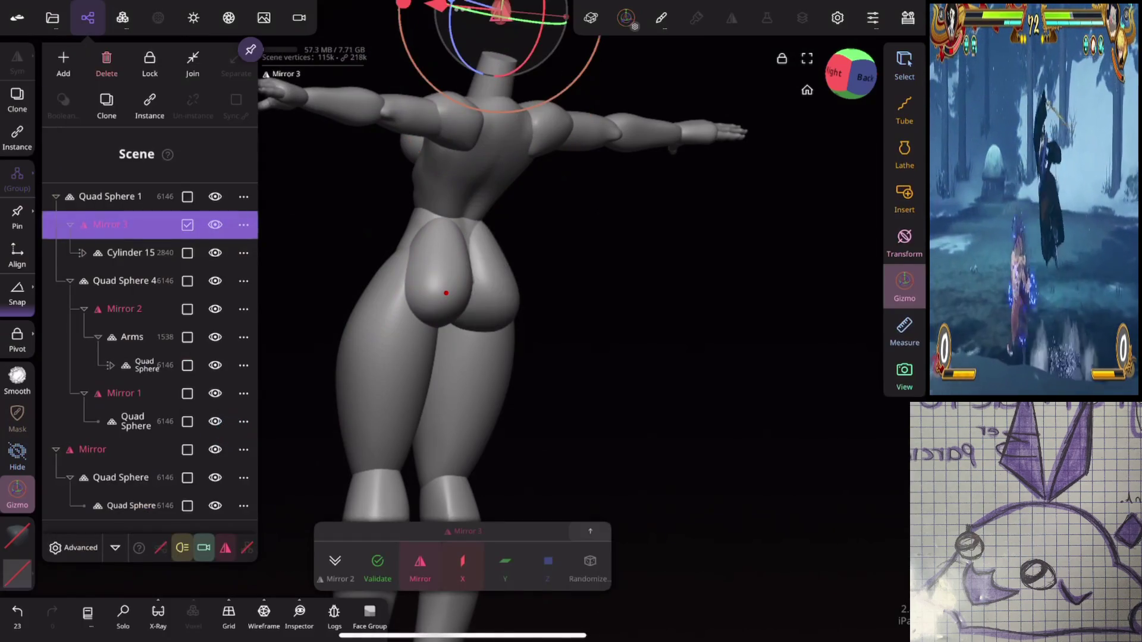
left_click(67, 224)
left_click(86, 198)
Step: Try rotating the upper body on the hips, undo it, and return to the front view
left_click_drag(833, 333, 714, 333)
left_click(390, 236)
mouse_move(389, 236)
left_mouse_down()
mouse_move(440, 185)
mouse_move(493, 165)
left_mouse_up()
key("ctrl+z")
mouse_move(595, 298)
left_mouse_down()
mouse_move(550, 312)
mouse_move(622, 332)
mouse_move(609, 173)
mouse_move(703, 217)
left_mouse_up()
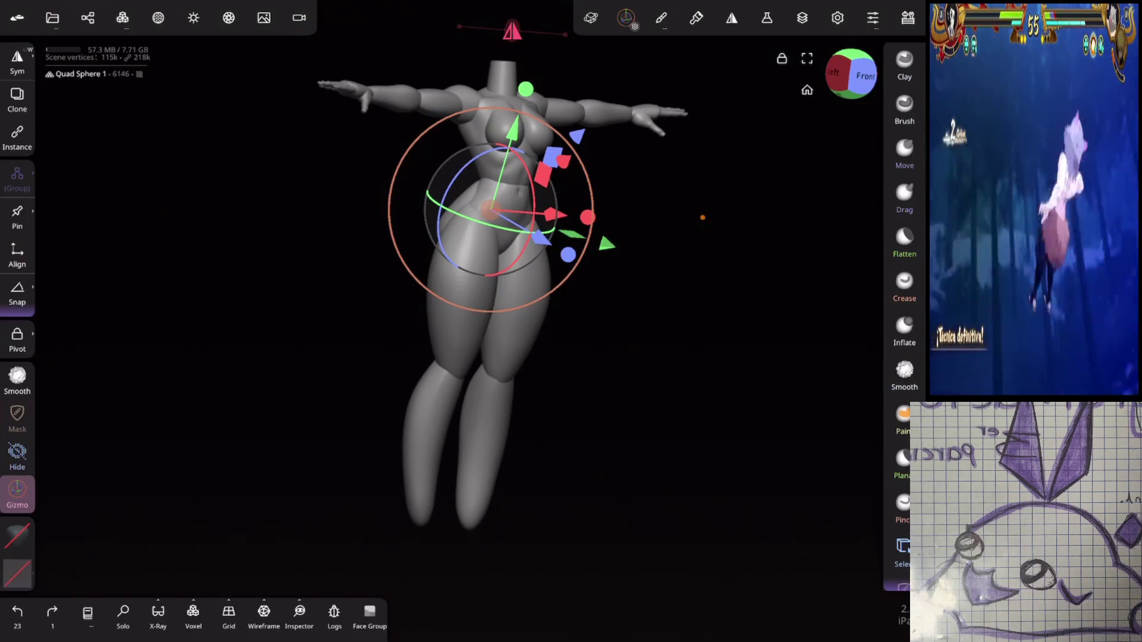
scroll(649, 374, "up", 3)
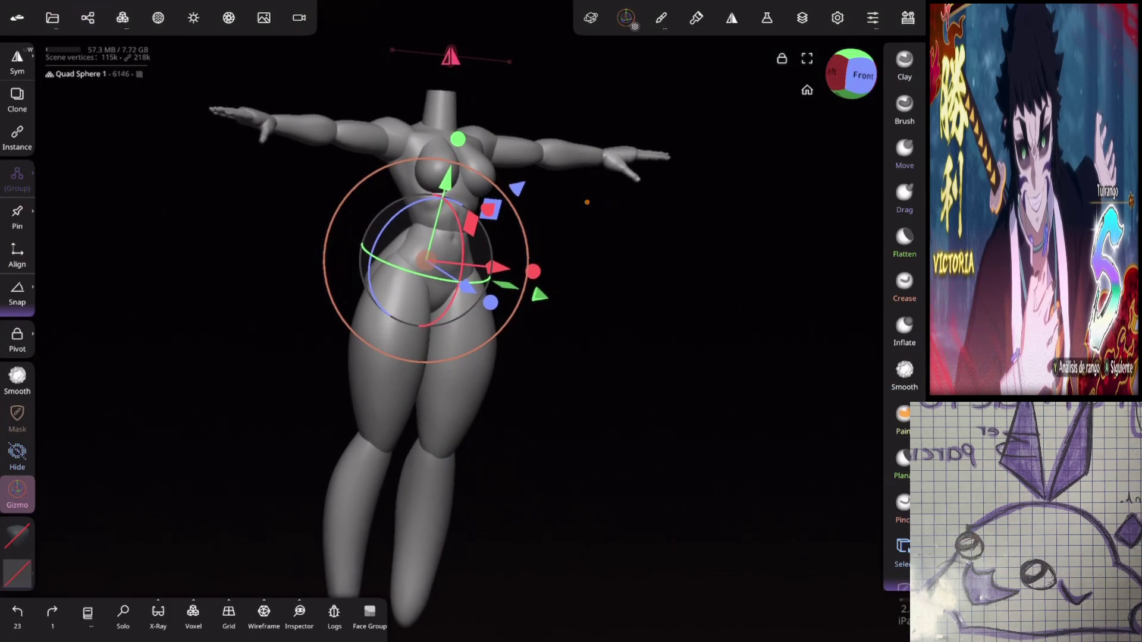
Step: Undo the outward leg rotation and set the lower leg's pivot at the knee
left_click(524, 379)
left_click_drag(405, 345, 418, 396)
key("ctrl+z")
left_click(17, 339)
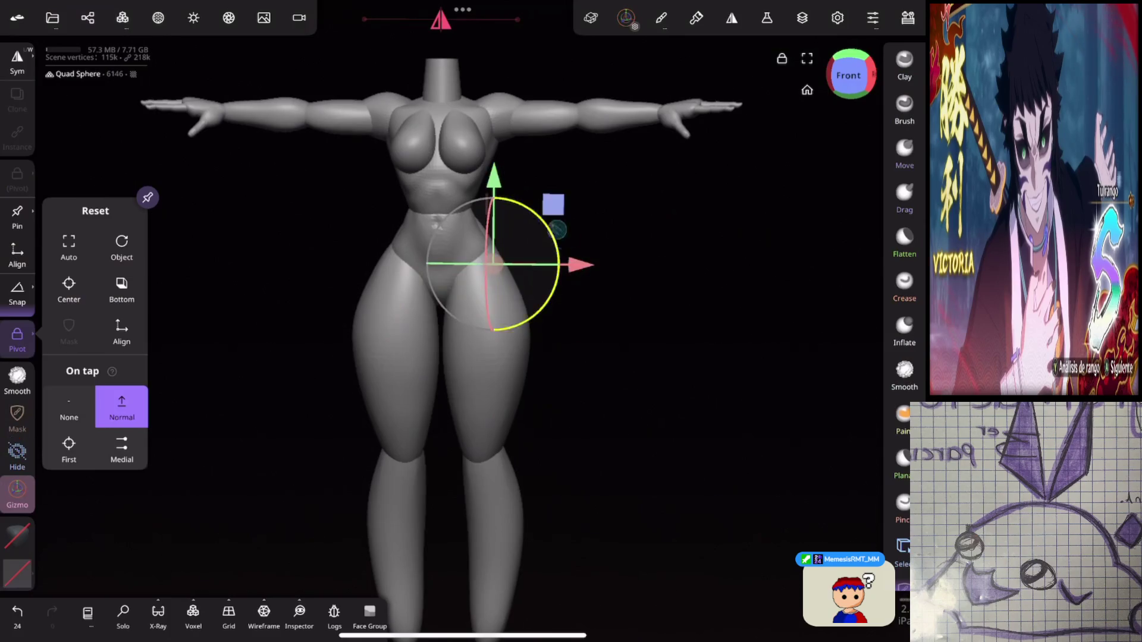
left_click(491, 521)
left_click(491, 521)
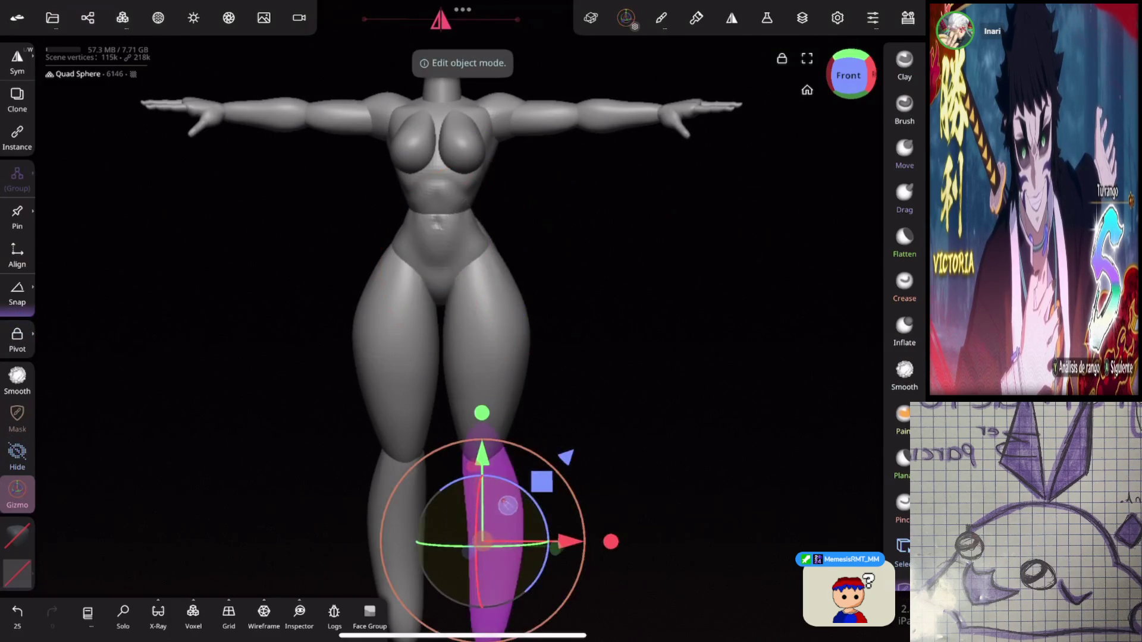
left_click(17, 295)
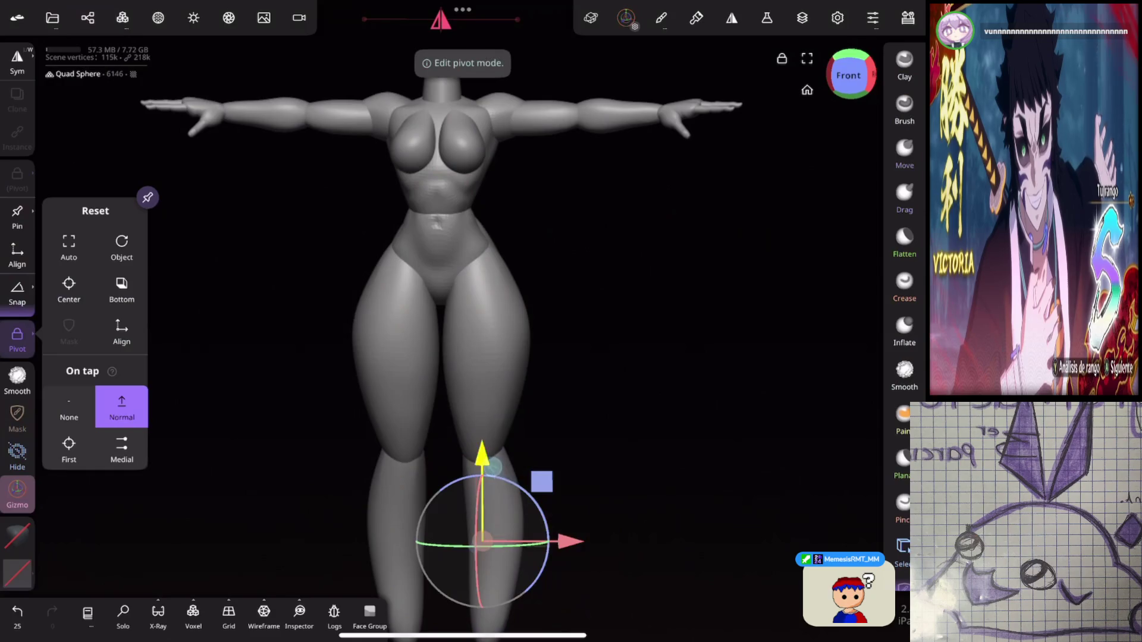
left_click(482, 464)
mouse_move(622, 314)
left_mouse_down()
mouse_move(711, 326)
mouse_move(627, 196)
left_mouse_up()
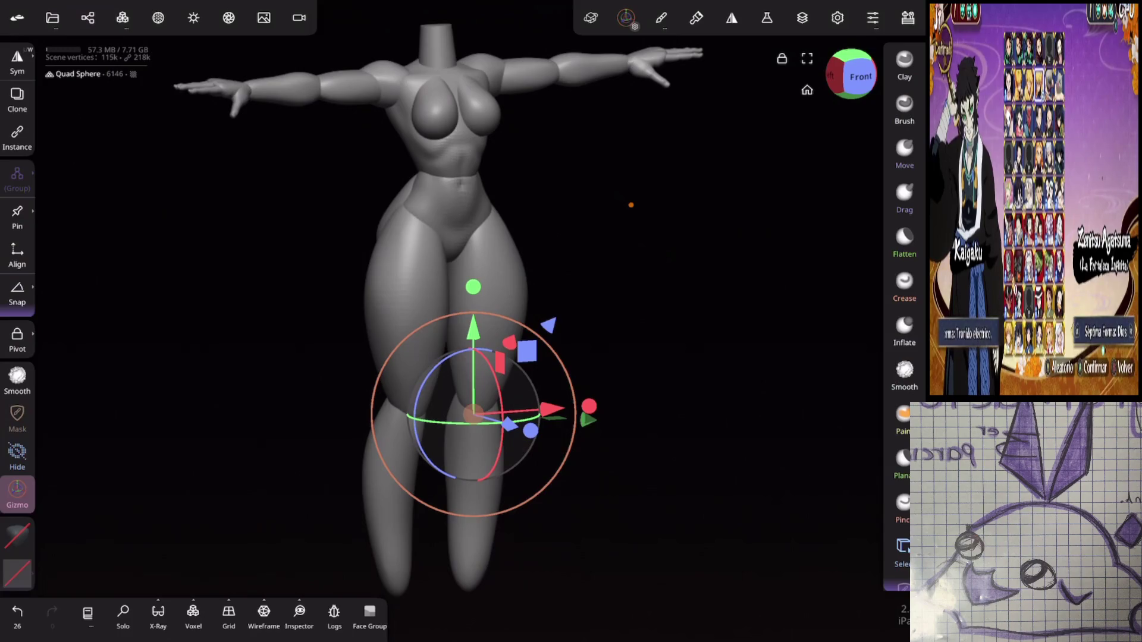
Step: Swing the legs forward, then try rotating the lower right leg and undo the attempt
middle_click_drag(620, 515, 620, 262)
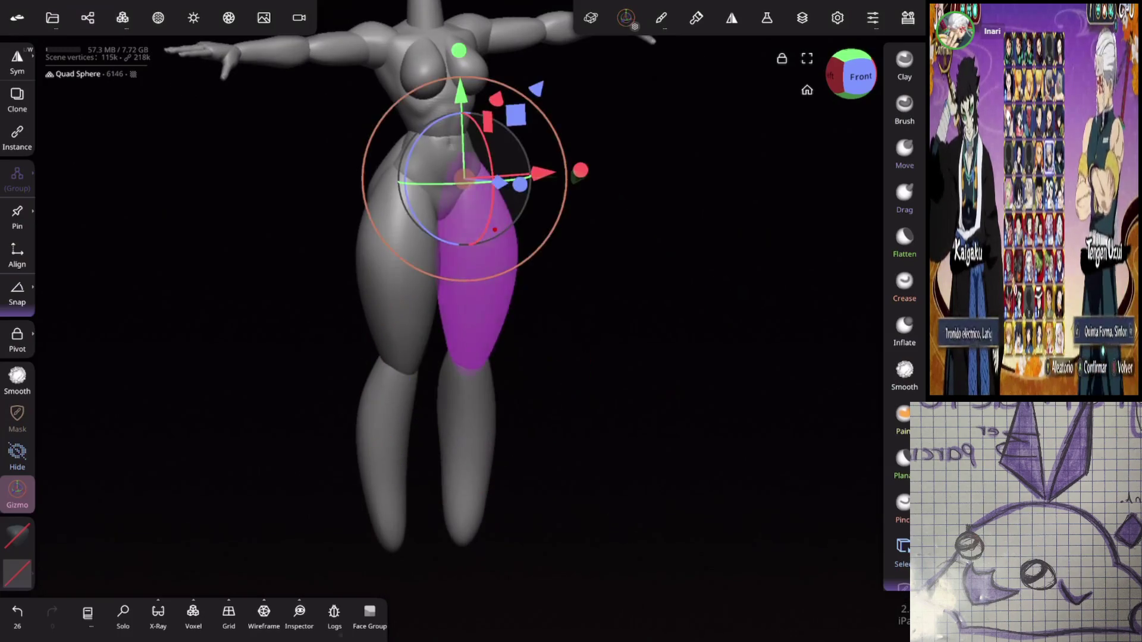
left_click_drag(647, 273, 702, 279)
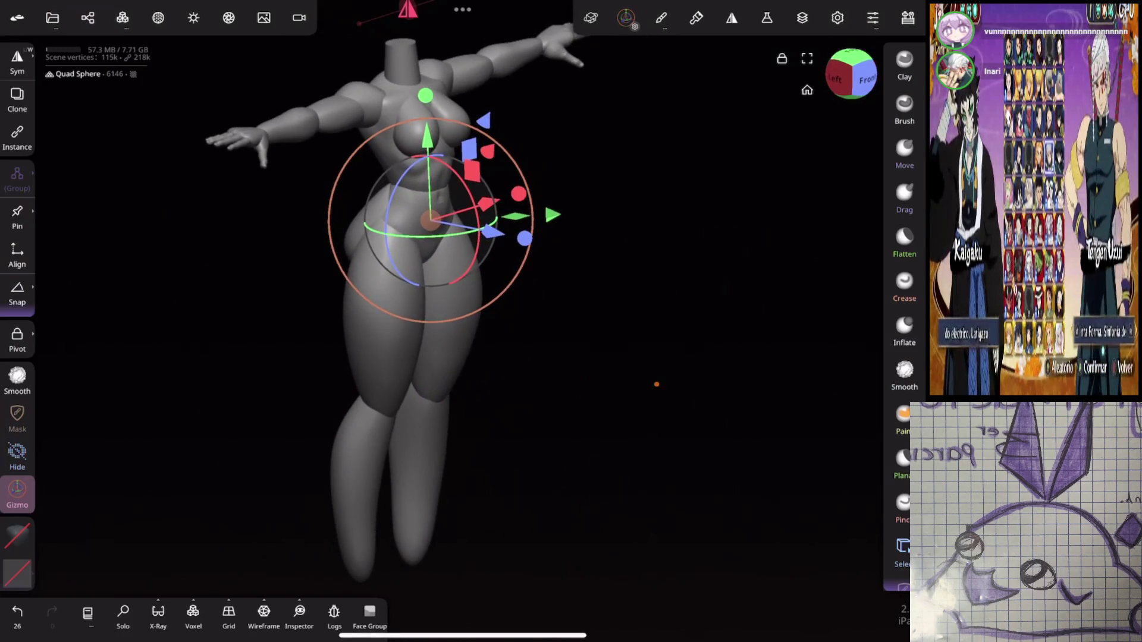
mouse_move(482, 210)
left_mouse_down()
mouse_move(493, 181)
mouse_move(477, 44)
left_mouse_up()
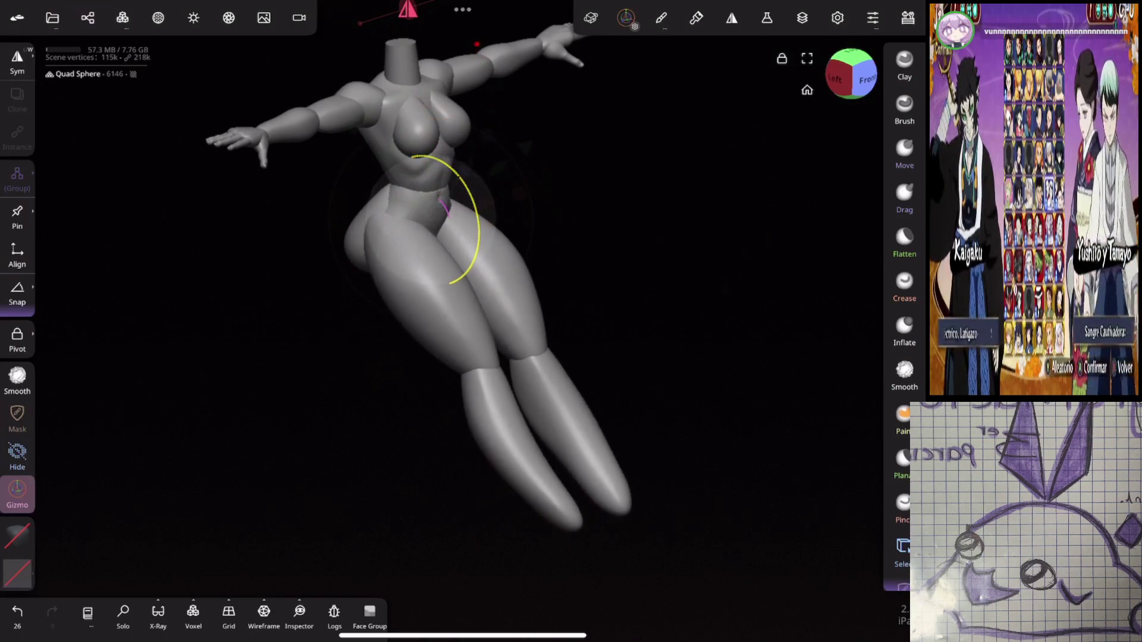
left_click(595, 452)
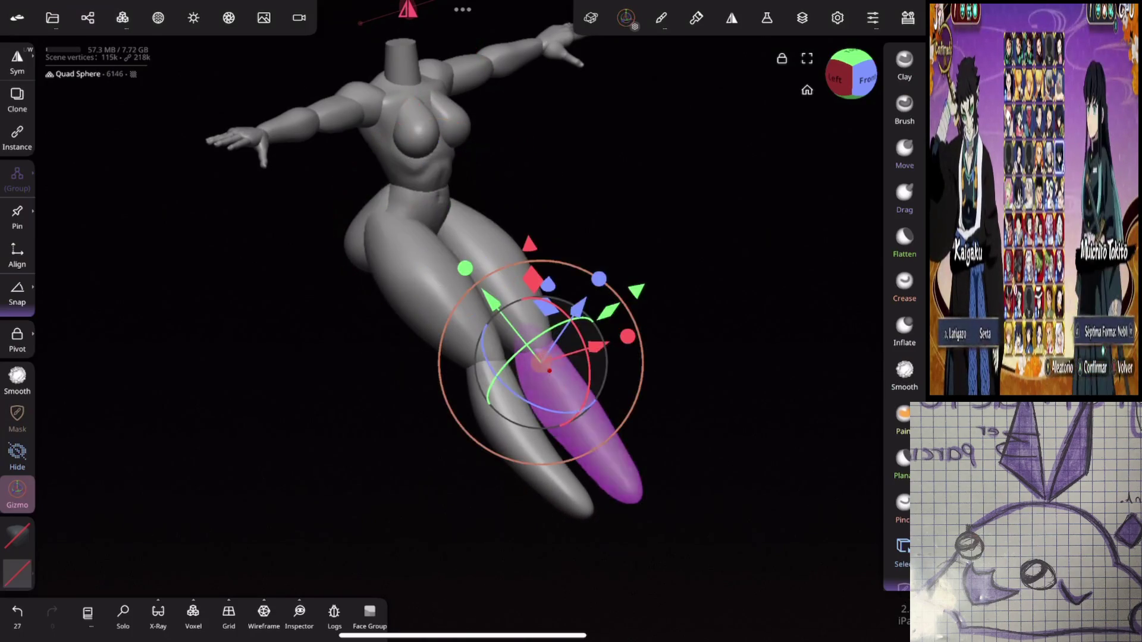
mouse_move(592, 404)
left_mouse_down()
mouse_move(625, 309)
mouse_move(720, 256)
mouse_move(745, 325)
left_mouse_up()
key("ctrl+z")
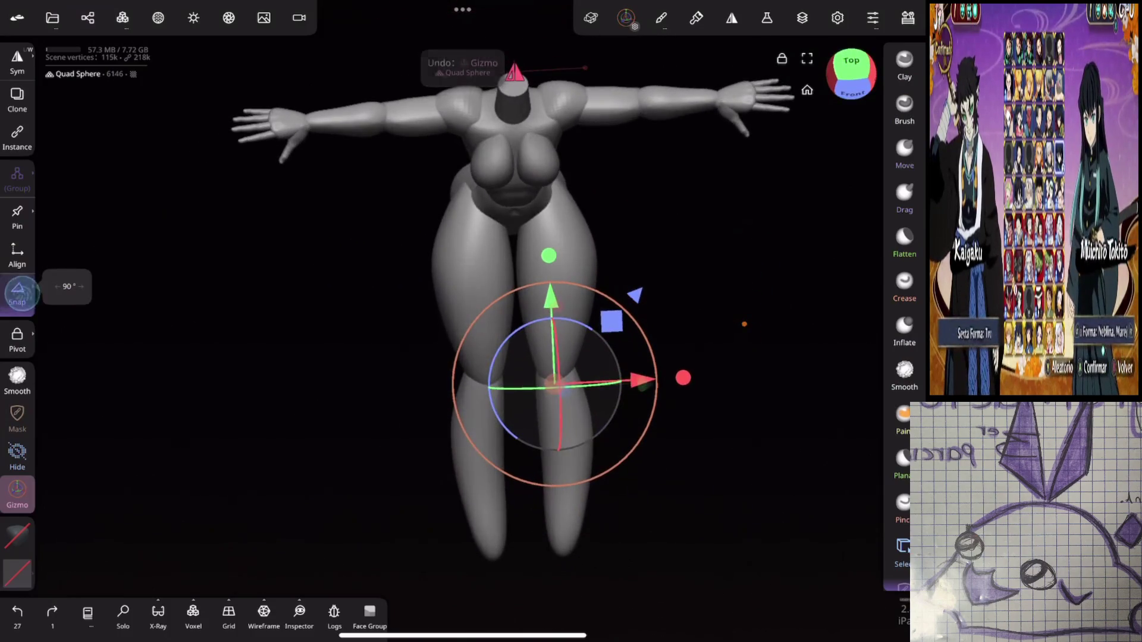
Step: Raise the rotation pivot to the knee joint and bend both lower legs forward
left_click(17, 339)
left_click_drag(549, 277, 550, 248)
left_click(17, 339)
left_click_drag(743, 387, 702, 333)
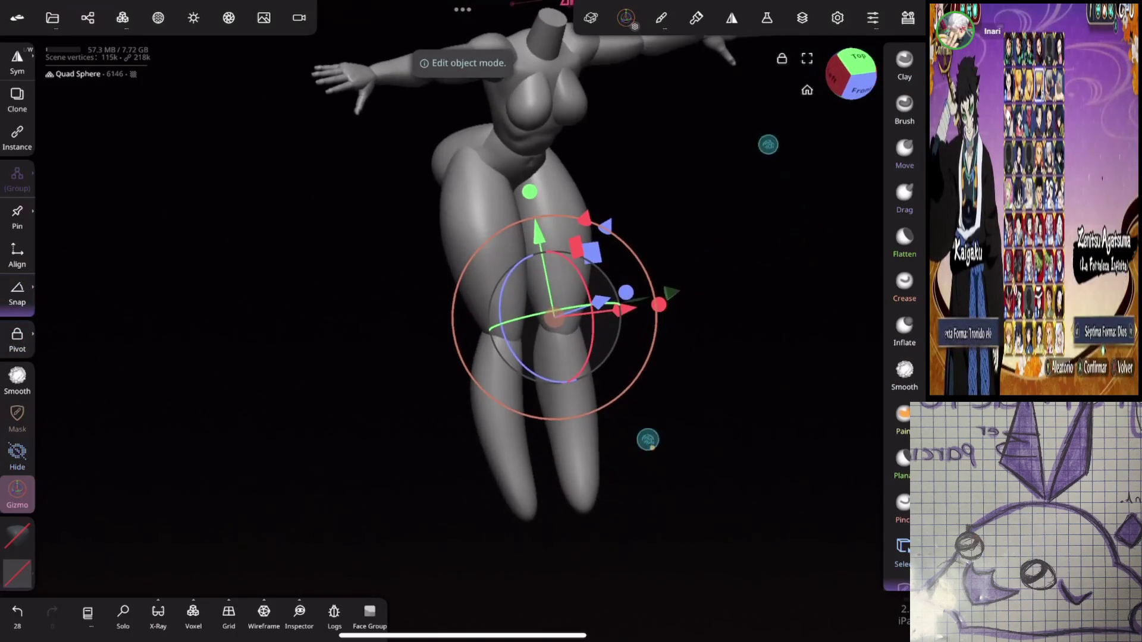
left_click_drag(591, 333, 578, 275)
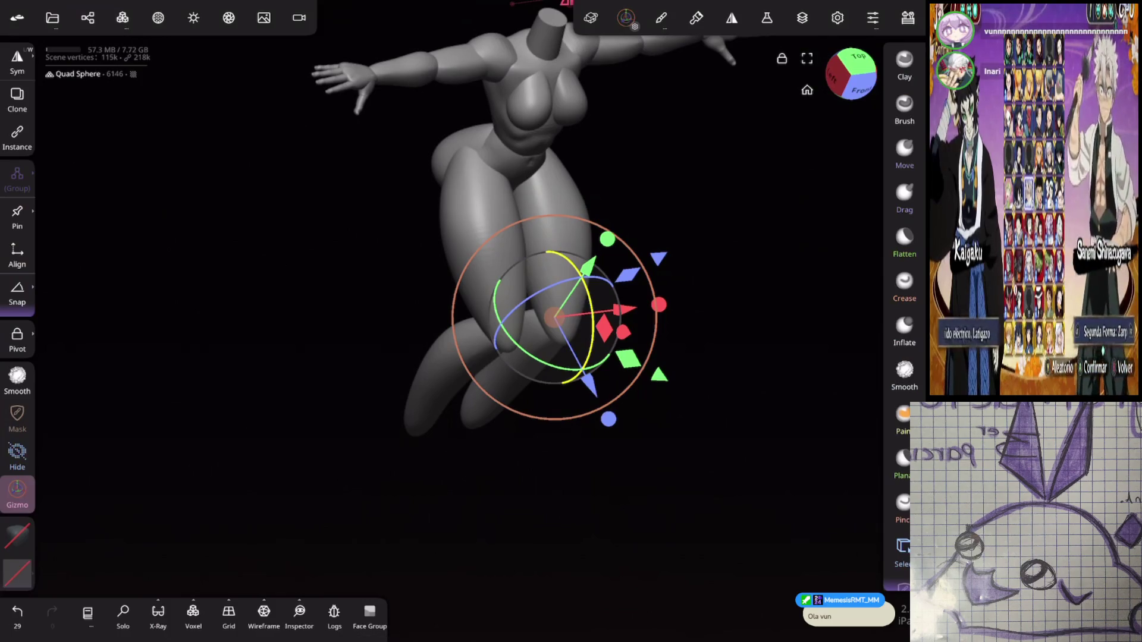
left_click(859, 88)
mouse_move(729, 219)
left_mouse_down()
mouse_move(811, 242)
mouse_move(749, 183)
mouse_move(744, 247)
mouse_move(671, 266)
left_mouse_up()
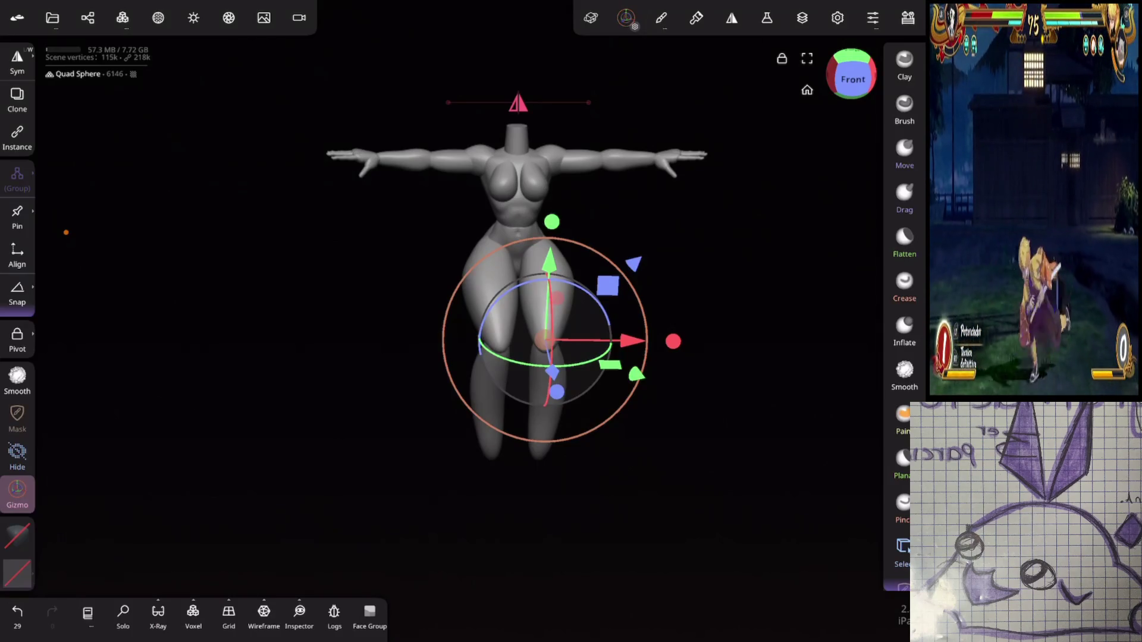
left_click_drag(89, 458, 114, 458)
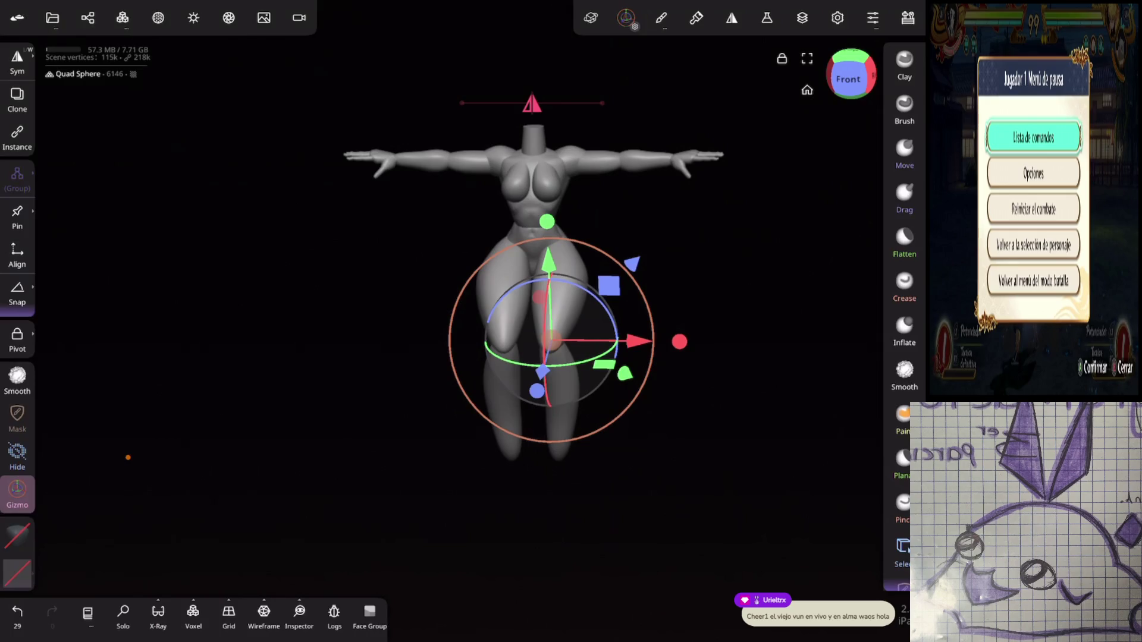
mouse_move(773, 327)
left_mouse_down()
mouse_move(428, 502)
mouse_move(706, 208)
left_mouse_up()
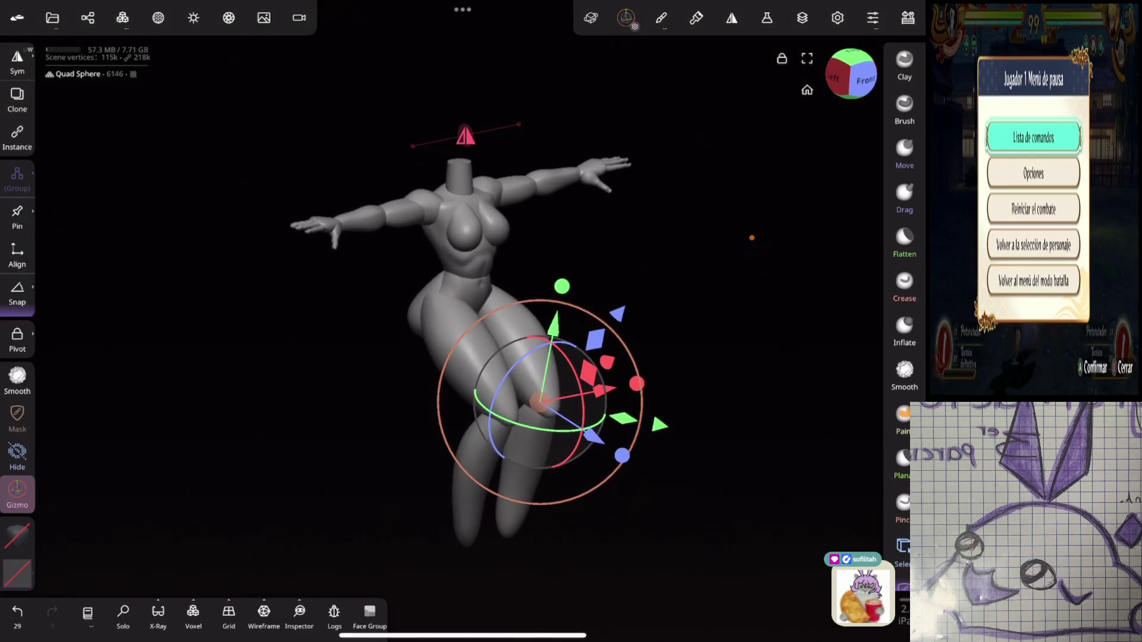
Step: Select the legs' Mirror group in the object list, checking the leg Quad Sphere entries
left_click(87, 17)
left_click(92, 421)
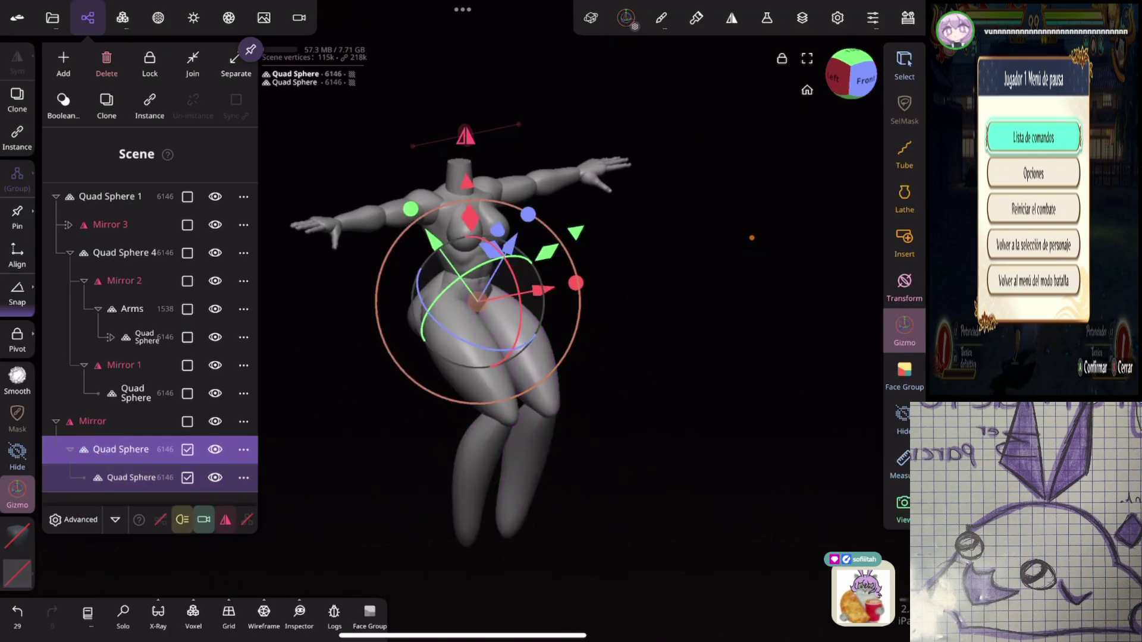
left_click(84, 450)
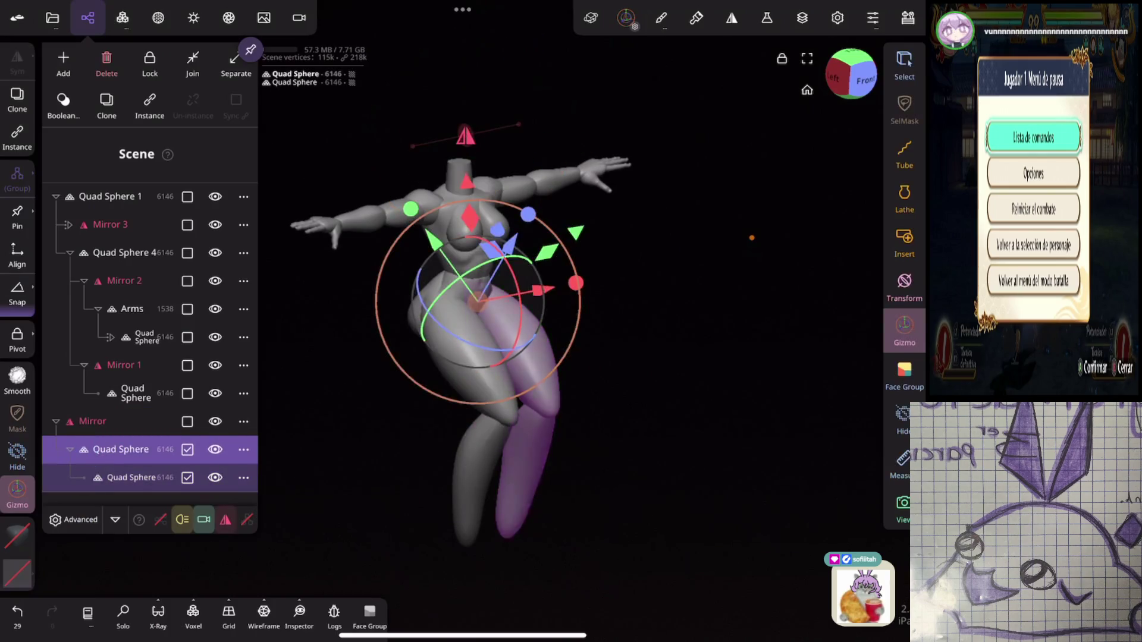
left_click(98, 477)
left_click(84, 452)
left_click_drag(621, 535, 624, 517)
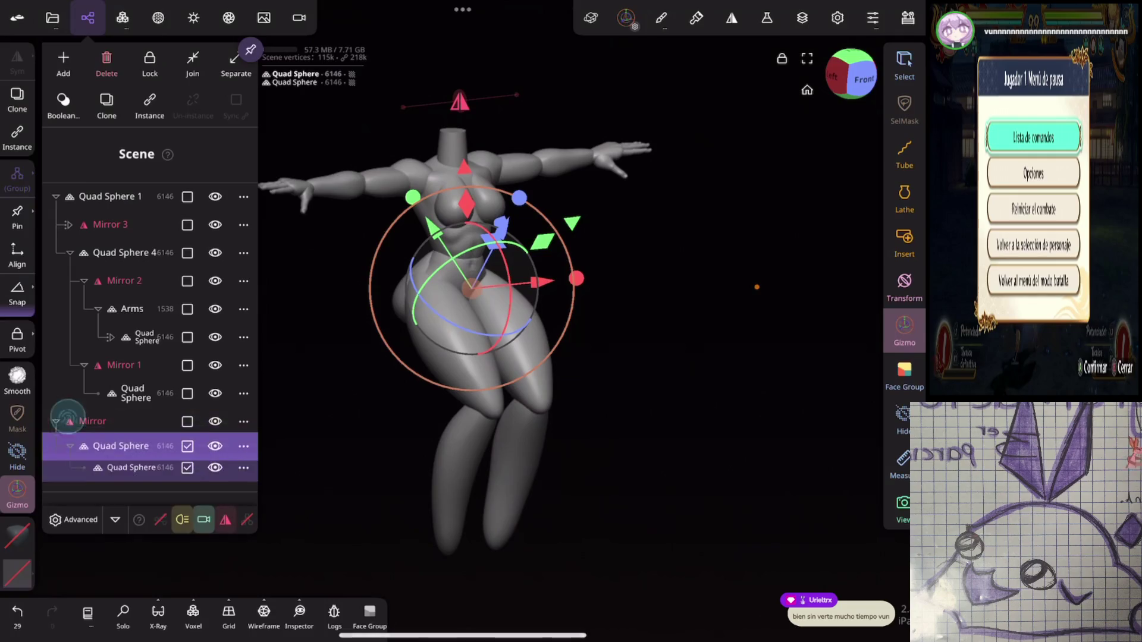
left_click(92, 421)
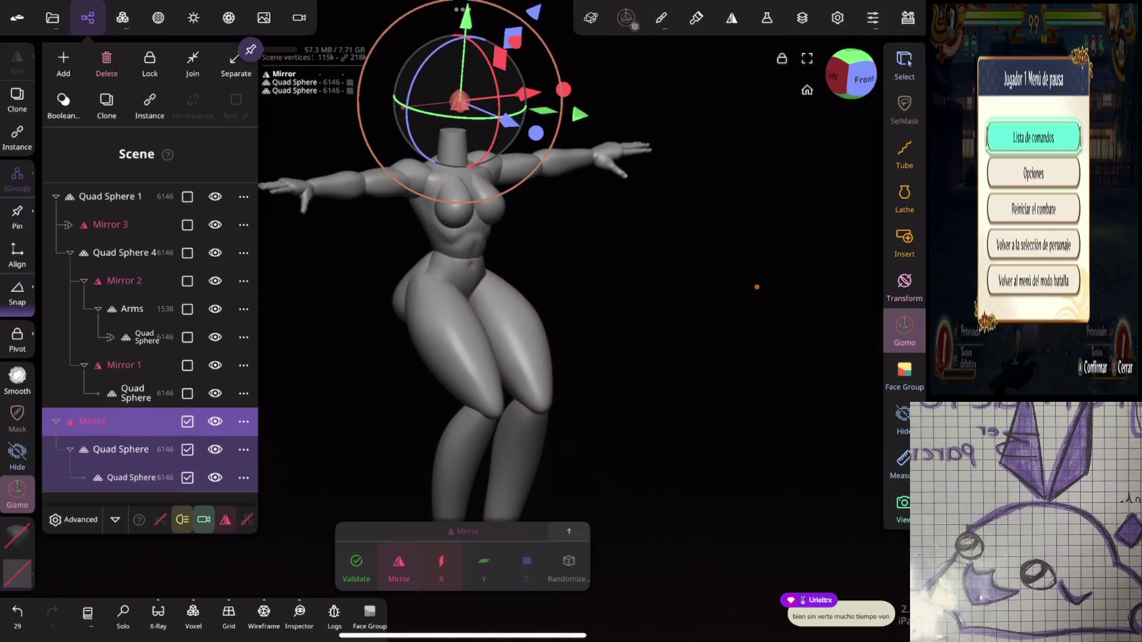
Step: Apply and confirm the legs' mirror, then select one leg and rotate it upward
left_click(55, 197)
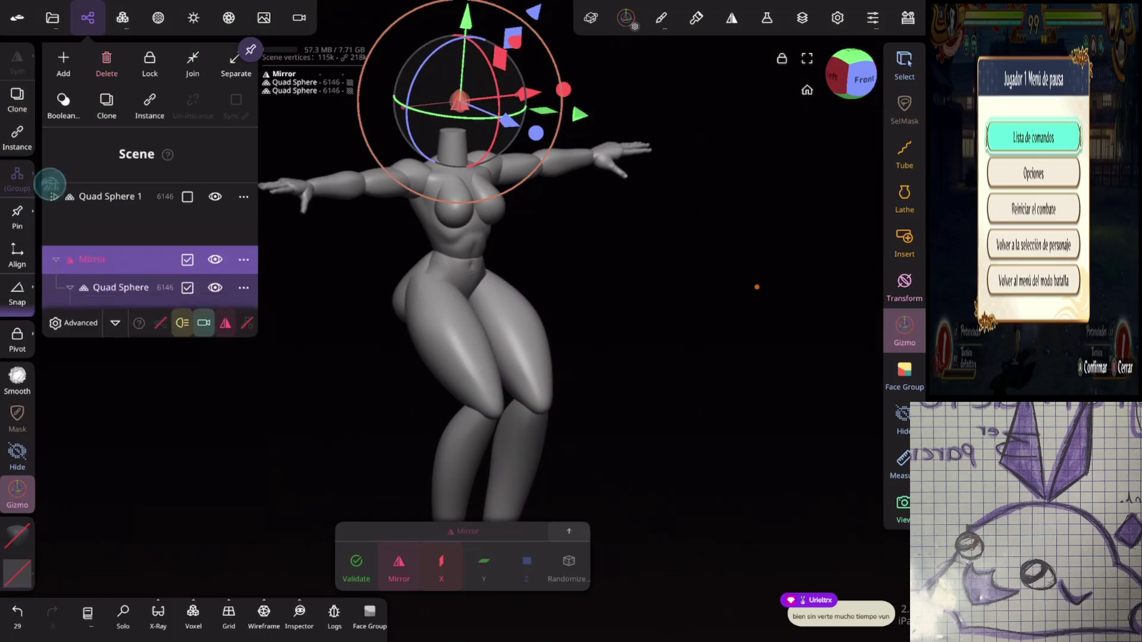
left_click(56, 224)
left_click(55, 225)
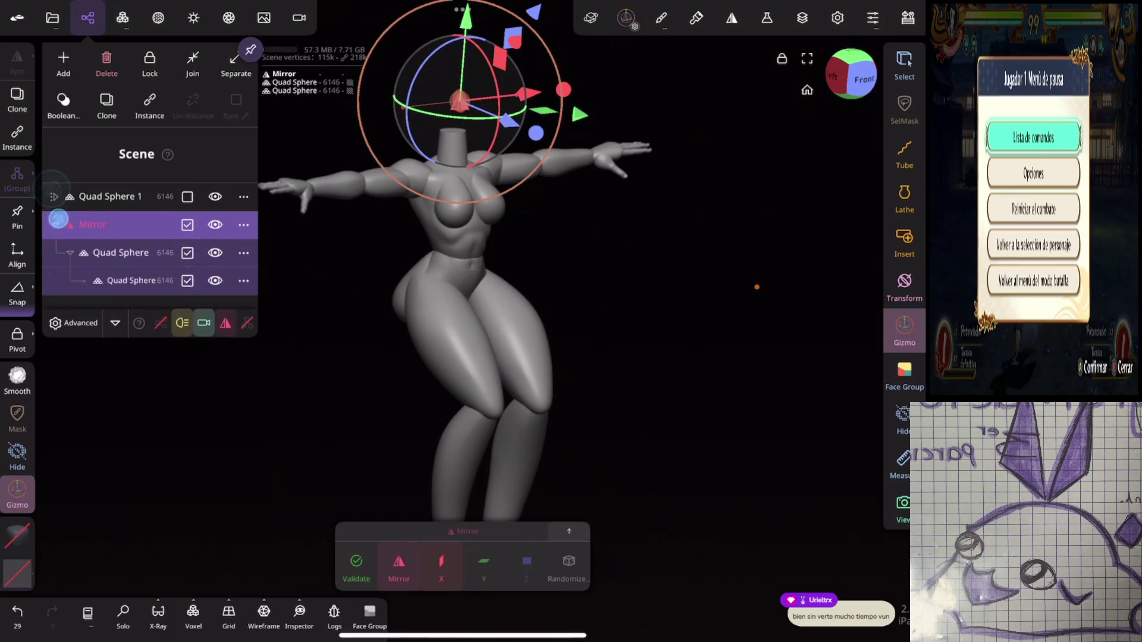
left_click(55, 196)
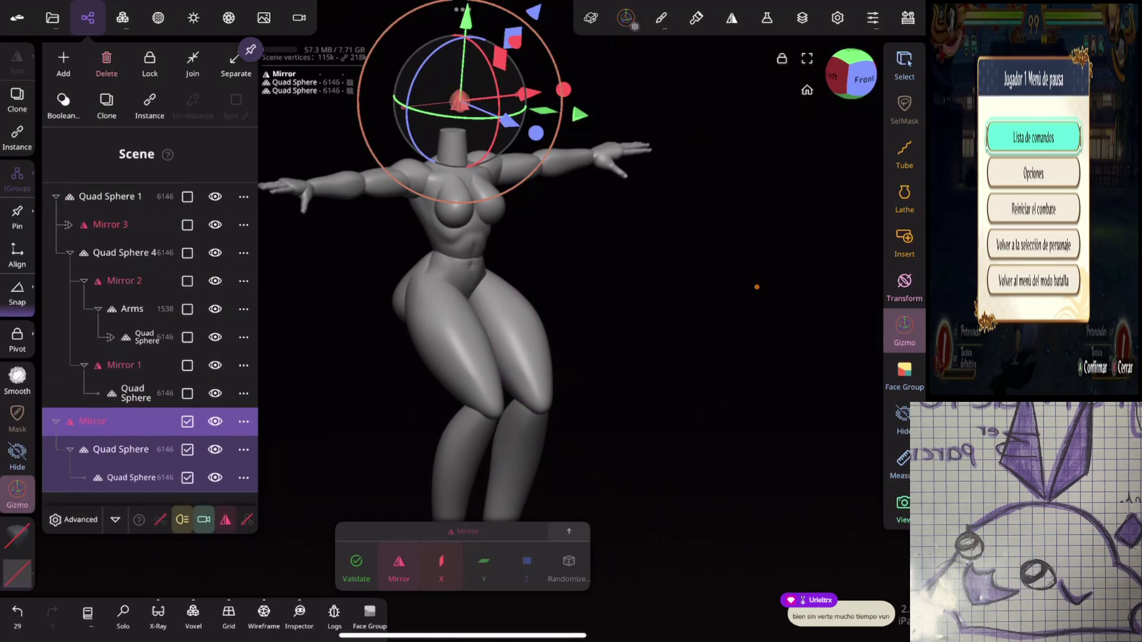
left_click(356, 565)
left_click(400, 525)
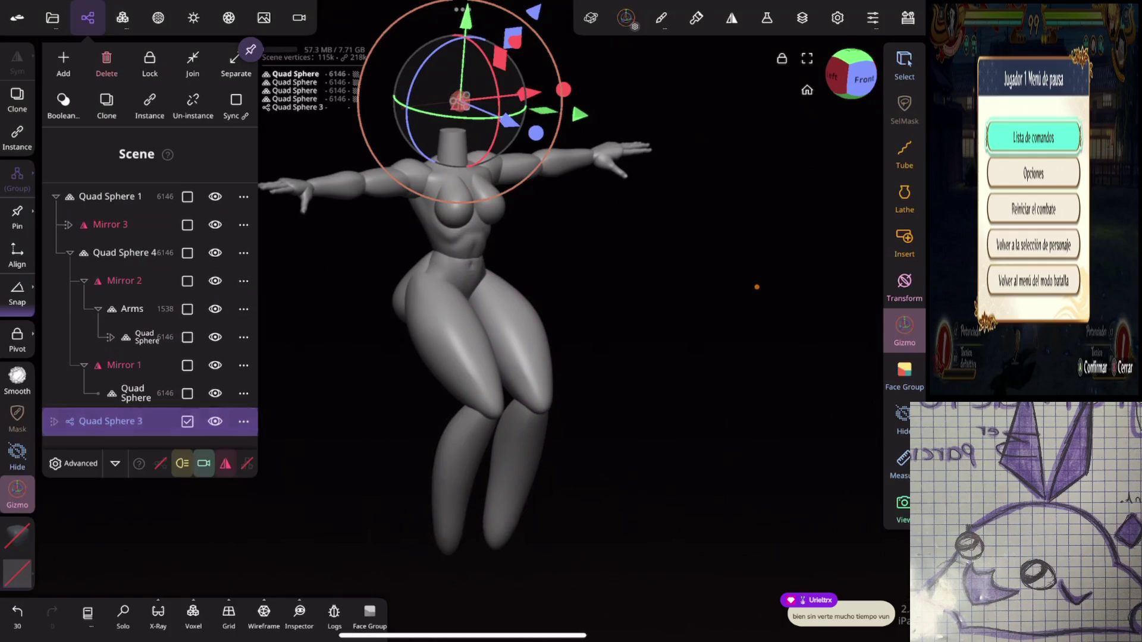
left_click(434, 357)
mouse_move(461, 380)
left_mouse_down()
mouse_move(464, 322)
mouse_move(448, 273)
mouse_move(459, 357)
left_mouse_up()
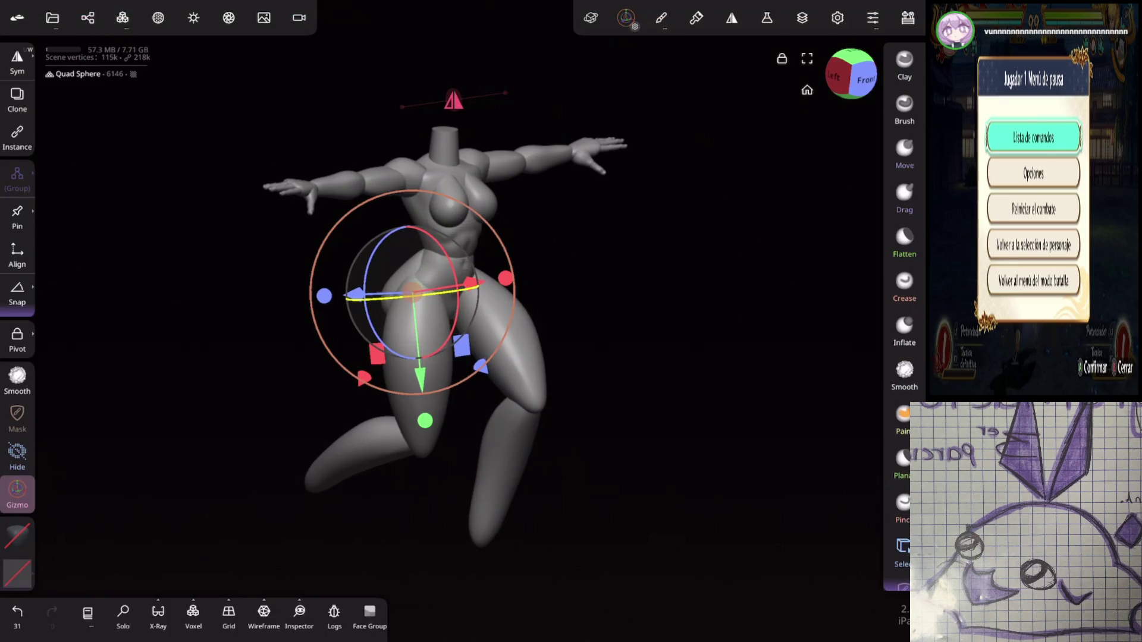
Step: Rotate the front leg downward and swing its lower leg outward at the knee
mouse_move(719, 322)
left_mouse_down()
mouse_move(739, 313)
mouse_move(730, 229)
left_mouse_up()
left_click_drag(387, 309, 410, 356)
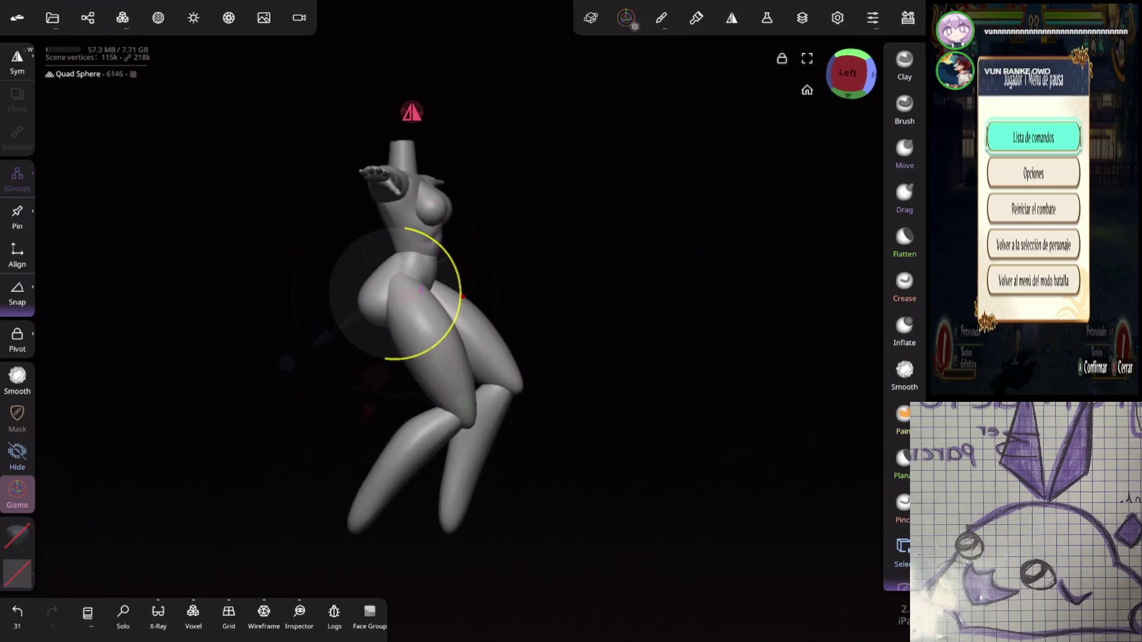
left_click(464, 410)
left_click_drag(443, 306, 419, 372)
key("ctrl+z")
left_click_drag(508, 438, 519, 381)
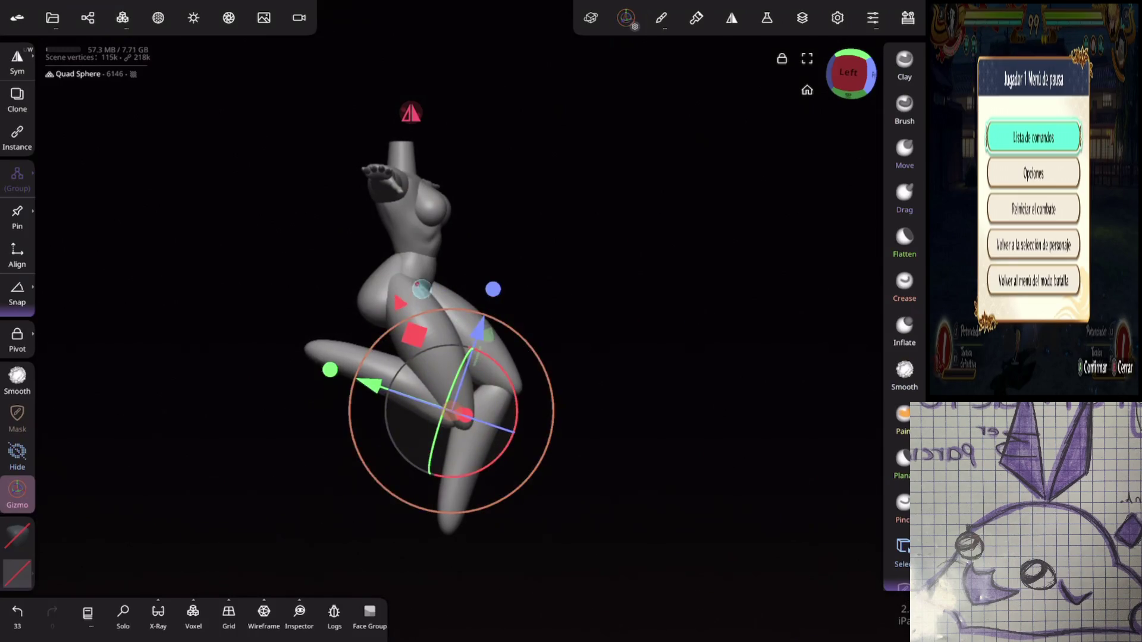
Step: Raise the thigh forward, discarding a trial rotation, and straighten the torso upright
left_click(410, 297)
mouse_move(461, 286)
left_mouse_down()
mouse_move(504, 189)
mouse_move(511, 203)
left_mouse_up()
mouse_move(565, 249)
left_mouse_down()
mouse_move(594, 260)
mouse_move(668, 343)
left_mouse_up()
left_click_drag(414, 254, 414, 254)
left_click_drag(426, 204, 426, 204)
key("ctrl+z")
left_click_drag(541, 340, 543, 349)
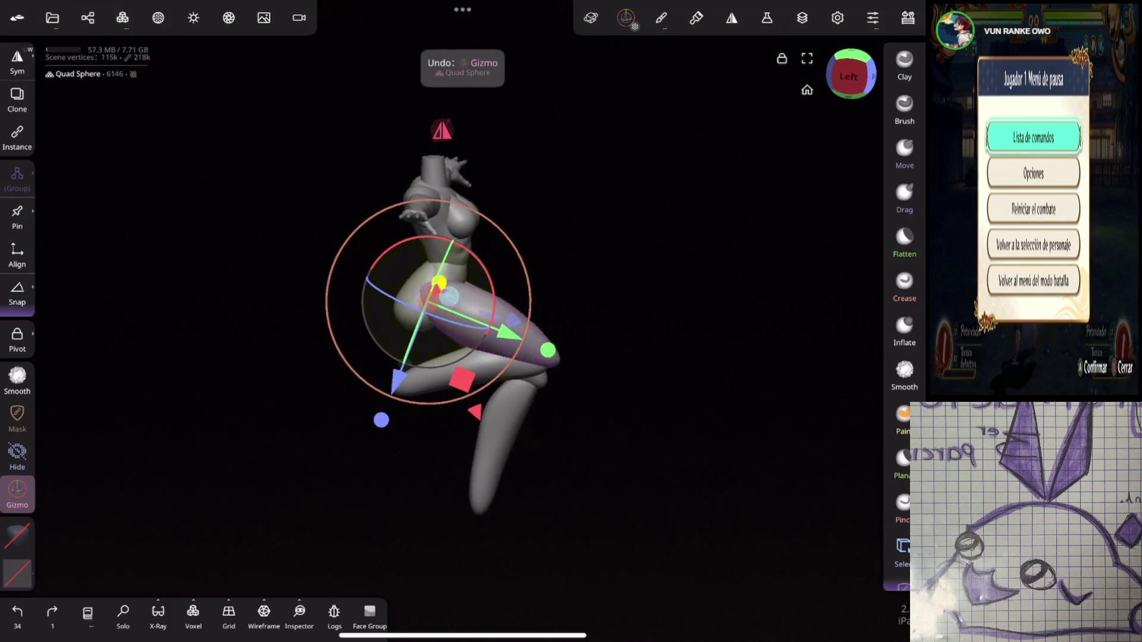
left_click_drag(417, 315, 414, 320)
Step: Rotate and fine-tune the other leg into its bent crouching position
mouse_move(663, 315)
left_mouse_down()
mouse_move(615, 275)
mouse_move(683, 333)
left_mouse_up()
left_click_drag(505, 331, 518, 331)
left_click_drag(678, 297, 666, 333)
mouse_move(744, 356)
left_mouse_down()
mouse_move(684, 357)
mouse_move(714, 357)
left_mouse_up()
left_click_drag(531, 285, 588, 409)
left_click_drag(387, 369, 394, 330)
mouse_move(743, 393)
left_mouse_down()
mouse_move(677, 394)
mouse_move(701, 314)
mouse_move(655, 273)
mouse_move(793, 230)
mouse_move(717, 242)
left_mouse_up()
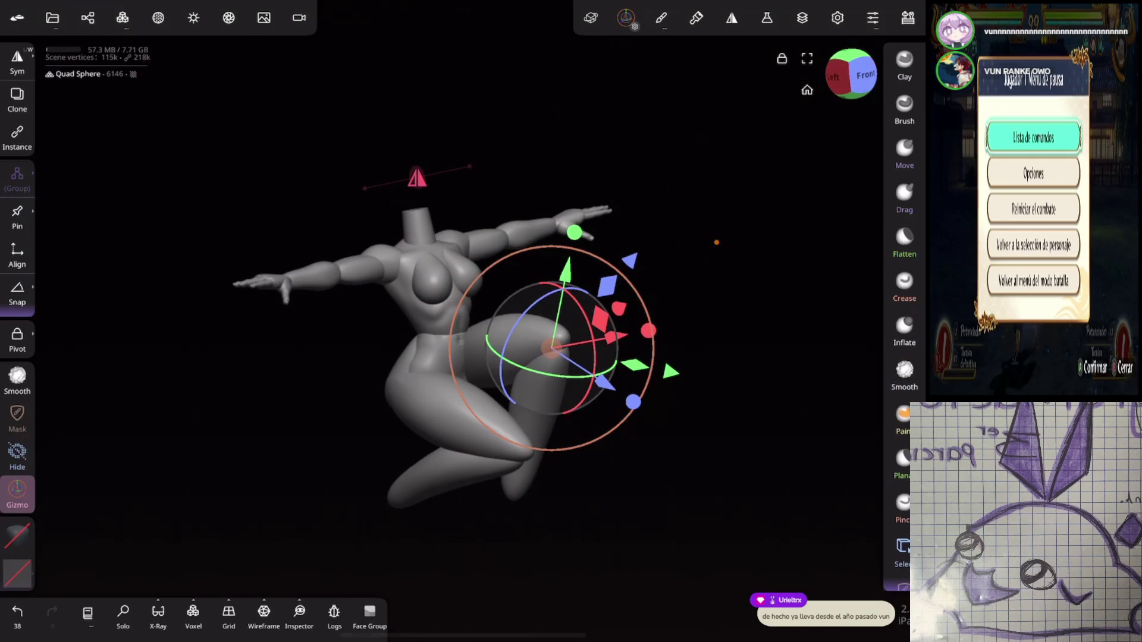
mouse_move(514, 517)
left_mouse_down()
mouse_move(527, 540)
mouse_move(779, 204)
mouse_move(693, 260)
left_mouse_up()
left_click(714, 113)
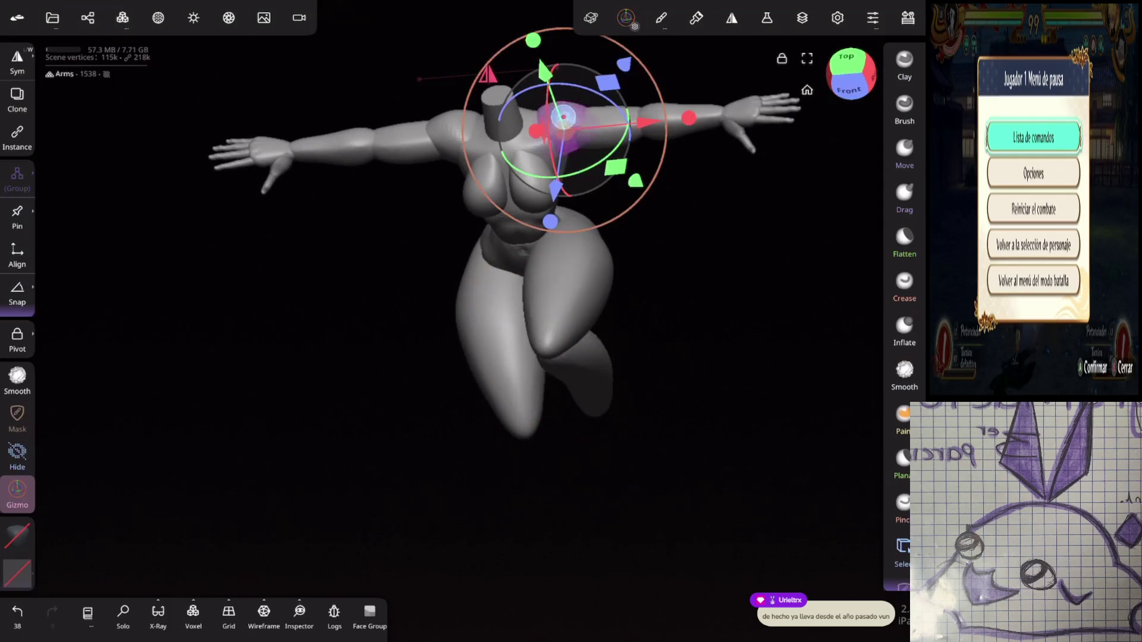
Step: Lower the arms from the T-pose so they hang down toward the knee
mouse_move(621, 146)
left_mouse_down()
mouse_move(580, 176)
mouse_move(526, 179)
left_mouse_up()
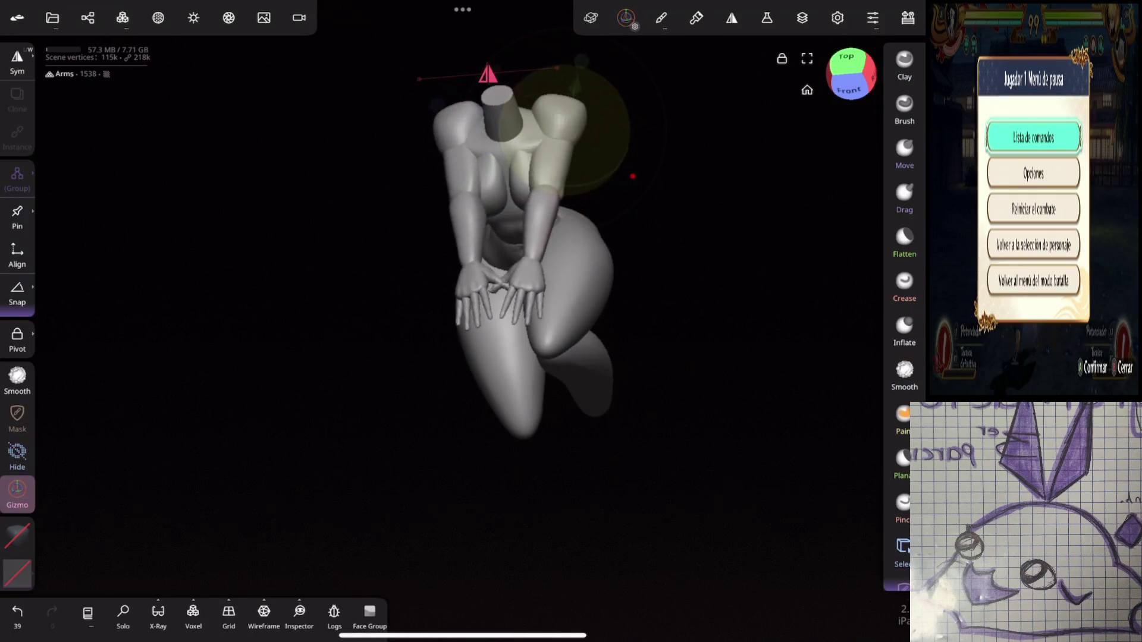
left_click_drag(633, 164, 630, 166)
scroll(654, 196, "up", 5)
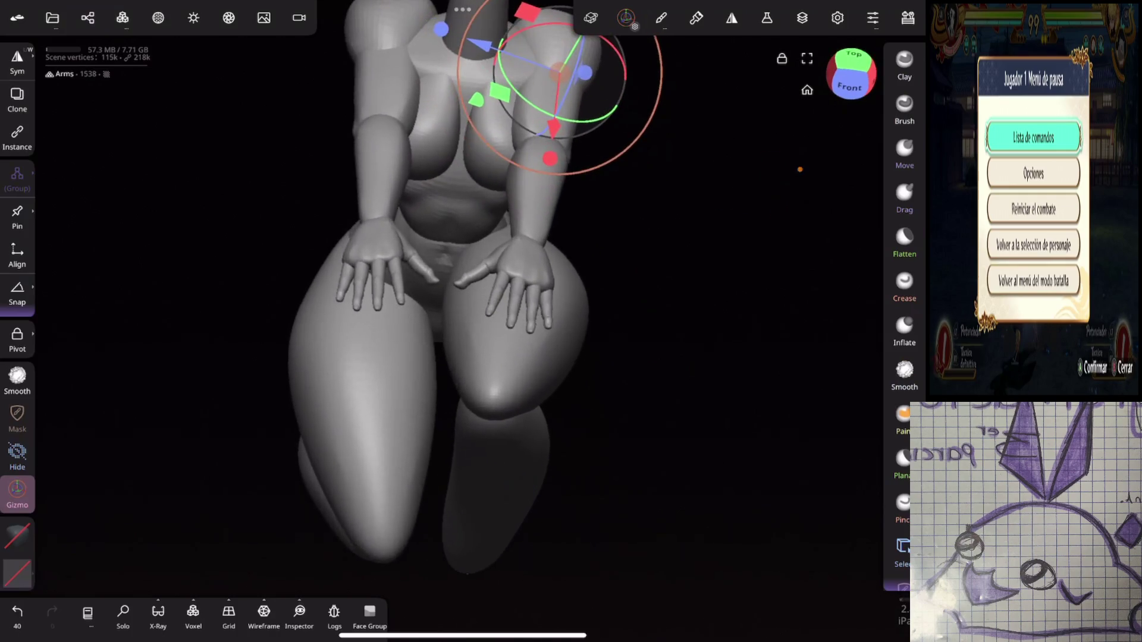
mouse_move(757, 173)
left_mouse_down()
mouse_move(655, 283)
mouse_move(701, 227)
mouse_move(716, 232)
mouse_move(706, 270)
mouse_move(684, 262)
mouse_move(744, 387)
left_mouse_up()
Step: Select the hip sphere and nudge it along its depth axis to reshape the hips
left_click(512, 380)
mouse_move(612, 216)
left_mouse_down()
mouse_move(607, 230)
mouse_move(607, 214)
left_mouse_up()
left_click_drag(737, 238, 740, 306)
left_click_drag(722, 256, 615, 474)
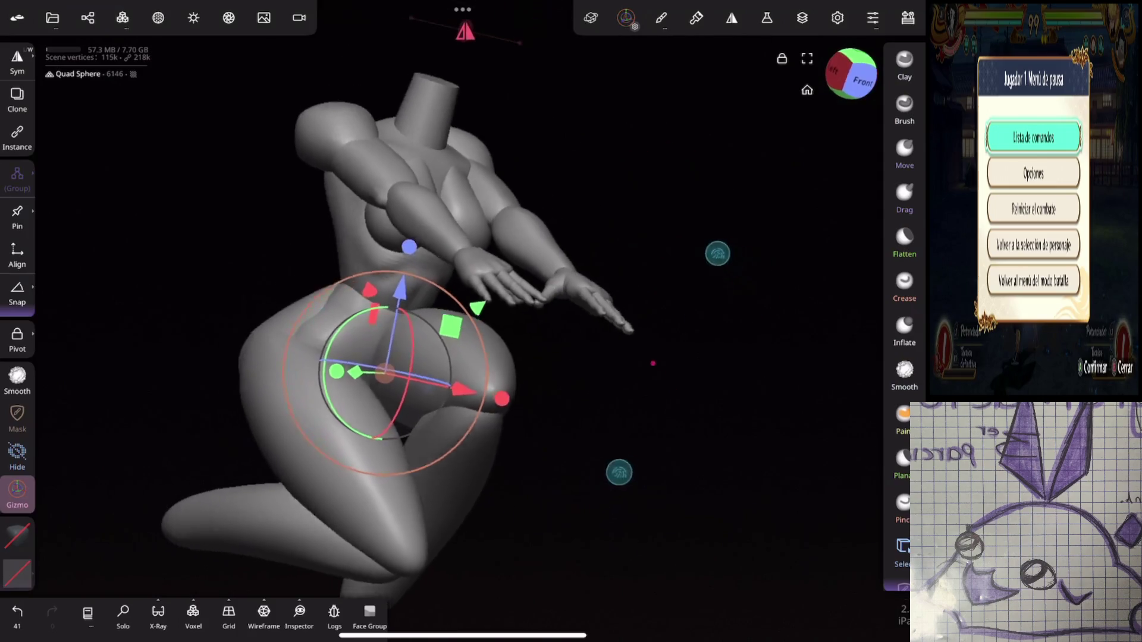
left_click_drag(523, 308, 523, 304)
mouse_move(660, 351)
left_mouse_down()
mouse_move(787, 346)
mouse_move(752, 339)
mouse_move(684, 417)
left_mouse_up()
left_click_drag(758, 243, 761, 255)
Step: Select the arms and their Mirror 2 group in the scene object list
left_click(595, 134)
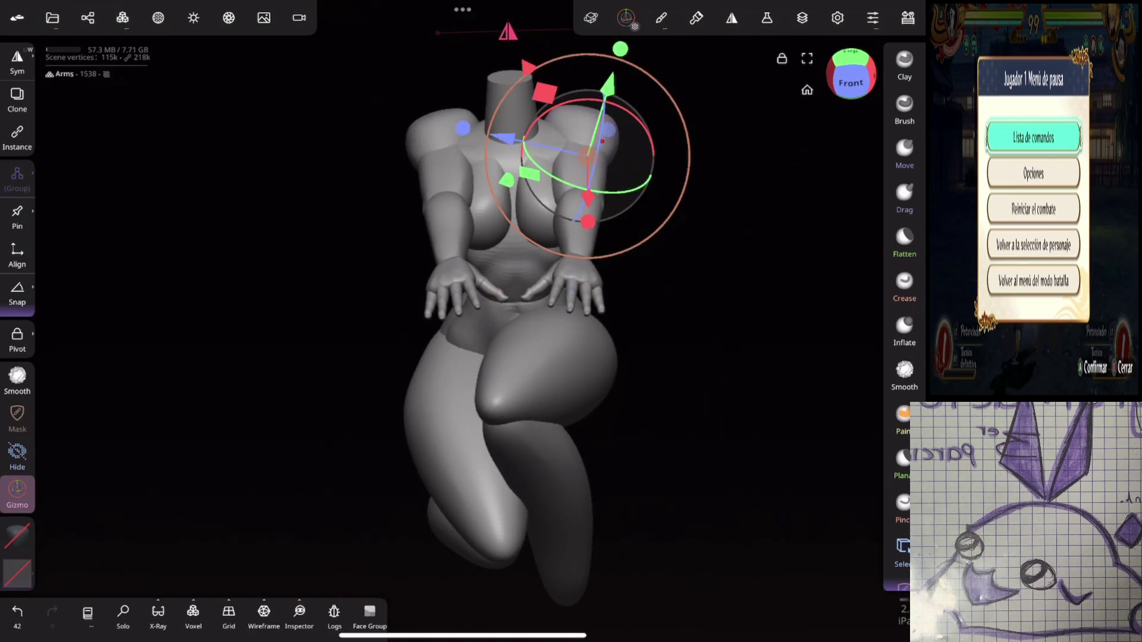
left_click(122, 18)
left_click(87, 18)
left_click(122, 280)
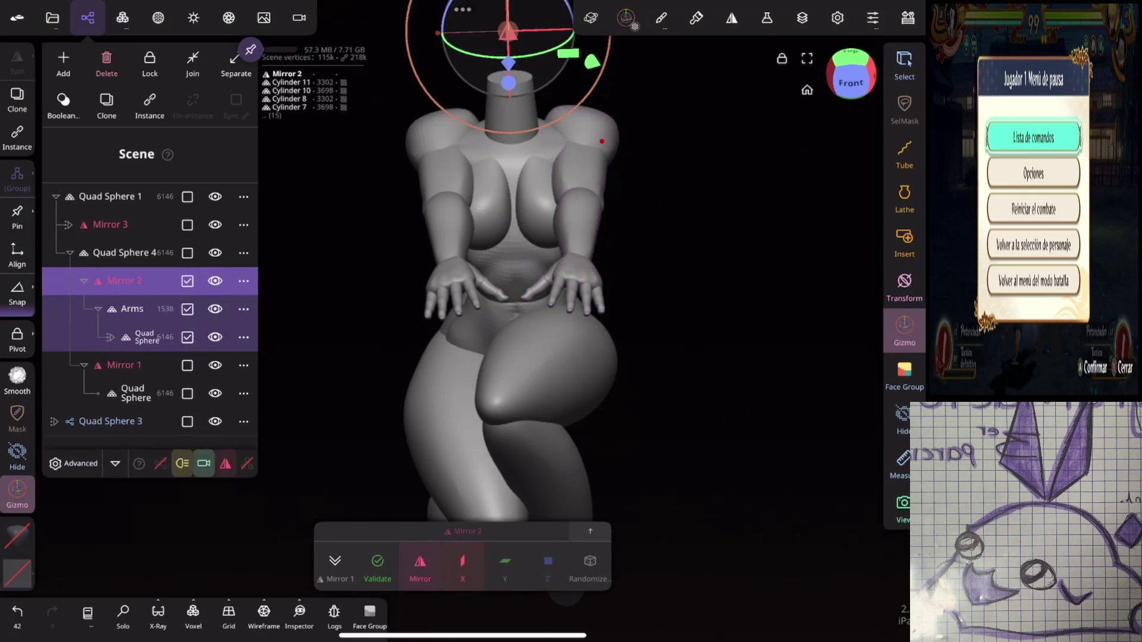
Step: Apply the arms' Mirror 2 with confirmation, then select the left arm at the shoulder
left_click(378, 565)
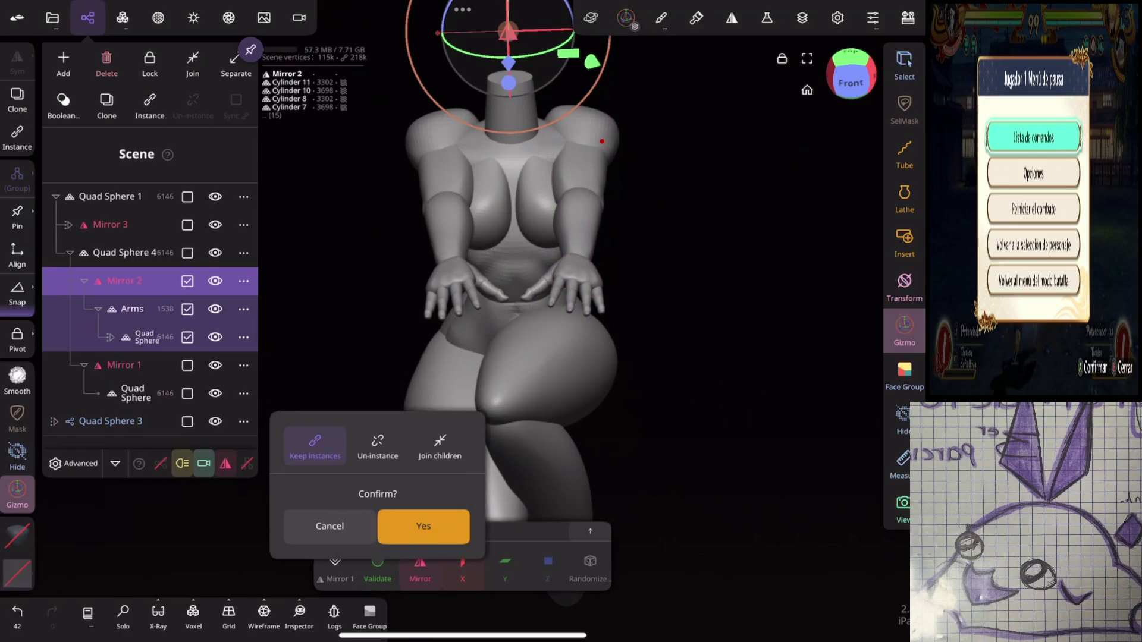
left_click(423, 526)
left_click(88, 17)
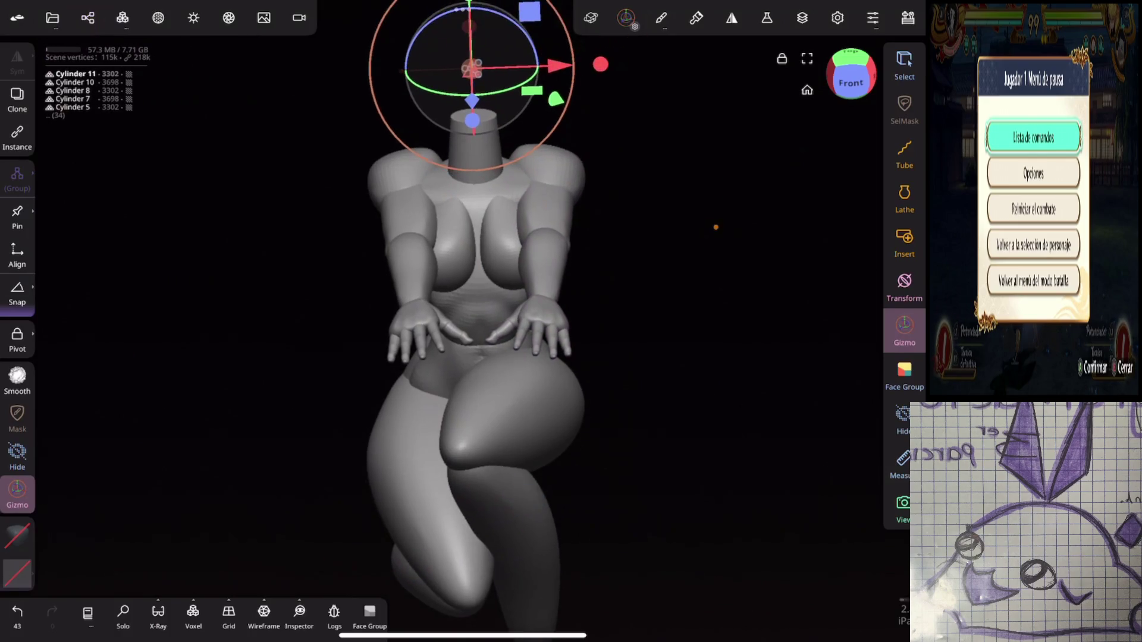
left_click(553, 184)
left_click(436, 189)
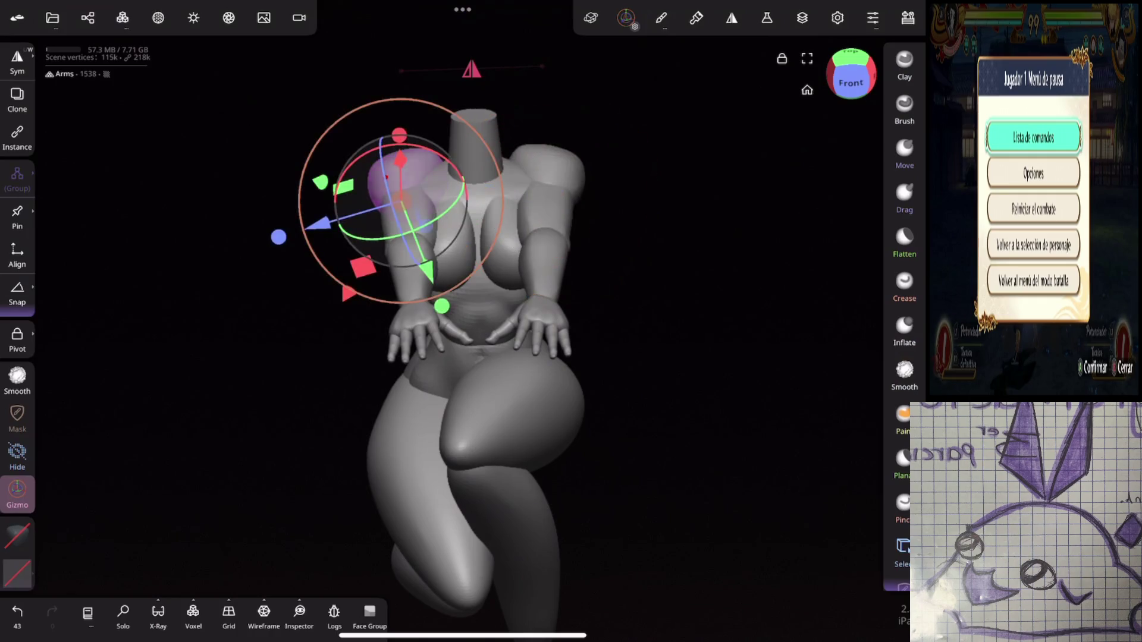
left_click(436, 189)
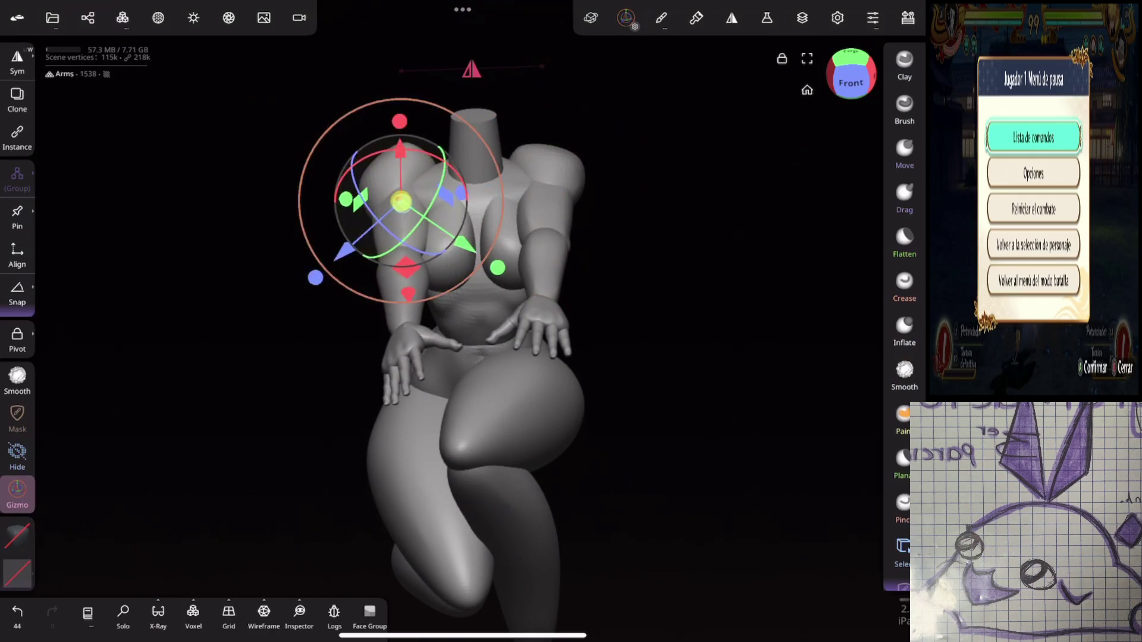
Step: Rotate the left arm at the shoulder, undoing a trial lowering
left_click_drag(506, 333, 676, 327)
left_click_drag(273, 211, 282, 219)
mouse_move(594, 238)
left_mouse_down()
mouse_move(700, 238)
mouse_move(738, 214)
left_mouse_up()
mouse_move(631, 240)
left_mouse_down()
mouse_move(762, 248)
mouse_move(758, 191)
left_mouse_up()
mouse_move(404, 196)
left_mouse_down()
mouse_move(370, 191)
mouse_move(382, 209)
left_mouse_up()
key("ctrl+z")
Step: Rotate the arm down toward the knee, trying and undoing several lifts
mouse_move(734, 224)
left_mouse_down()
mouse_move(774, 227)
mouse_move(706, 197)
mouse_move(716, 180)
left_mouse_up()
mouse_move(372, 261)
left_mouse_down()
mouse_move(362, 257)
mouse_move(377, 311)
left_mouse_up()
left_click_drag(773, 286, 634, 292)
left_click_drag(595, 161, 629, 176)
mouse_move(773, 250)
left_mouse_down()
mouse_move(714, 232)
mouse_move(689, 199)
left_mouse_up()
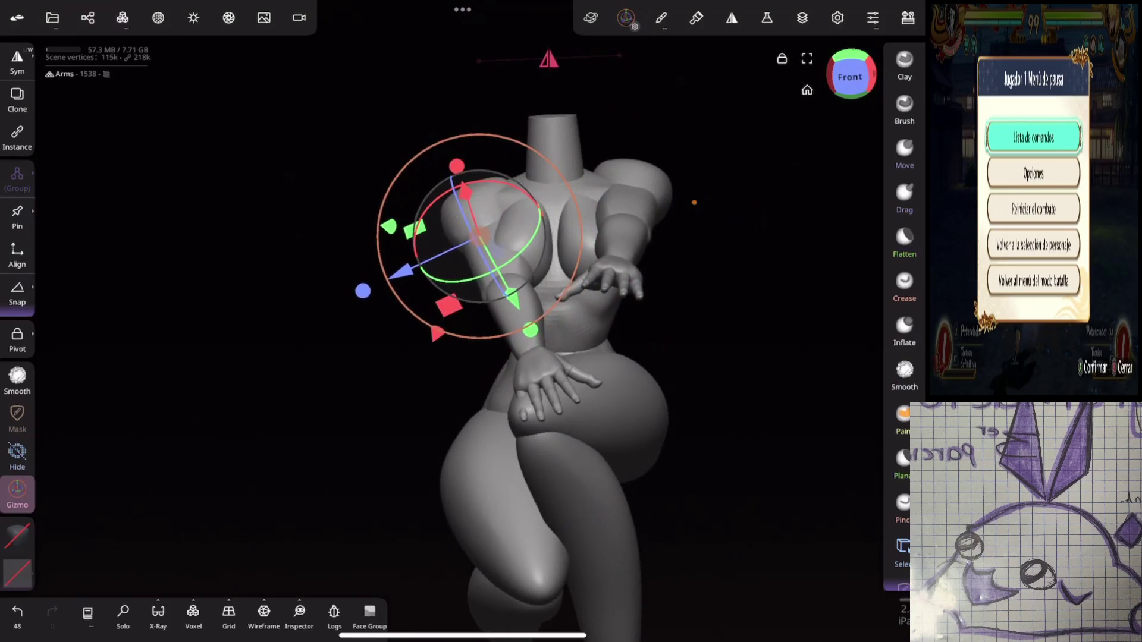
key("ctrl+z")
left_click_drag(516, 197, 559, 262)
key("ctrl+z")
mouse_move(723, 257)
left_mouse_down()
mouse_move(724, 403)
mouse_move(604, 380)
mouse_move(589, 470)
mouse_move(532, 486)
left_mouse_up()
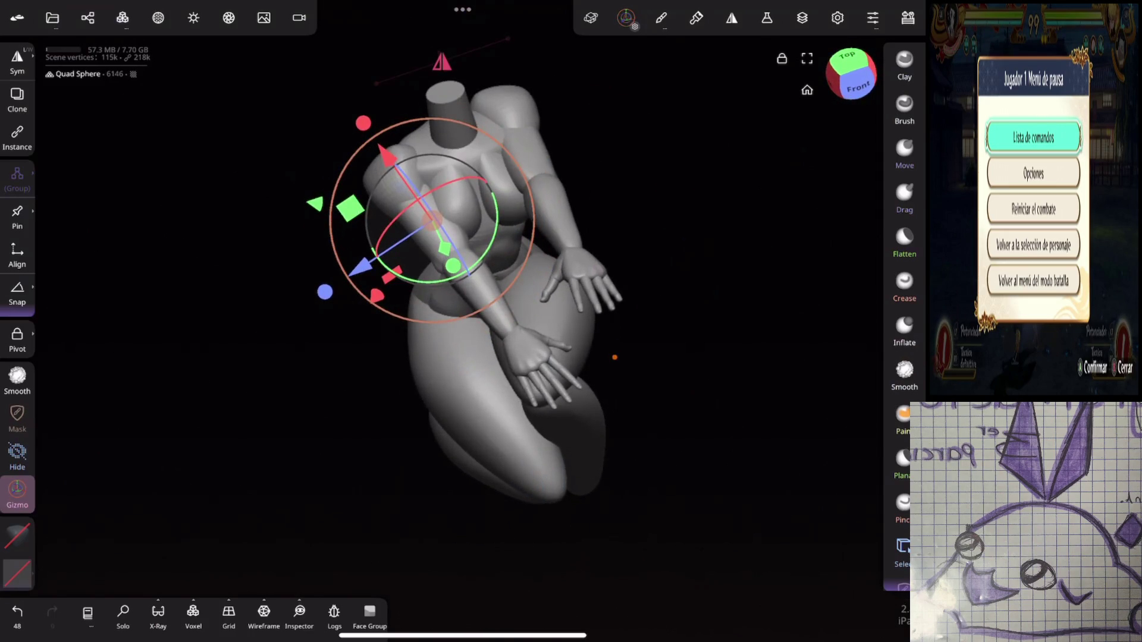
mouse_move(615, 357)
left_mouse_down()
mouse_move(716, 262)
mouse_move(612, 471)
mouse_move(586, 484)
mouse_move(594, 494)
left_mouse_up()
Step: Lower the arm along the body and bend the forearm so the hand rests on the knee
left_click(342, 130)
mouse_move(398, 166)
left_mouse_down()
mouse_move(410, 191)
mouse_move(384, 192)
left_mouse_up()
key("ctrl+z")
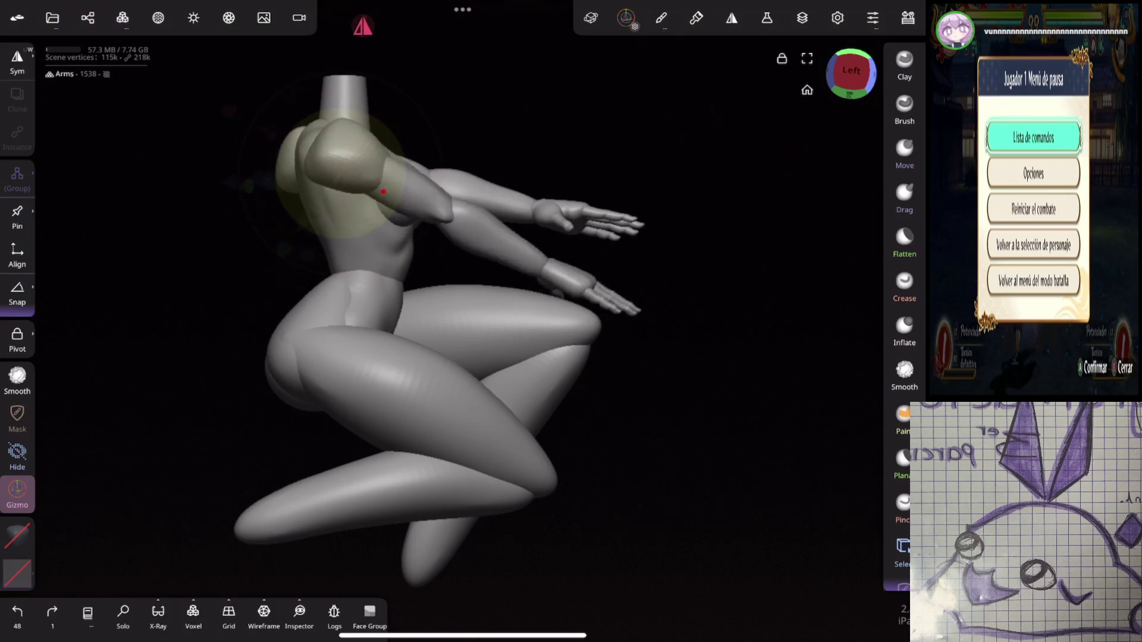
scroll(654, 368, "up", 3)
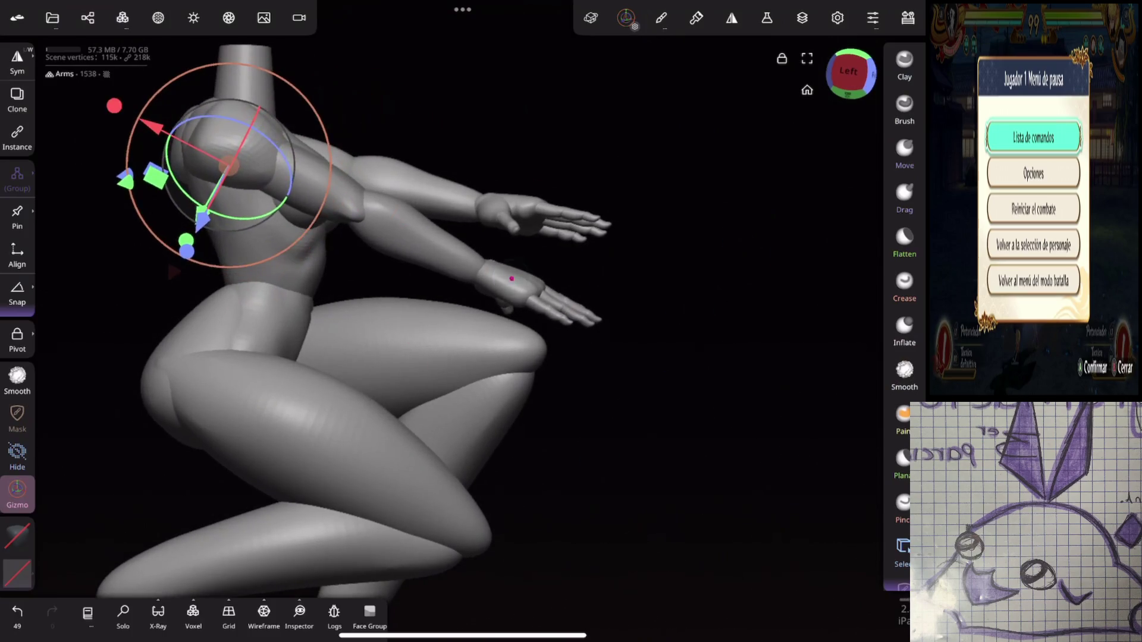
left_click(511, 279)
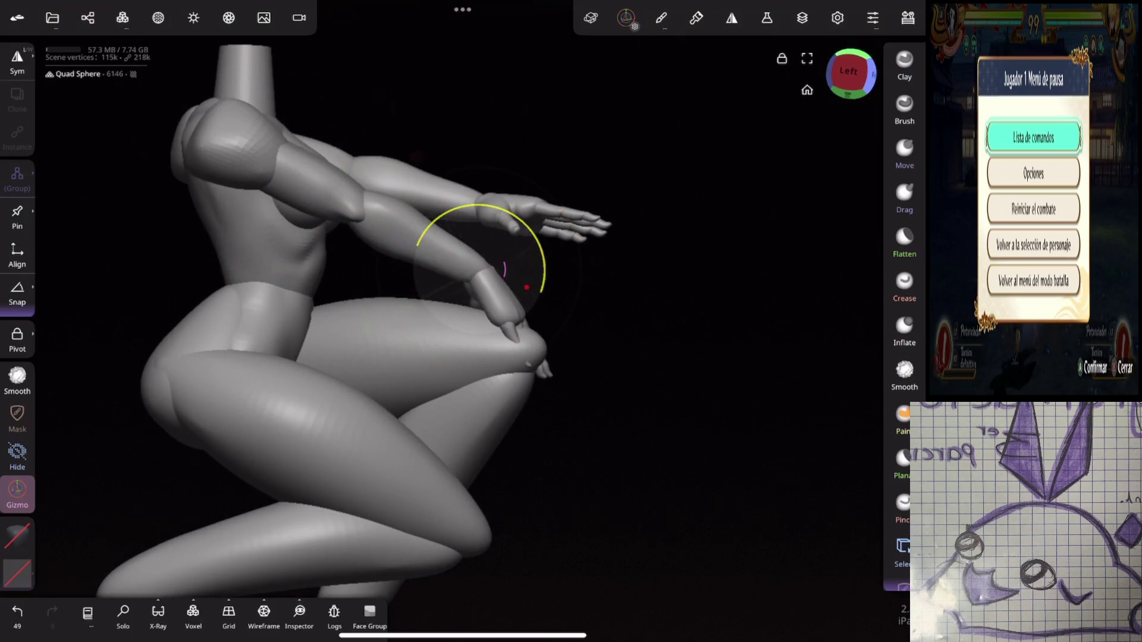
mouse_move(605, 300)
left_mouse_down()
mouse_move(719, 220)
mouse_move(753, 170)
left_mouse_up()
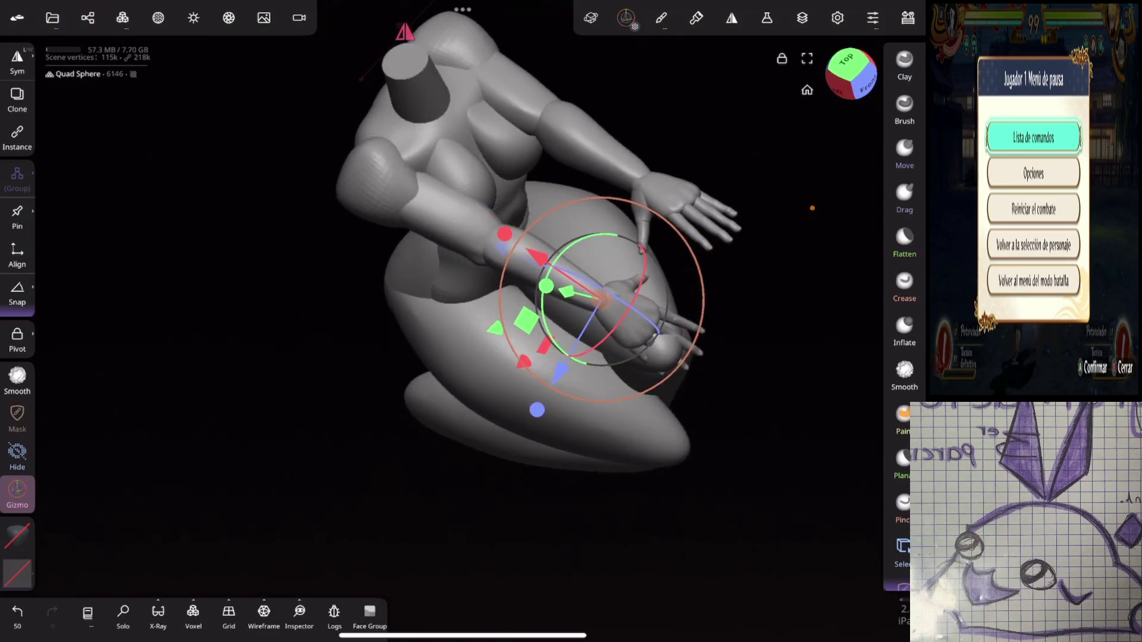
left_click(505, 238)
left_click_drag(381, 190, 422, 267)
left_click(518, 309)
mouse_move(525, 274)
left_mouse_down()
mouse_move(538, 333)
mouse_move(565, 357)
left_mouse_up()
mouse_move(732, 250)
left_mouse_down()
mouse_move(774, 195)
mouse_move(709, 220)
mouse_move(755, 206)
left_mouse_up()
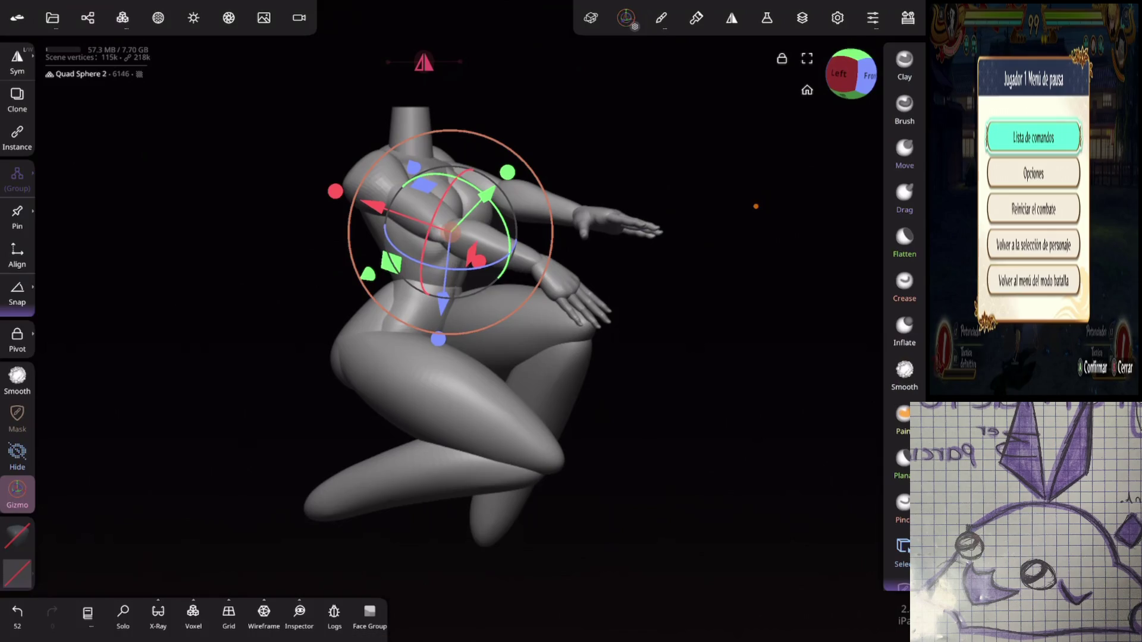
mouse_move(756, 207)
left_mouse_down()
mouse_move(782, 212)
mouse_move(700, 350)
left_mouse_up()
Step: Try rotating the torso to raise the arms, then undo it
left_click(428, 238)
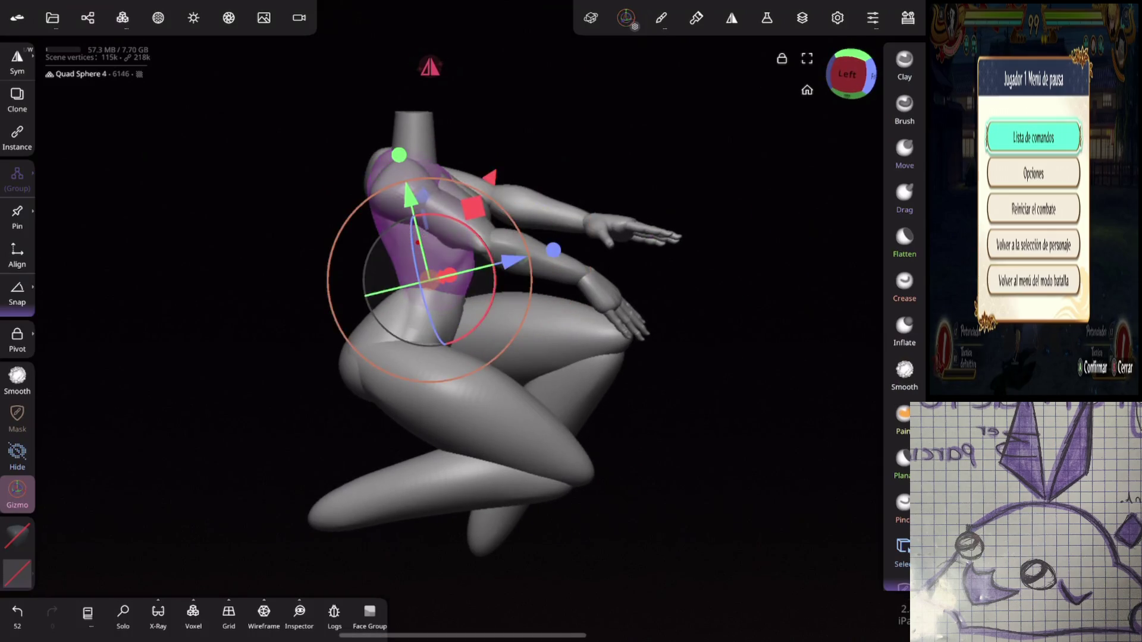
left_click_drag(493, 285, 485, 253)
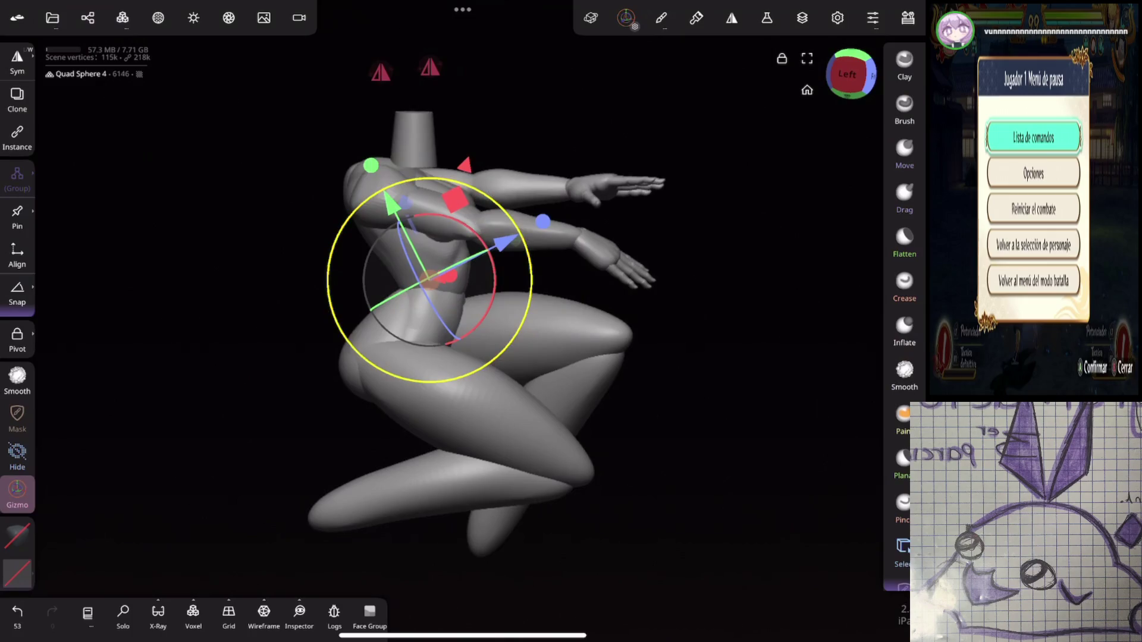
key("ctrl+z")
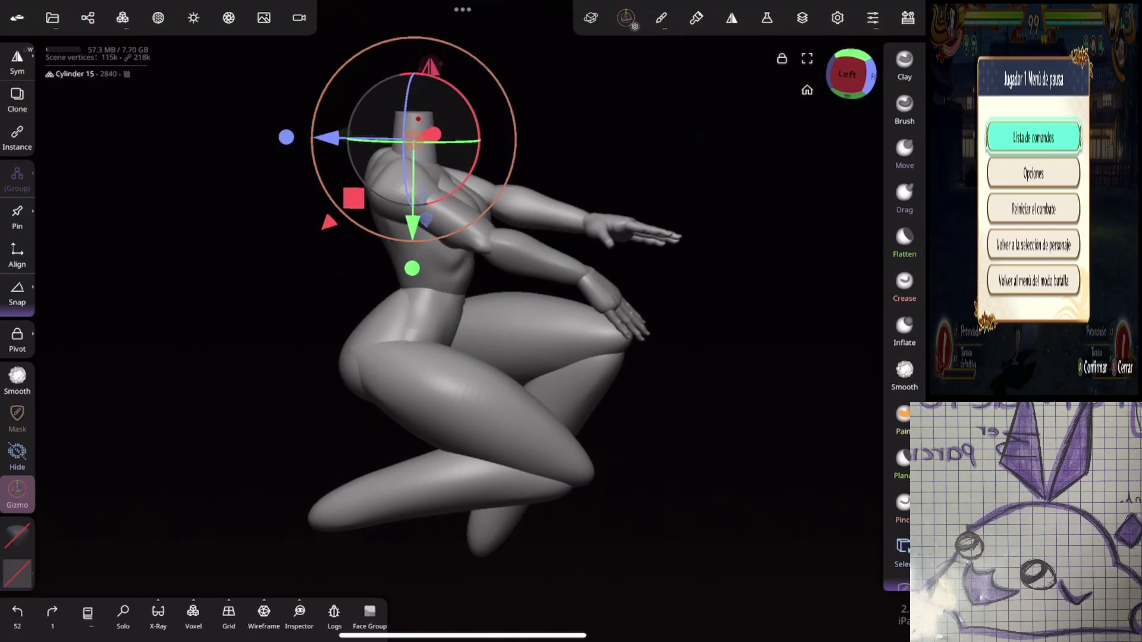
left_click(88, 17)
Step: Select the neck Cylinder 15 and try reordering it in the hierarchy, then undo
left_click(110, 197)
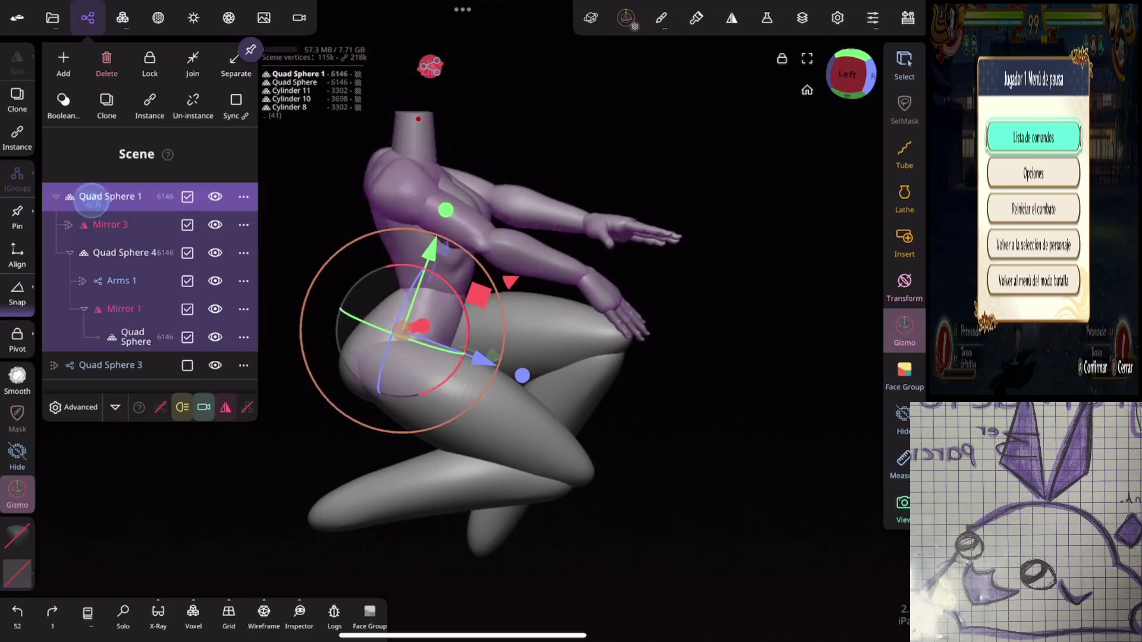
left_click(418, 128)
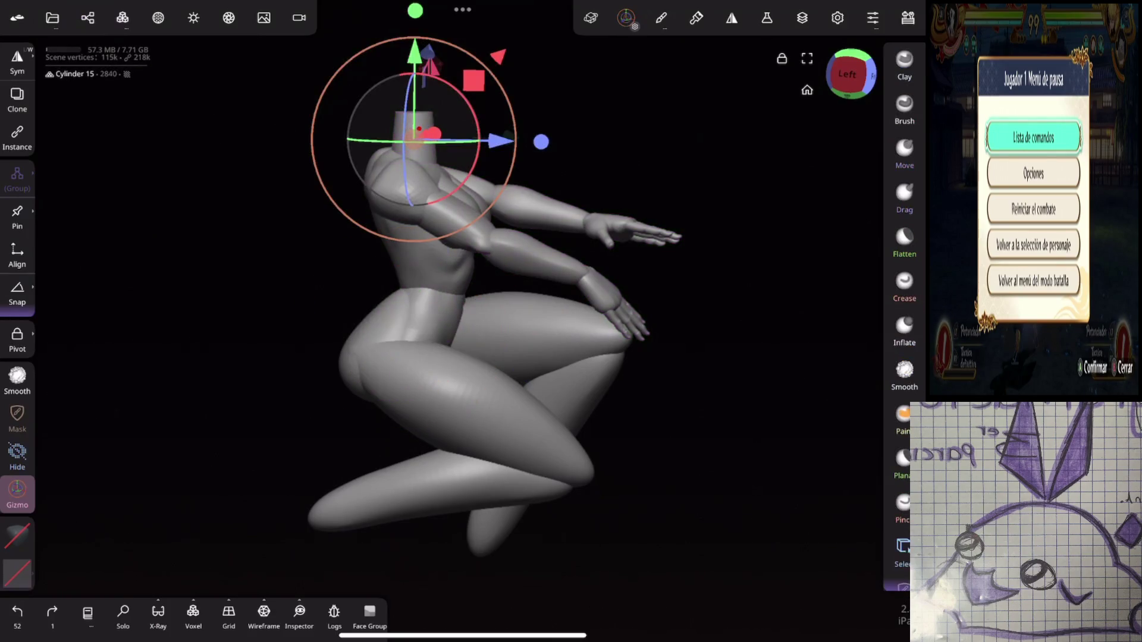
left_click(87, 18)
left_click_drag(127, 226, 127, 252)
left_click(88, 18)
key("ctrl+z")
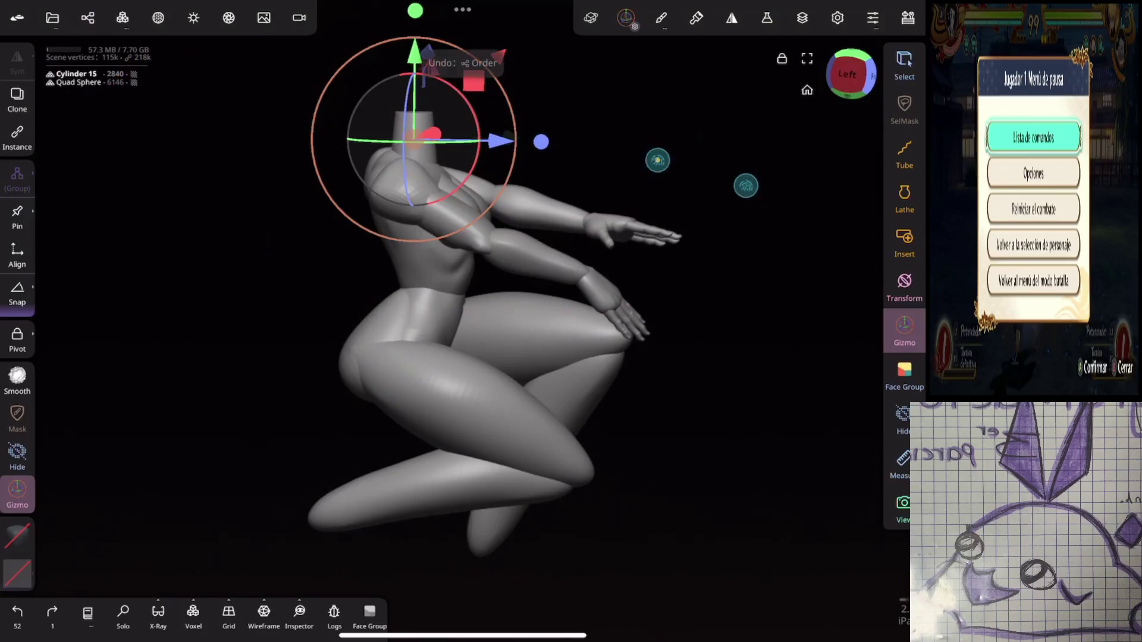
Step: Expand Quad Sphere 1 and Mirror 3, moving the Quad Sphere above Cylinder 15
left_click(88, 17)
left_click(66, 195)
left_click(65, 195)
left_click(100, 229)
left_click(68, 225)
left_click(68, 225)
left_click(132, 281)
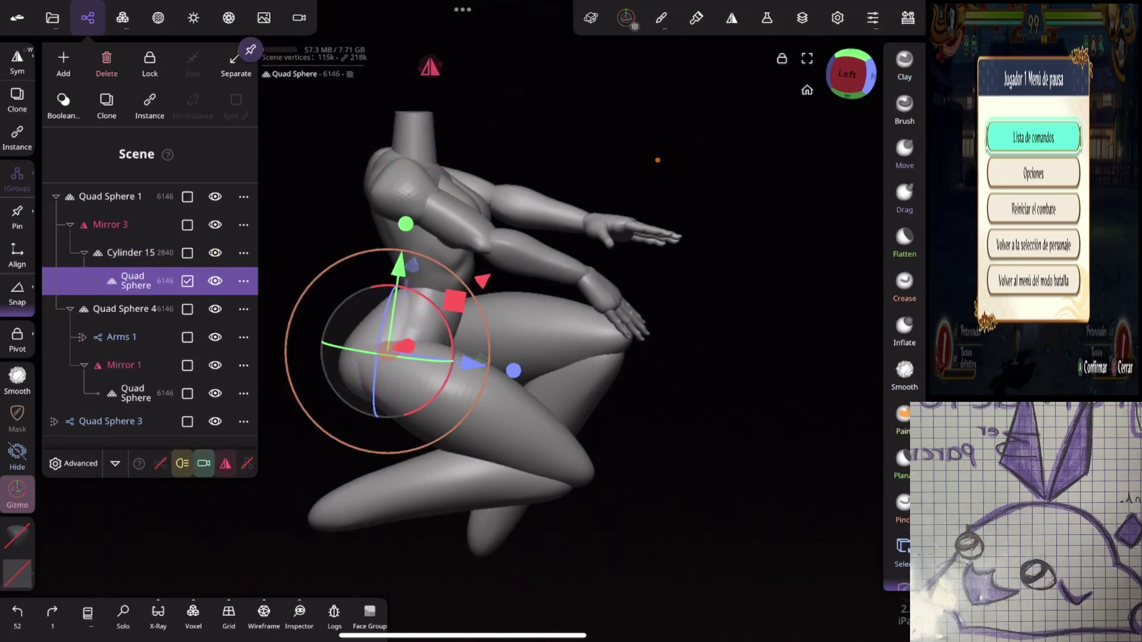
left_click_drag(132, 280, 119, 224)
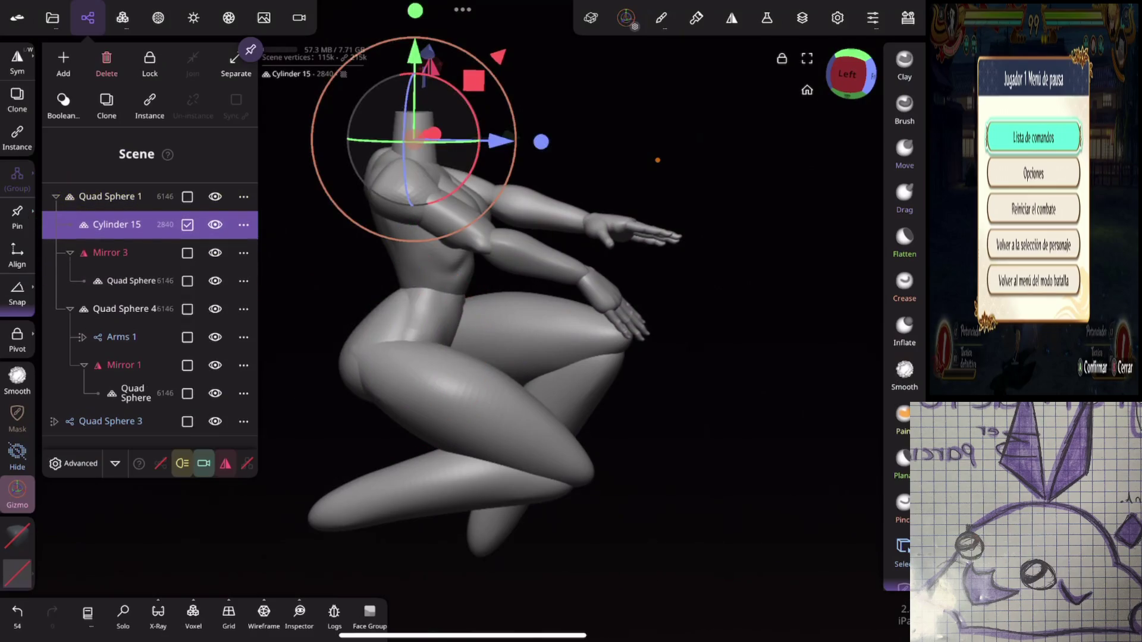
Step: Drag Cylinder 15 into the Quad Sphere 4 torso group and close the hierarchy
left_click(110, 197)
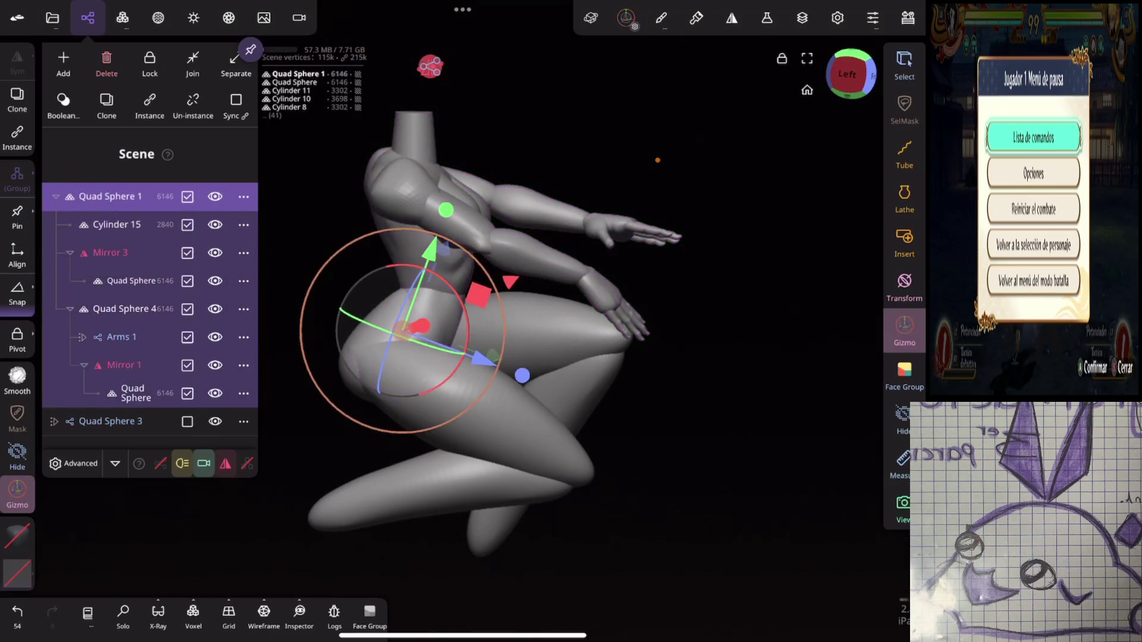
left_click(98, 310)
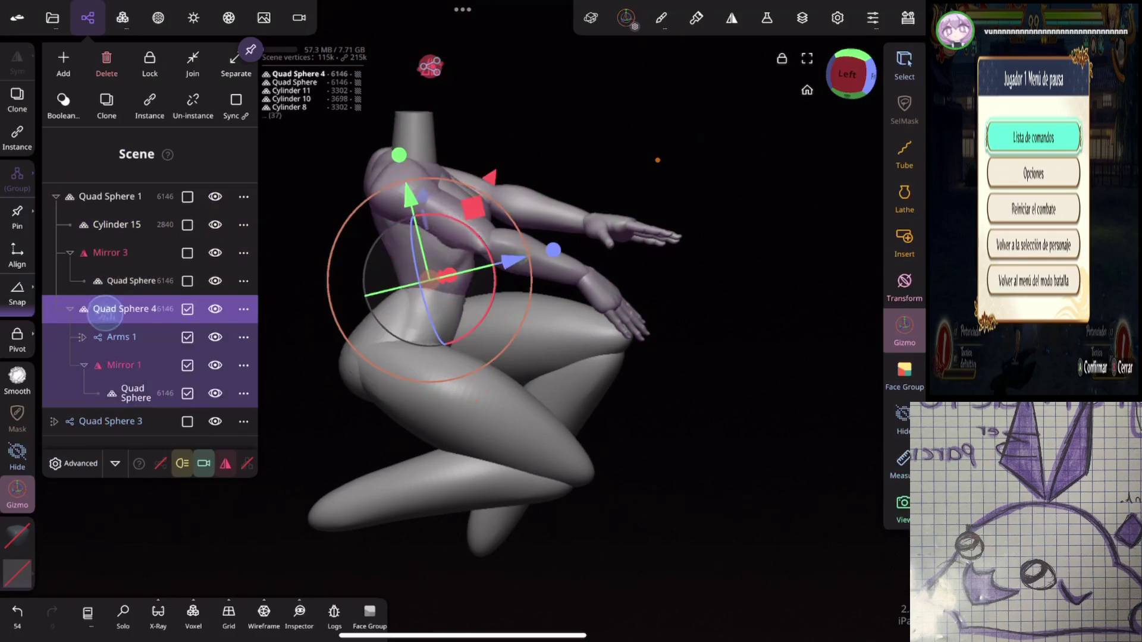
left_click(95, 197)
left_click(95, 197)
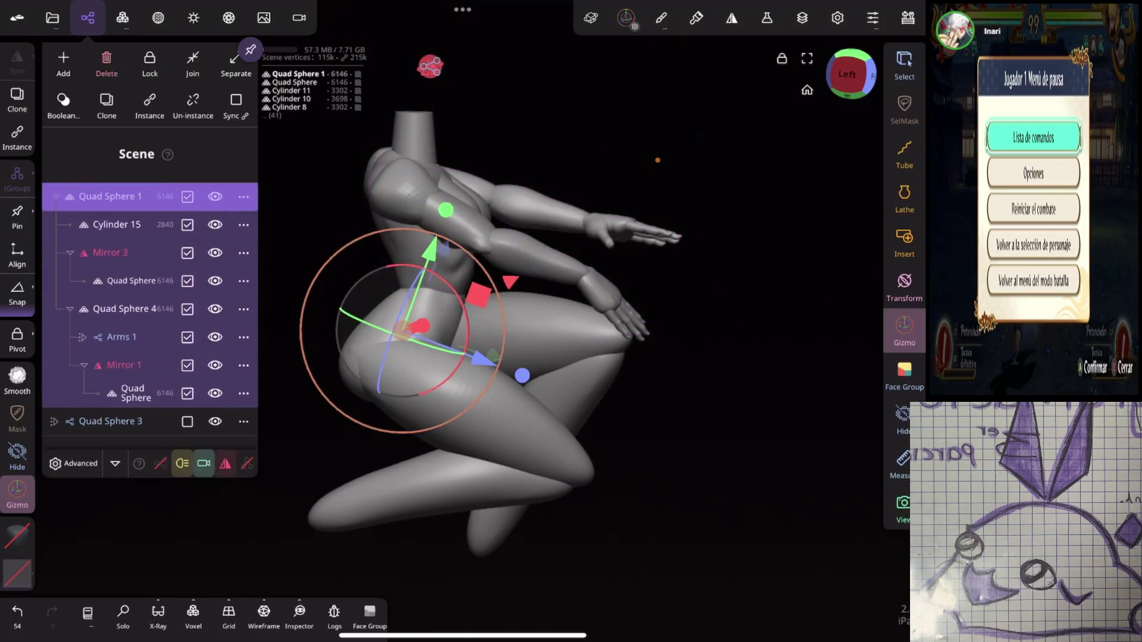
left_click(99, 224)
mouse_move(98, 225)
left_mouse_down()
mouse_move(89, 220)
mouse_move(56, 307)
left_mouse_up()
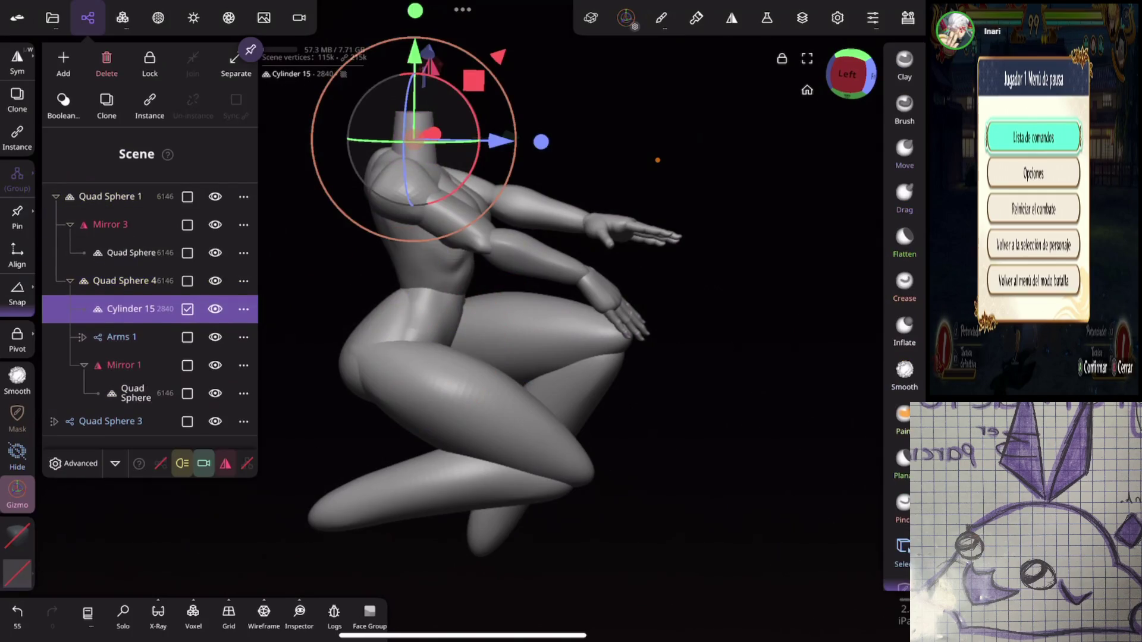
left_click(687, 189)
Step: Undo and redo the reparenting to verify the neck stays in the torso group
key("ctrl+z")
key("ctrl+shift+z")
left_click(446, 204)
Step: Rotate the Arms object down at the shoulder toward the knee
left_click(472, 230)
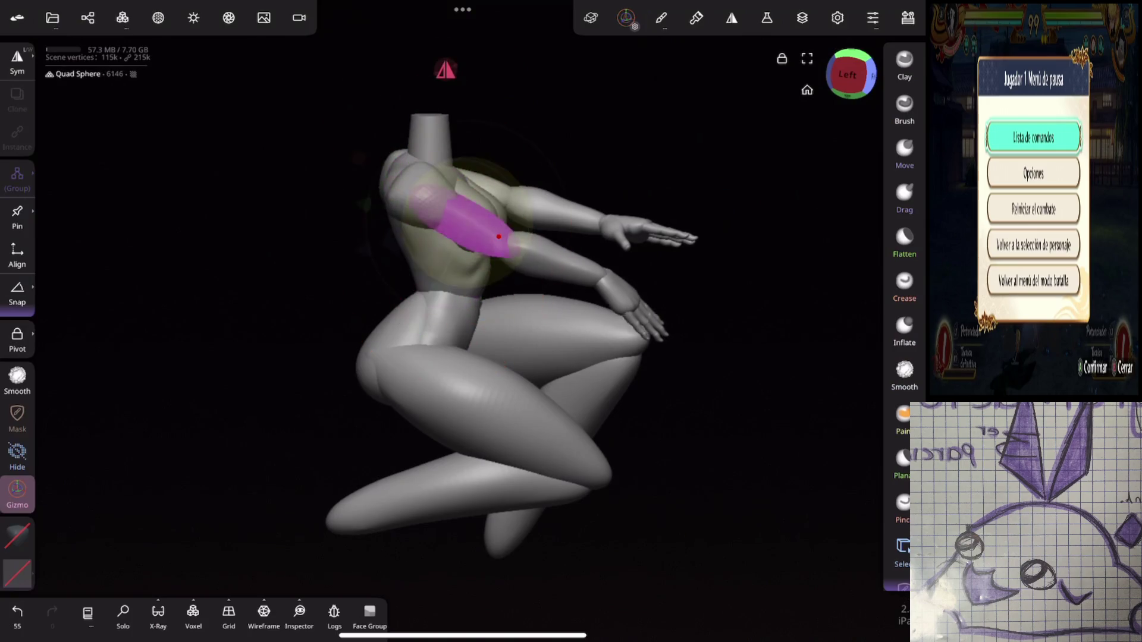
key("ctrl+z")
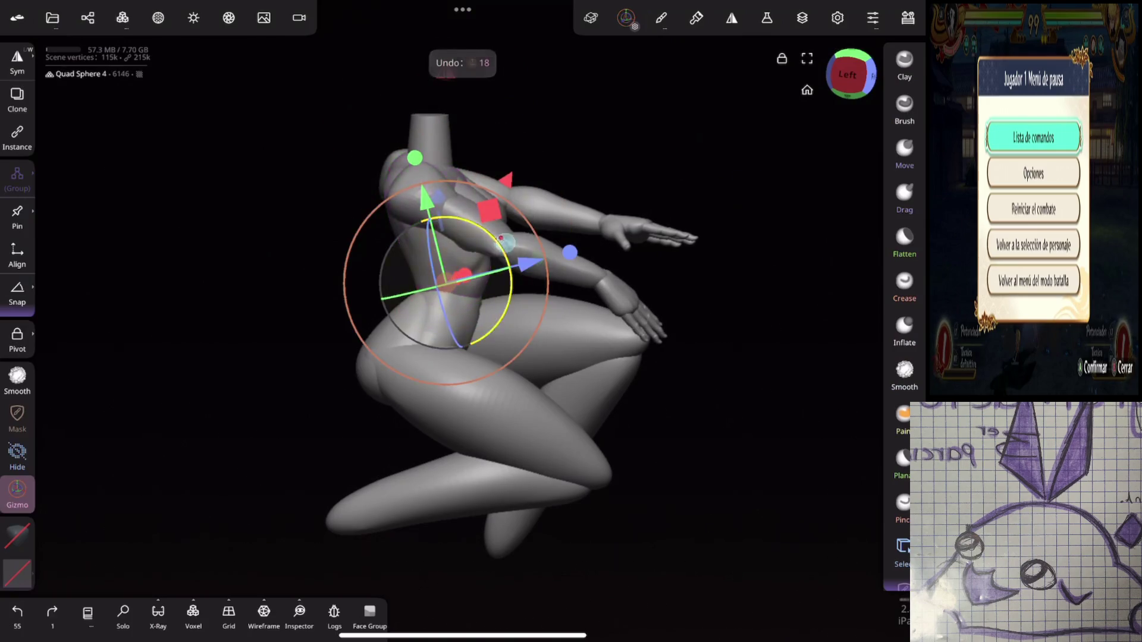
key("ctrl+shift+z")
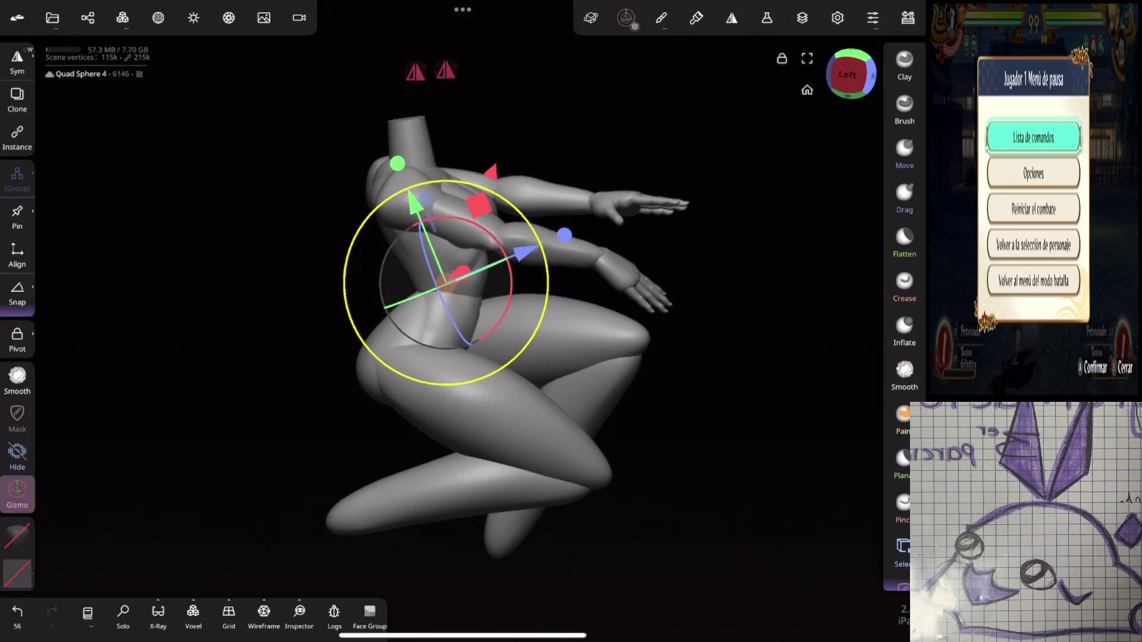
left_click(411, 202)
left_click_drag(467, 235, 452, 267)
mouse_move(722, 231)
left_mouse_down()
mouse_move(543, 461)
mouse_move(706, 239)
mouse_move(697, 286)
mouse_move(734, 232)
mouse_move(711, 260)
mouse_move(688, 262)
left_mouse_up()
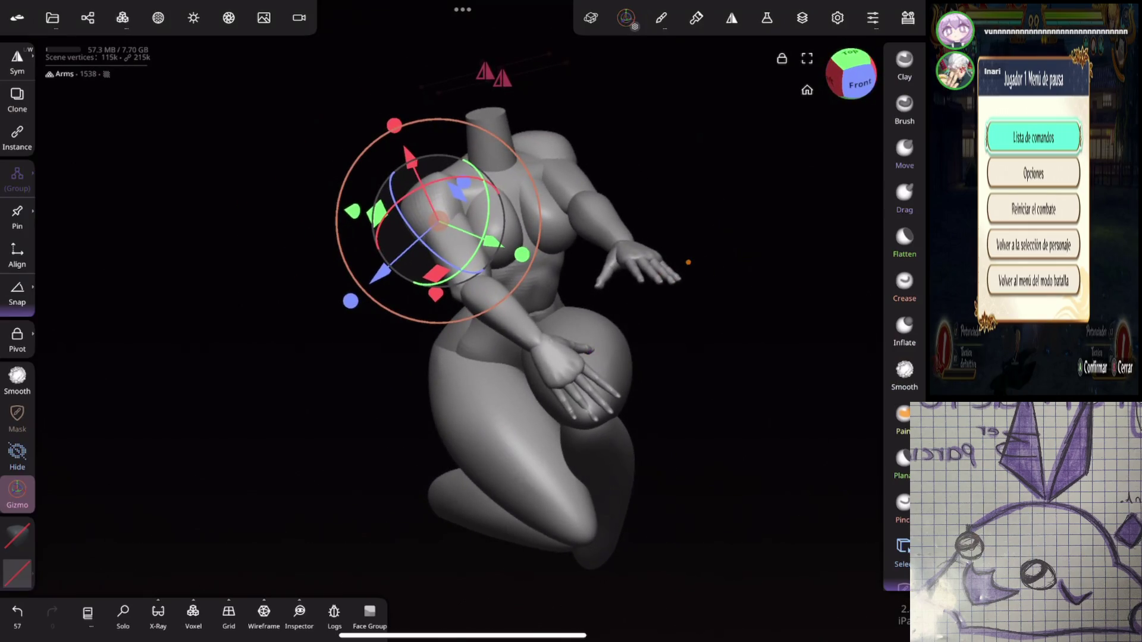
mouse_move(688, 263)
left_mouse_down()
mouse_move(734, 275)
mouse_move(772, 179)
mouse_move(732, 231)
mouse_move(747, 288)
mouse_move(760, 217)
mouse_move(764, 224)
left_mouse_up()
left_click_drag(680, 216, 723, 253)
mouse_move(310, 264)
left_mouse_down()
mouse_move(312, 253)
mouse_move(311, 268)
left_mouse_up()
Step: Bend the forearm Quad Sphere down so the second hand rests on the knee
left_click(592, 306)
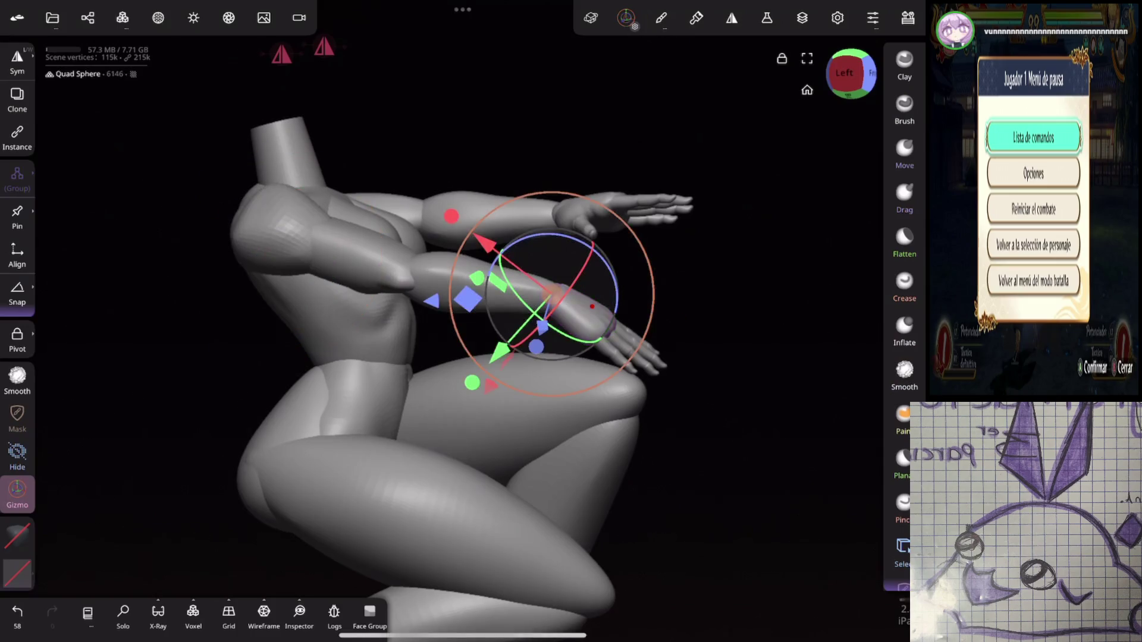
left_click_drag(617, 290, 619, 295)
mouse_move(637, 375)
left_mouse_down()
mouse_move(708, 267)
mouse_move(667, 250)
mouse_move(701, 242)
mouse_move(645, 275)
mouse_move(805, 303)
mouse_move(777, 288)
mouse_move(769, 306)
mouse_move(714, 298)
mouse_move(744, 285)
mouse_move(773, 250)
mouse_move(716, 309)
mouse_move(620, 312)
mouse_move(784, 255)
left_mouse_up()
scroll(691, 236, "up", 3)
left_click(773, 210)
Step: Rotate thumb Cylinder 12 about 20° clockwise and further into place
left_click_drag(506, 256, 515, 272)
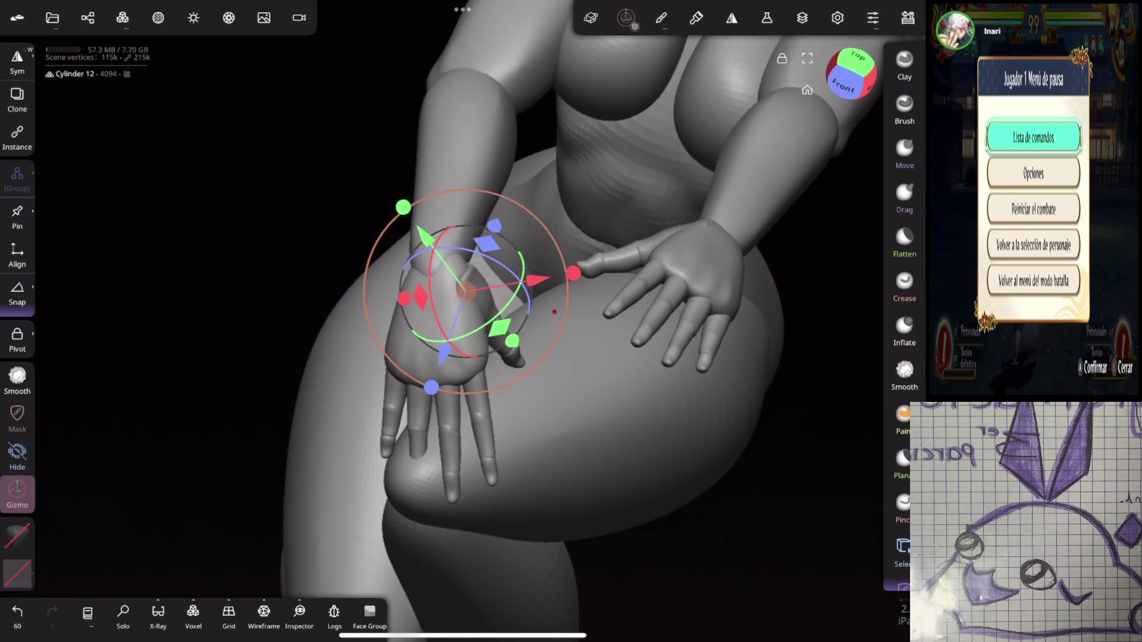
left_click_drag(688, 318, 684, 280)
left_click_drag(452, 393, 458, 410)
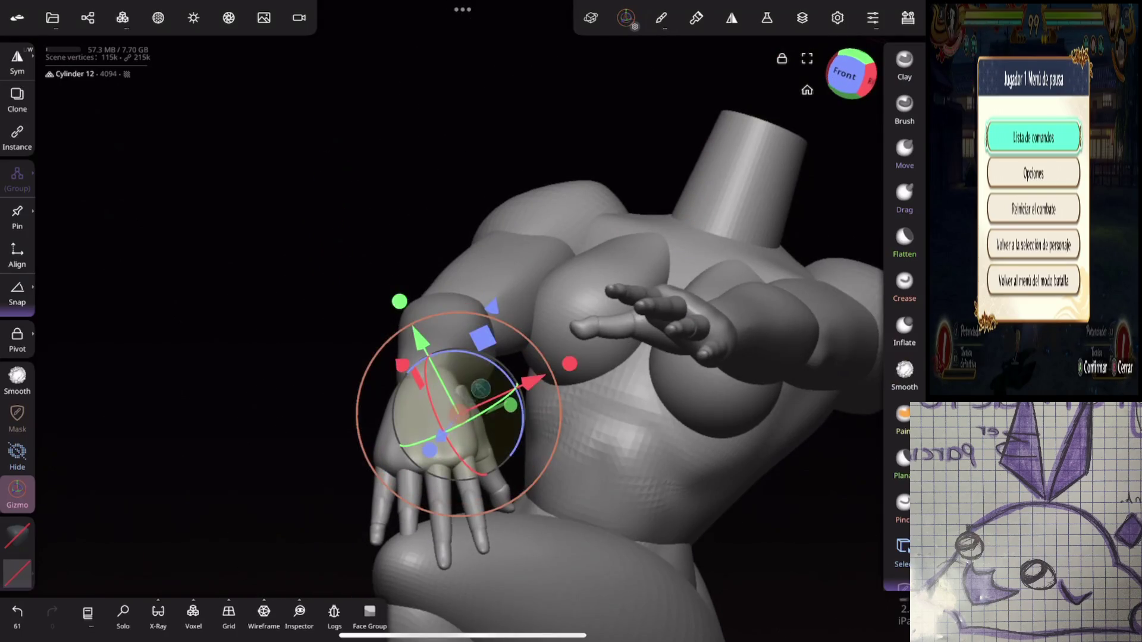
mouse_move(669, 402)
left_mouse_down()
mouse_move(690, 368)
mouse_move(653, 321)
mouse_move(737, 293)
mouse_move(721, 328)
mouse_move(526, 525)
left_mouse_up()
left_click_drag(555, 423, 545, 333)
left_click(545, 320)
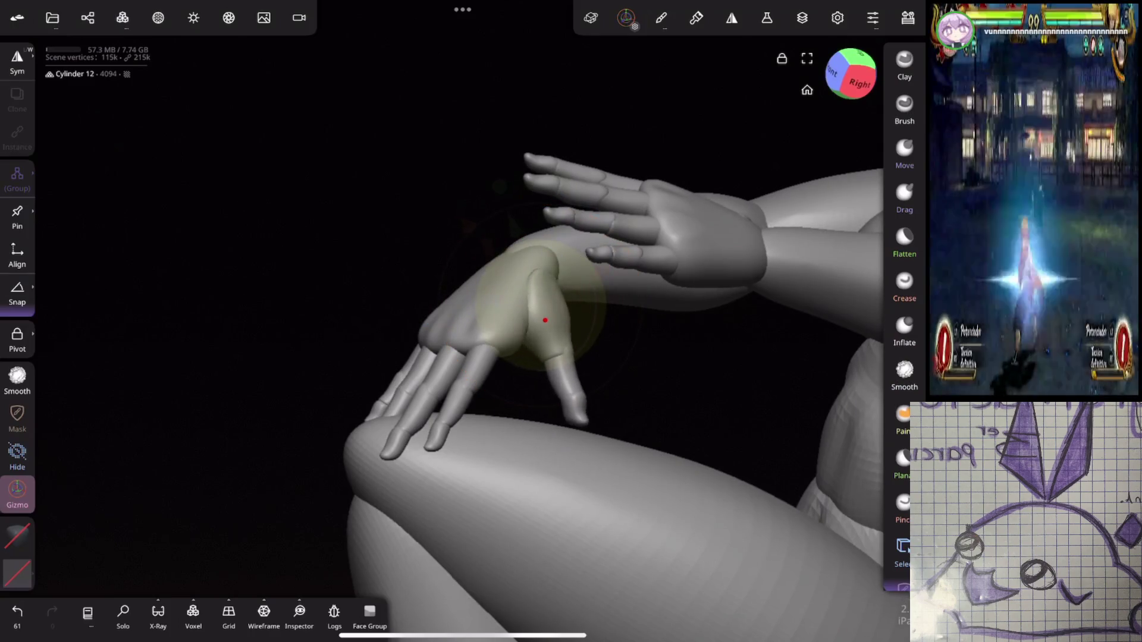
left_click(545, 320)
left_click_drag(684, 403, 613, 375)
left_click_drag(472, 417, 452, 458)
mouse_move(654, 476)
left_mouse_down()
mouse_move(833, 464)
mouse_move(622, 443)
mouse_move(588, 410)
left_mouse_up()
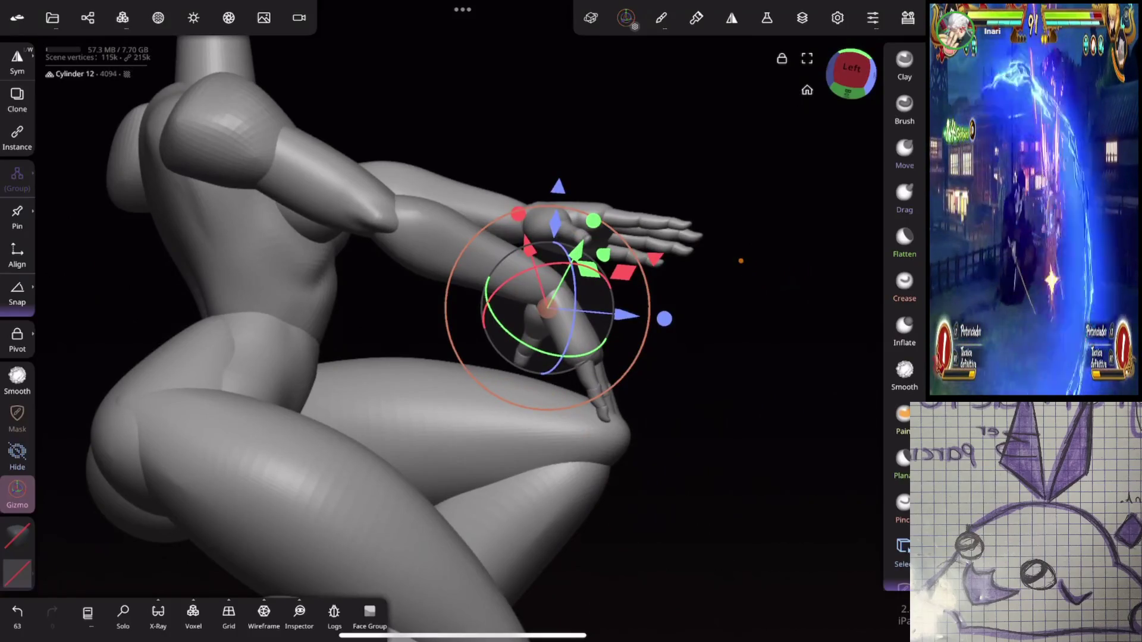
mouse_move(732, 310)
left_mouse_down()
mouse_move(813, 301)
mouse_move(818, 262)
mouse_move(749, 279)
left_mouse_up()
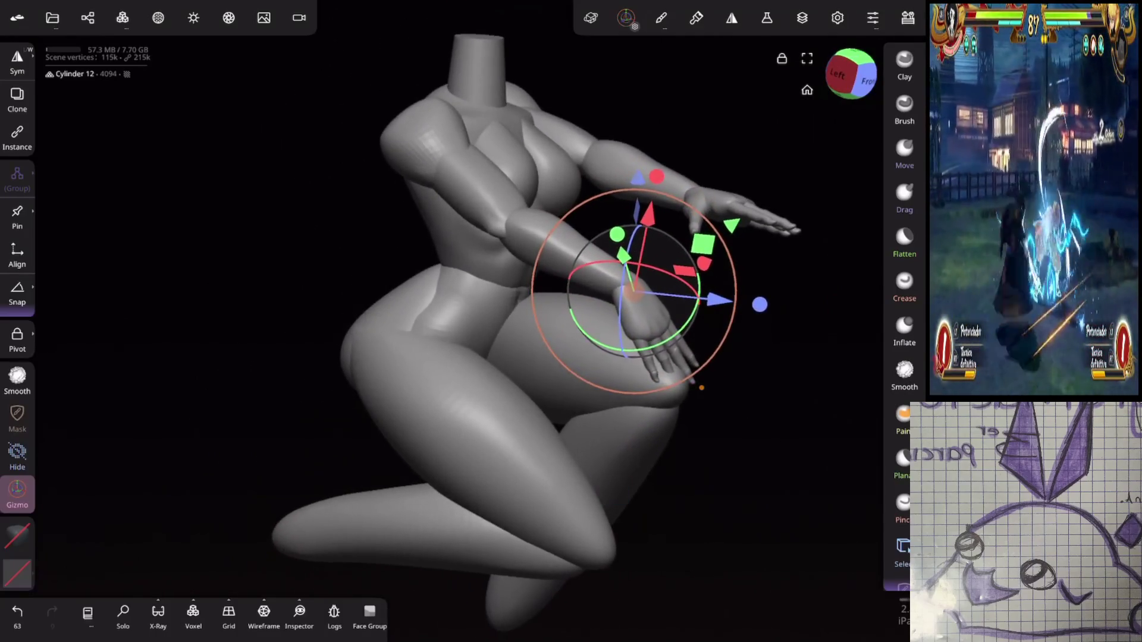
Step: Rotate the torso at the hips using the Quad Sphere 1 group
left_click(455, 300)
left_click_drag(684, 428, 791, 419)
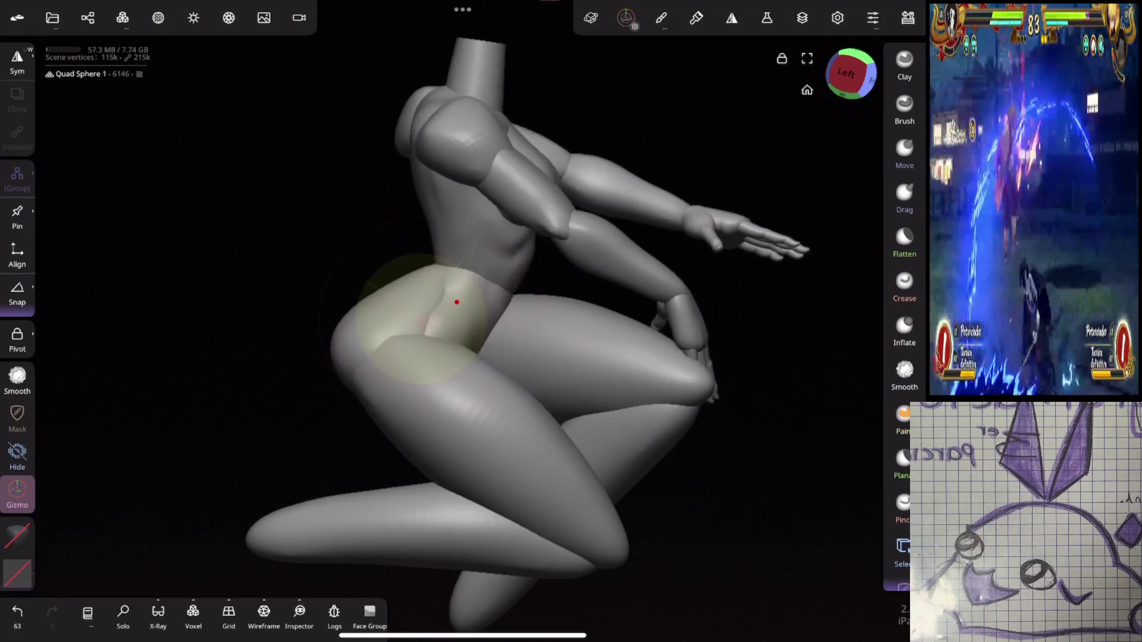
mouse_move(689, 242)
left_mouse_down()
mouse_move(777, 259)
mouse_move(767, 196)
left_mouse_up()
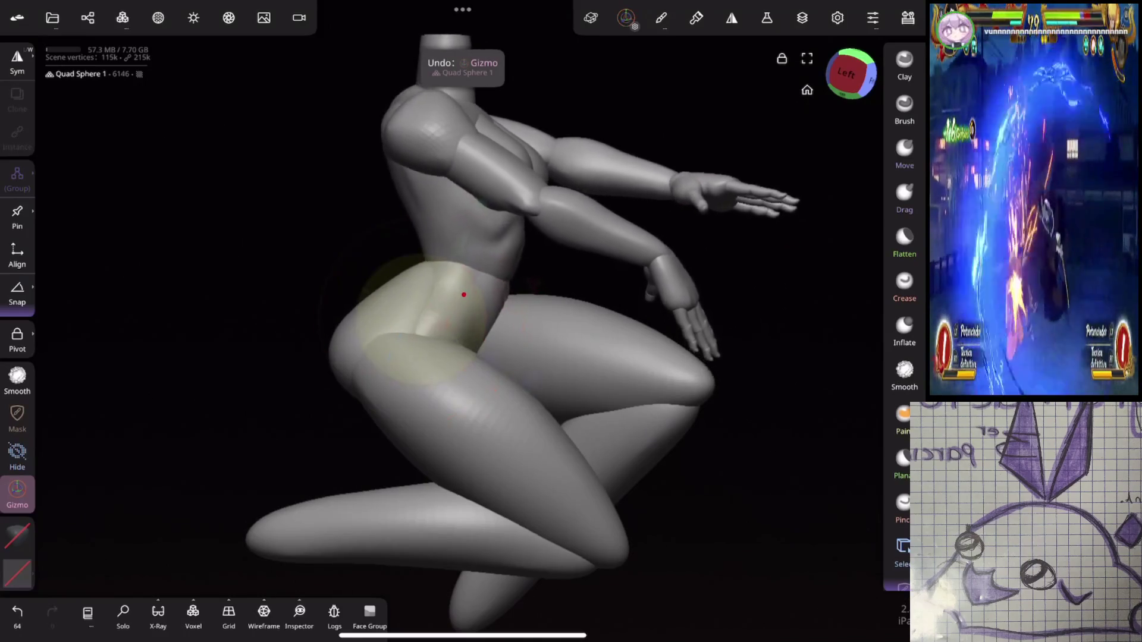
Step: Tilt the torso more upright and lower the arm at the shoulder
left_click_drag(791, 238, 761, 254)
left_click(395, 153)
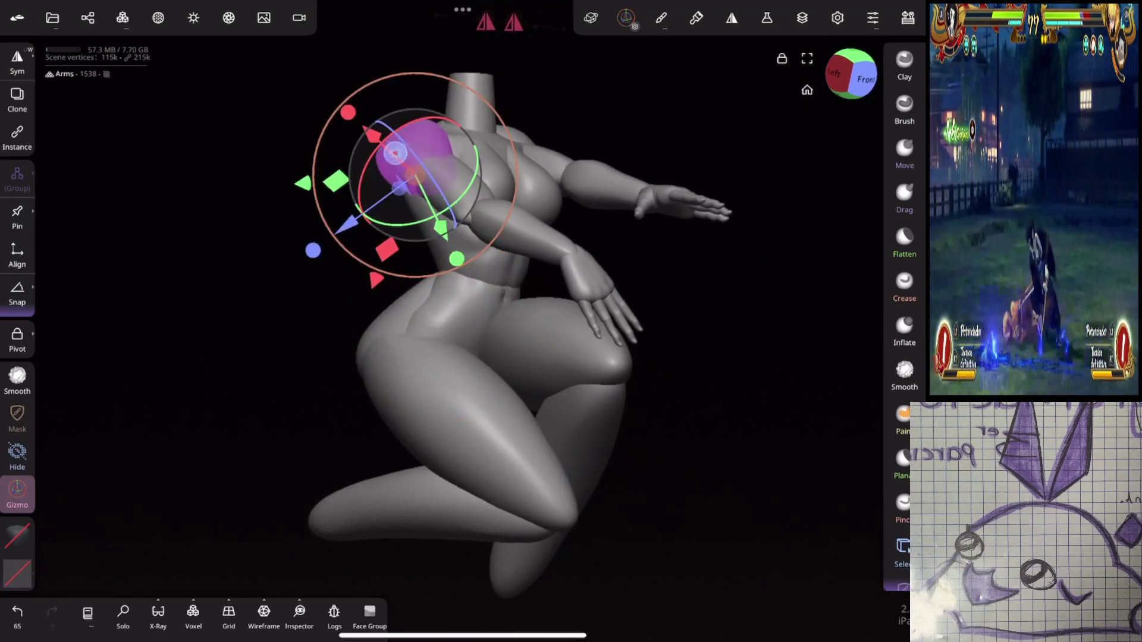
left_click_drag(449, 199, 442, 191)
mouse_move(595, 381)
left_mouse_down()
mouse_move(675, 446)
mouse_move(702, 452)
left_mouse_up()
left_click_drag(539, 152, 528, 161)
mouse_move(738, 333)
left_mouse_down()
mouse_move(765, 357)
mouse_move(731, 311)
mouse_move(676, 333)
mouse_move(703, 327)
mouse_move(705, 348)
left_mouse_up()
left_click_drag(529, 205, 524, 212)
Step: Undo the forearm Quad Sphere 2 rotation and swing the arm down toward the hip
left_click(602, 271)
left_click_drag(589, 268, 576, 284)
mouse_move(714, 333)
left_mouse_down()
mouse_move(724, 357)
mouse_move(738, 199)
mouse_move(733, 210)
mouse_move(607, 192)
mouse_move(675, 171)
mouse_move(655, 178)
left_mouse_up()
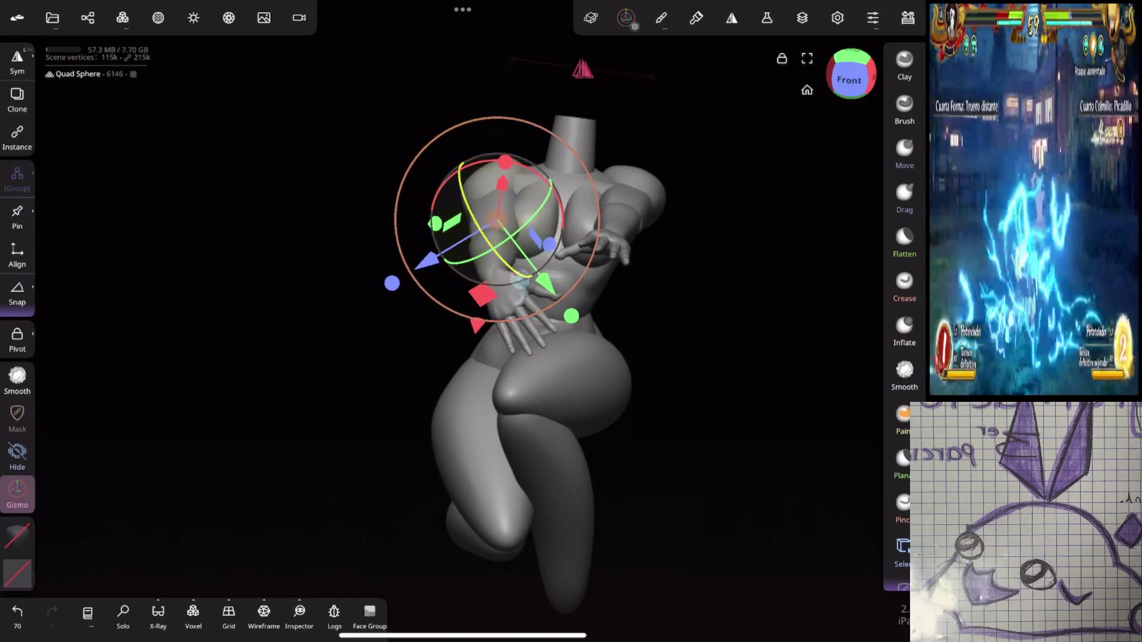
left_click(17, 612)
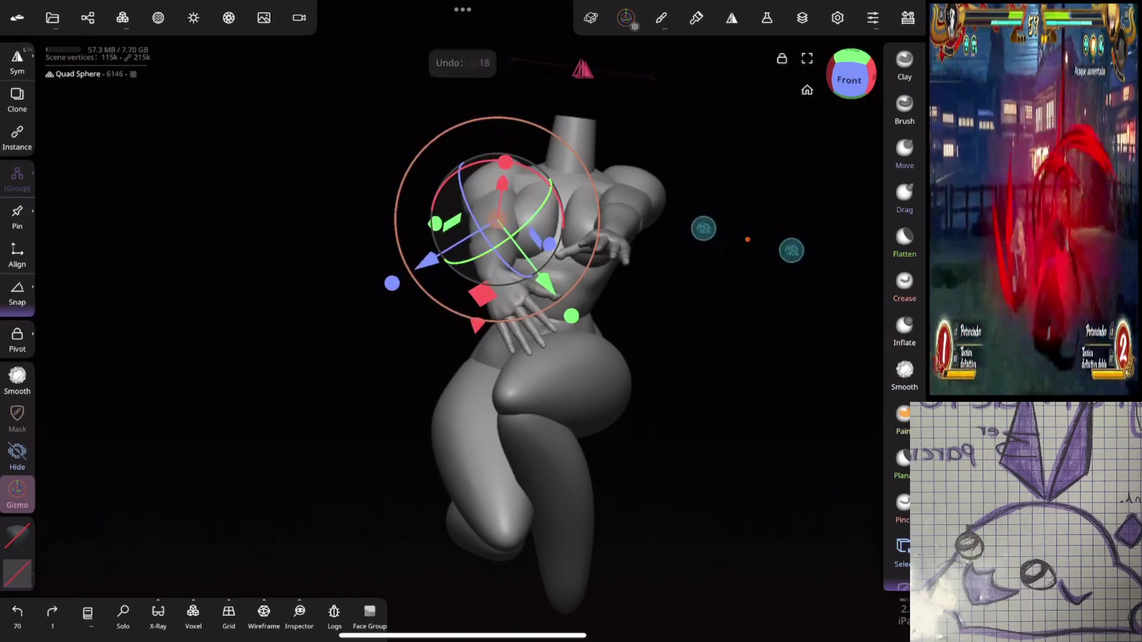
mouse_move(443, 178)
left_mouse_down()
mouse_move(443, 167)
mouse_move(482, 241)
left_mouse_up()
mouse_move(761, 261)
left_mouse_down()
mouse_move(774, 274)
mouse_move(752, 302)
left_mouse_up()
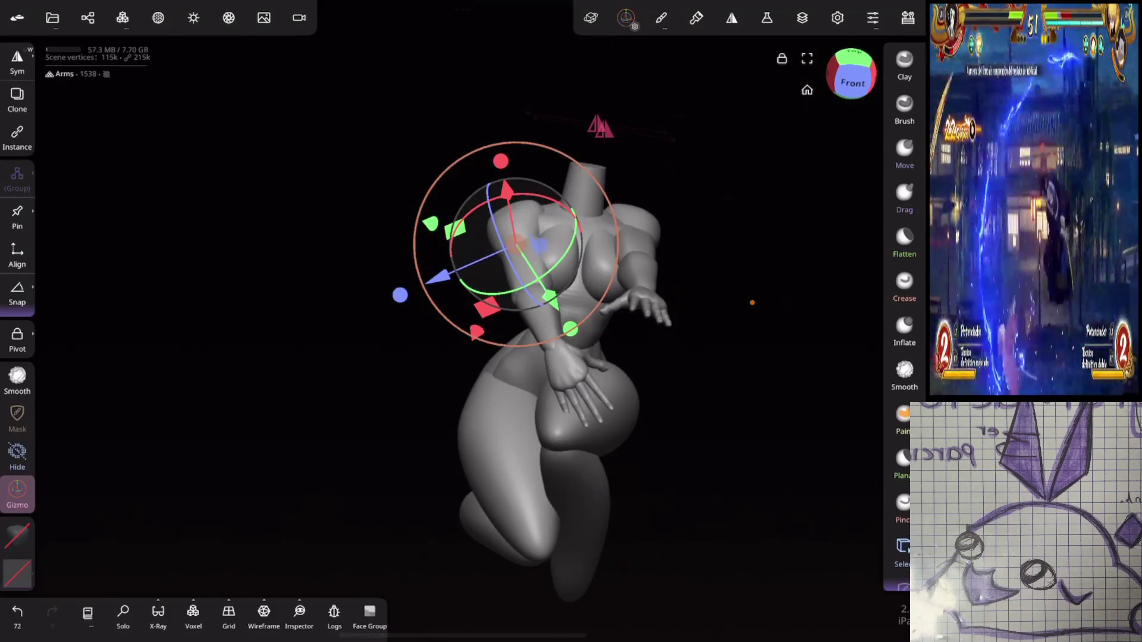
mouse_move(752, 303)
left_mouse_down()
mouse_move(745, 238)
mouse_move(732, 239)
mouse_move(769, 327)
mouse_move(623, 428)
left_mouse_up()
scroll(622, 428, "up", 5)
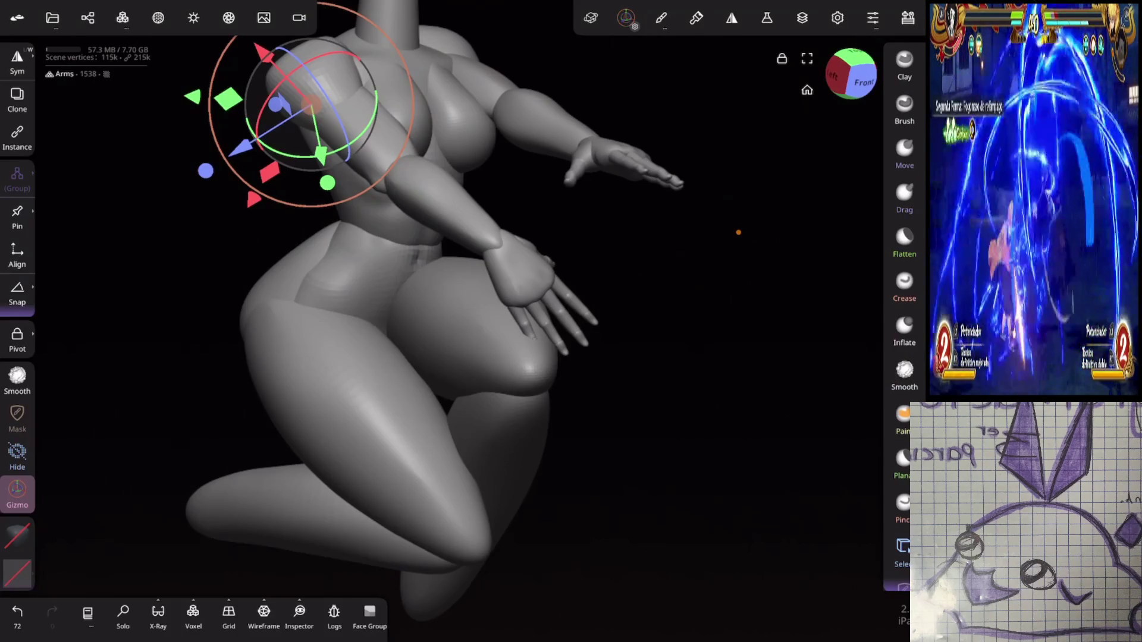
Step: Rotate the hand so it lies against the bent thigh
left_click(488, 333)
left_click_drag(701, 300, 700, 264)
left_click_drag(536, 199, 531, 232)
mouse_move(718, 408)
left_mouse_down()
mouse_move(676, 347)
mouse_move(734, 347)
mouse_move(737, 214)
mouse_move(786, 214)
mouse_move(724, 262)
left_mouse_up()
left_click(422, 245)
Step: Bend three finger segments so they curl down toward the thigh
left_click_drag(422, 245, 494, 265)
left_click(563, 214)
mouse_move(574, 235)
left_mouse_down()
mouse_move(585, 280)
mouse_move(551, 287)
left_mouse_up()
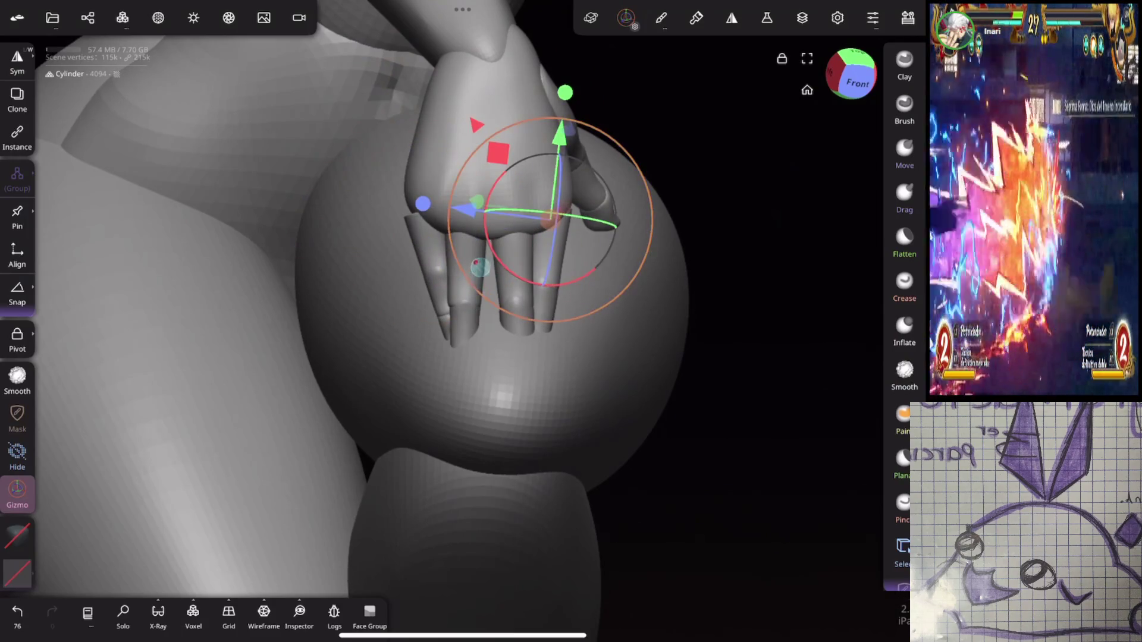
left_click(501, 265)
mouse_move(667, 347)
left_mouse_down()
mouse_move(770, 275)
mouse_move(681, 313)
mouse_move(782, 288)
mouse_move(654, 385)
left_mouse_up()
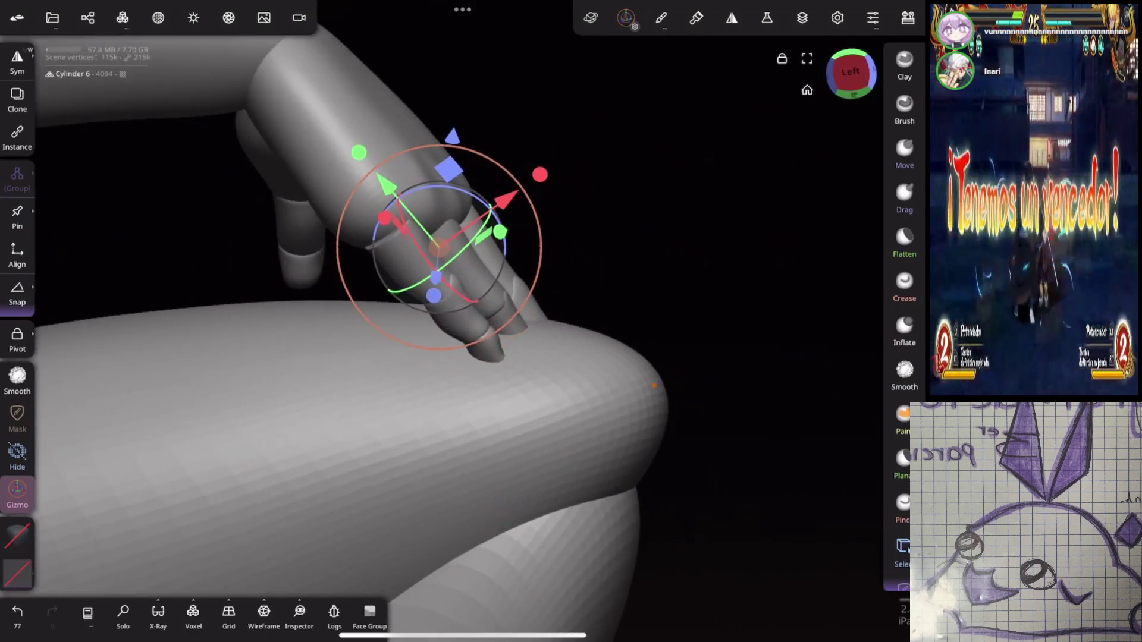
mouse_move(504, 250)
left_mouse_down()
mouse_move(507, 241)
mouse_move(458, 237)
left_mouse_up()
left_click_drag(518, 213, 530, 235)
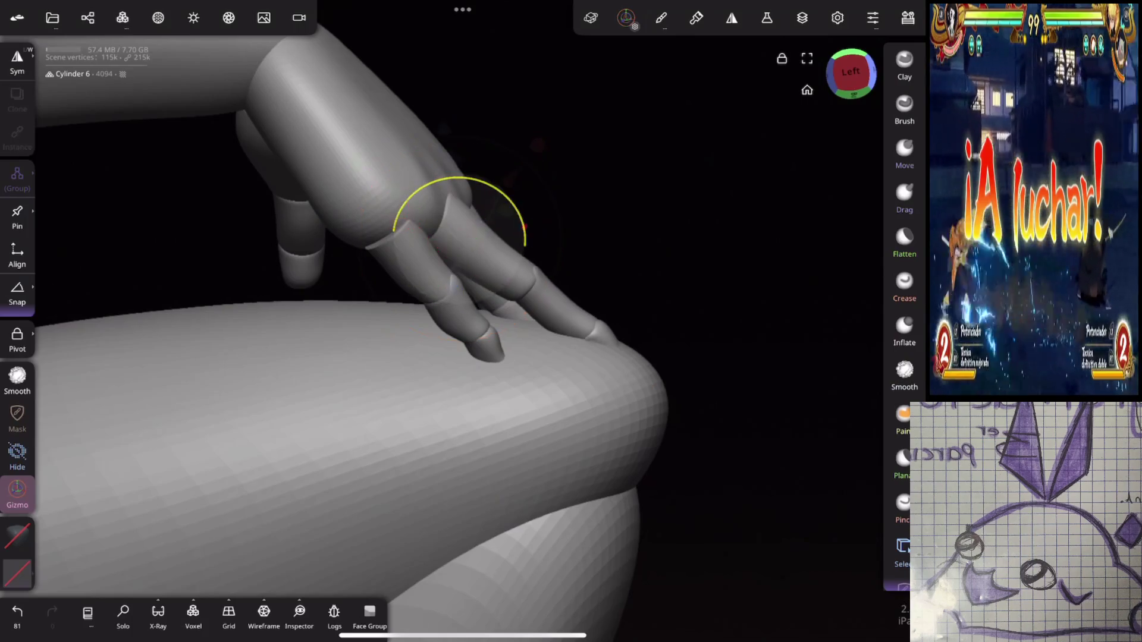
Step: Move the next finger segment up and right into place on the knee
left_click(417, 268)
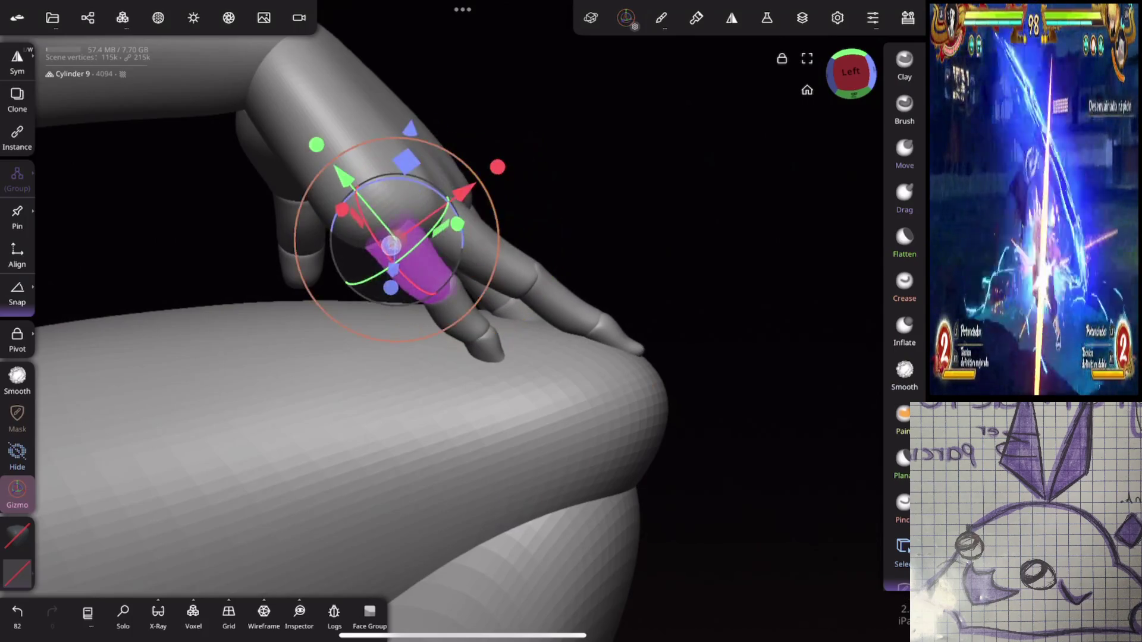
mouse_move(511, 333)
left_mouse_down()
mouse_move(686, 342)
mouse_move(659, 342)
left_mouse_up()
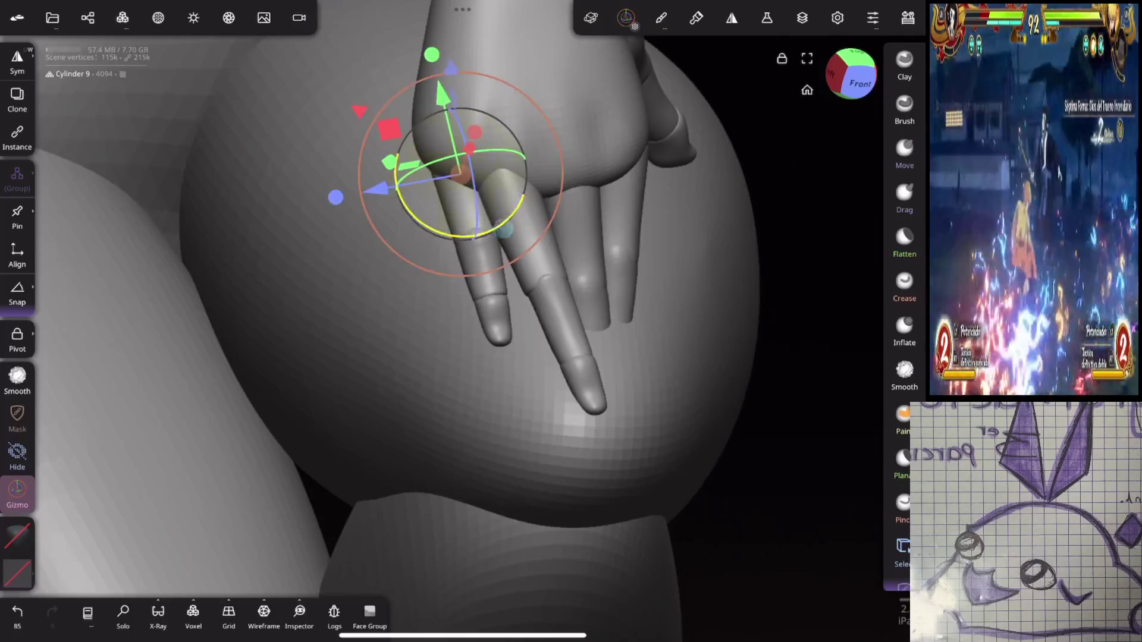
mouse_move(731, 214)
left_mouse_down()
mouse_move(758, 199)
mouse_move(688, 245)
mouse_move(752, 232)
mouse_move(793, 245)
mouse_move(747, 231)
left_mouse_up()
left_click_drag(429, 150, 449, 128)
mouse_move(241, 91)
left_mouse_down()
mouse_move(184, 524)
mouse_move(238, 112)
mouse_move(215, 36)
left_mouse_up()
mouse_move(585, 50)
left_mouse_down()
mouse_move(544, 89)
mouse_move(459, 90)
left_mouse_up()
mouse_move(737, 249)
left_mouse_down()
mouse_move(584, 434)
mouse_move(303, 552)
left_mouse_up()
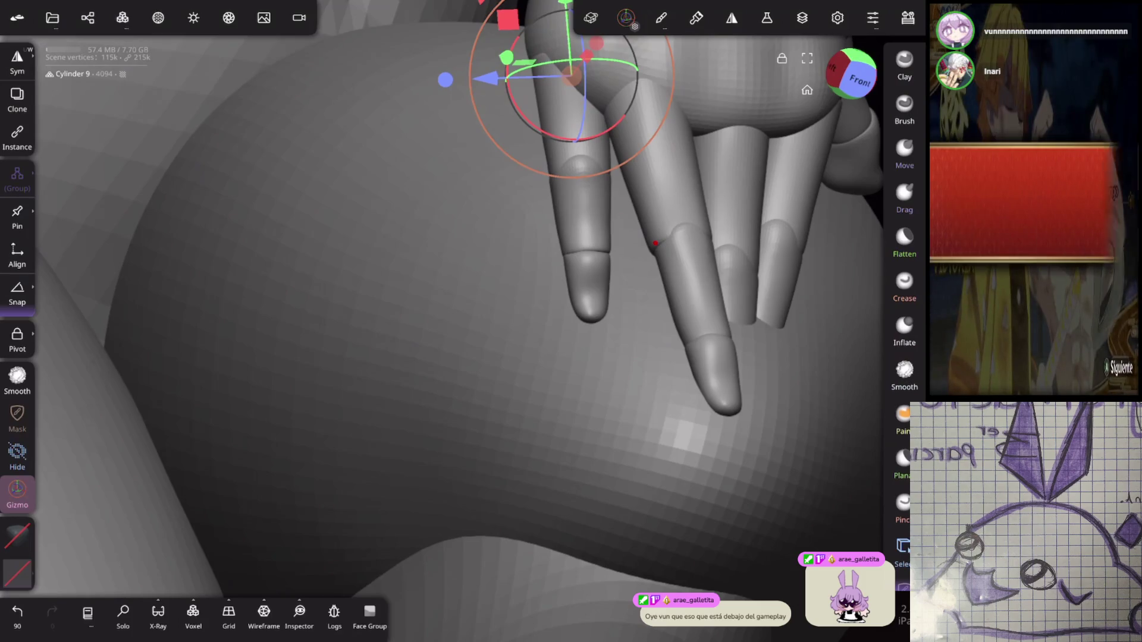
Step: Undo the last adjustment and re-rotate the finger segment
mouse_move(655, 243)
left_mouse_down()
mouse_move(790, 301)
mouse_move(356, 330)
left_mouse_up()
mouse_move(599, 329)
left_mouse_down()
mouse_move(713, 279)
mouse_move(680, 245)
left_mouse_up()
key("ctrl+z")
mouse_move(449, 190)
left_mouse_down()
mouse_move(464, 179)
mouse_move(458, 192)
left_mouse_up()
left_click_drag(559, 333, 580, 321)
mouse_move(598, 296)
left_mouse_down()
mouse_move(628, 276)
mouse_move(631, 298)
left_mouse_up()
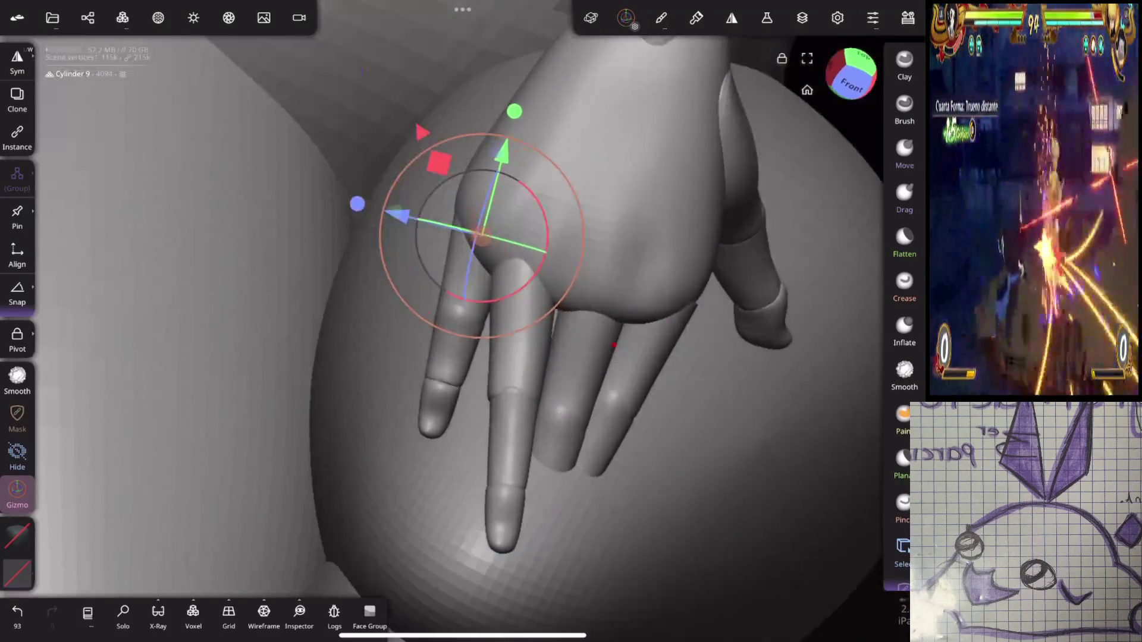
mouse_move(690, 250)
left_mouse_down()
mouse_move(738, 131)
mouse_move(668, 260)
mouse_move(739, 265)
mouse_move(765, 381)
left_mouse_up()
Step: Turn a fingertip and angle its finger down along the thigh
left_click(419, 381)
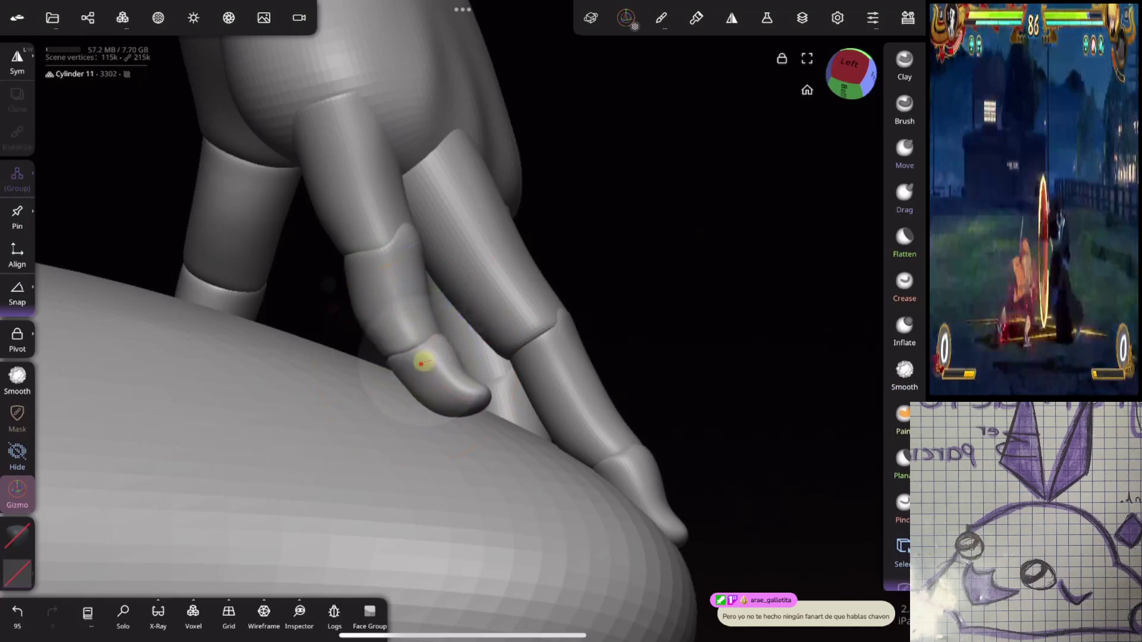
mouse_move(766, 381)
left_mouse_down()
mouse_move(747, 287)
mouse_move(684, 352)
mouse_move(633, 329)
mouse_move(721, 232)
mouse_move(645, 256)
mouse_move(723, 245)
left_mouse_up()
left_click(685, 369)
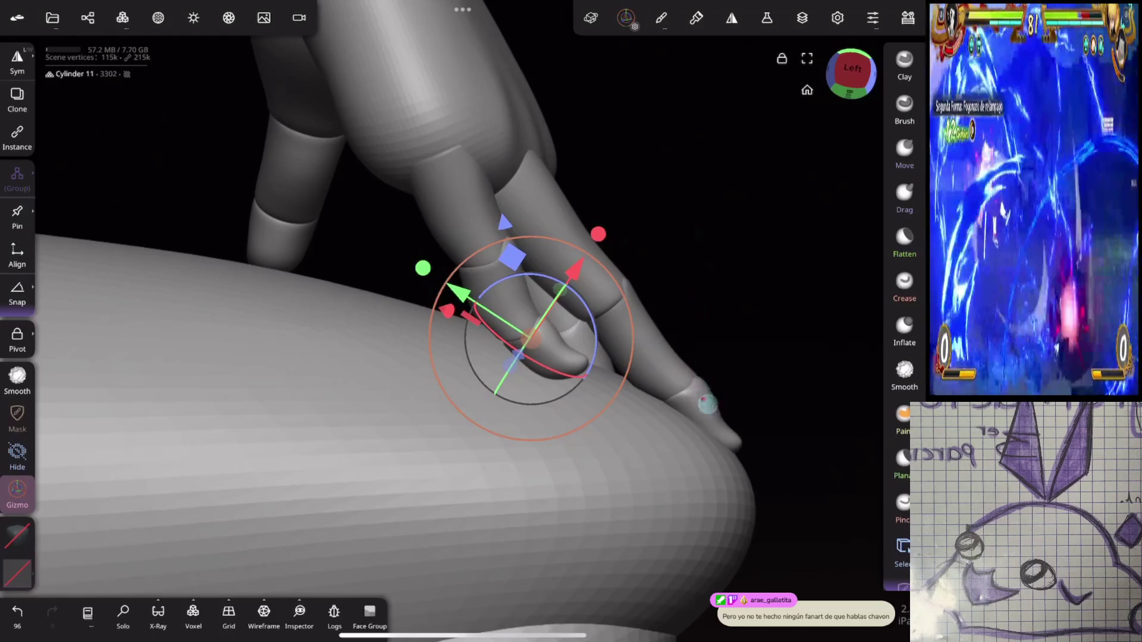
mouse_move(732, 387)
left_mouse_down()
mouse_move(747, 351)
mouse_move(703, 399)
left_mouse_up()
mouse_move(797, 226)
left_mouse_down()
mouse_move(793, 217)
mouse_move(683, 327)
mouse_move(744, 285)
mouse_move(770, 295)
mouse_move(770, 262)
mouse_move(809, 222)
mouse_move(587, 293)
mouse_move(764, 311)
mouse_move(740, 286)
mouse_move(711, 281)
left_mouse_up()
left_click_drag(470, 190, 488, 261)
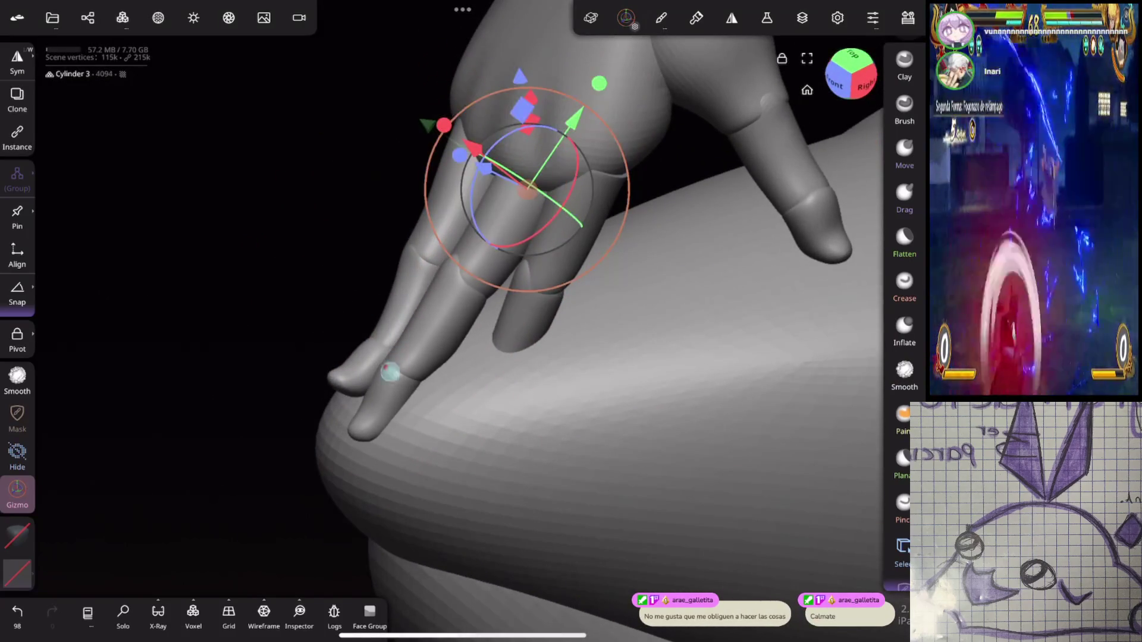
Step: Rotate the lower finger segment against the leg
left_click(386, 399)
left_click_drag(348, 357, 357, 416)
left_click_drag(384, 324, 380, 333)
mouse_move(584, 291)
left_mouse_down()
mouse_move(703, 196)
mouse_move(716, 209)
left_mouse_up()
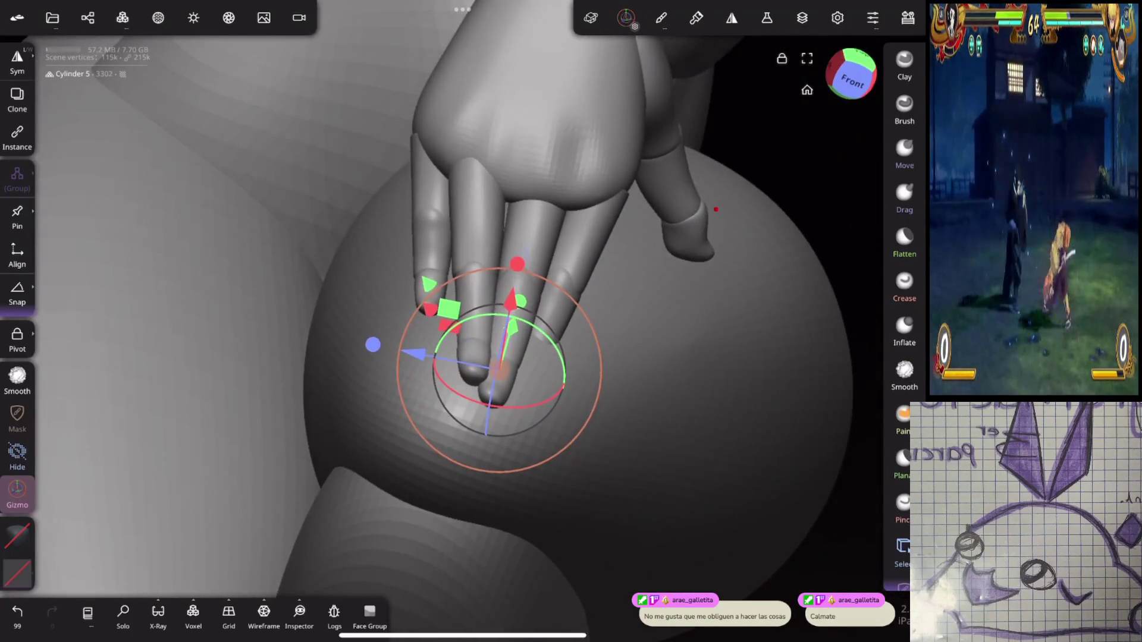
scroll(667, 347, "up", 3)
Step: Move a finger and its neighbouring finger up into place
left_click(523, 191)
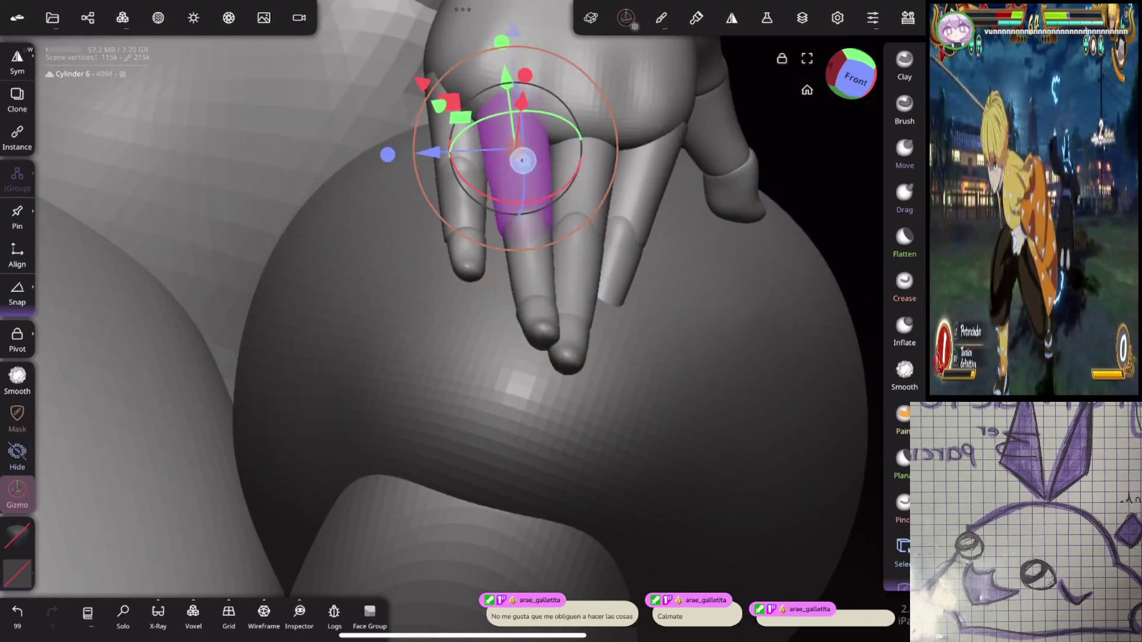
scroll(688, 379, "down", 3)
left_click(529, 138)
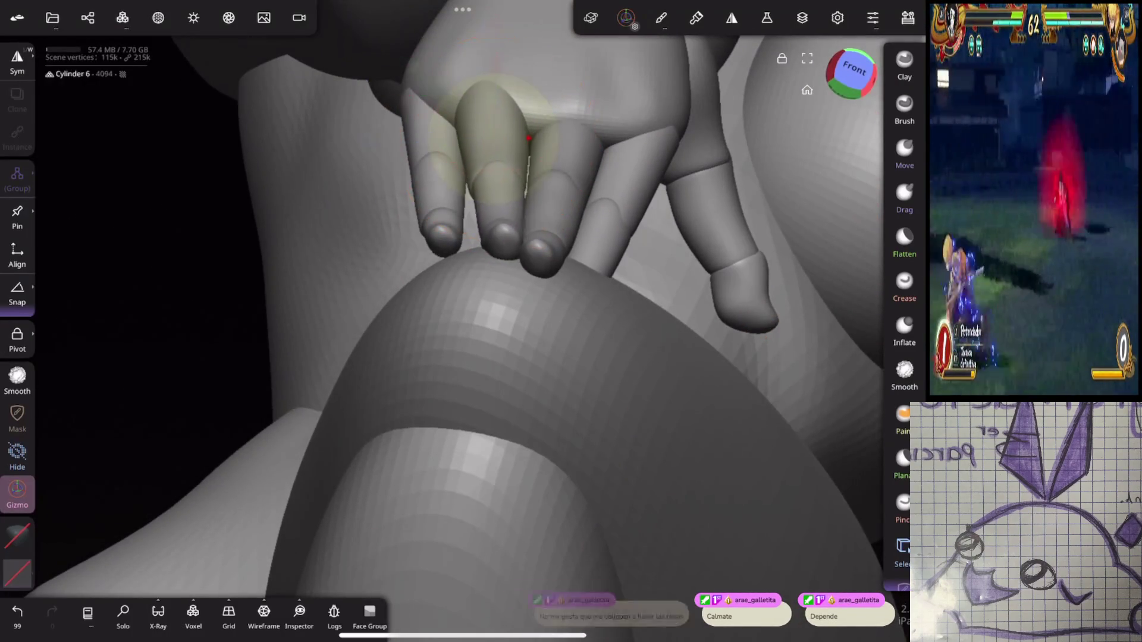
left_click(528, 138)
left_click_drag(498, 33, 498, 66)
left_click(565, 179)
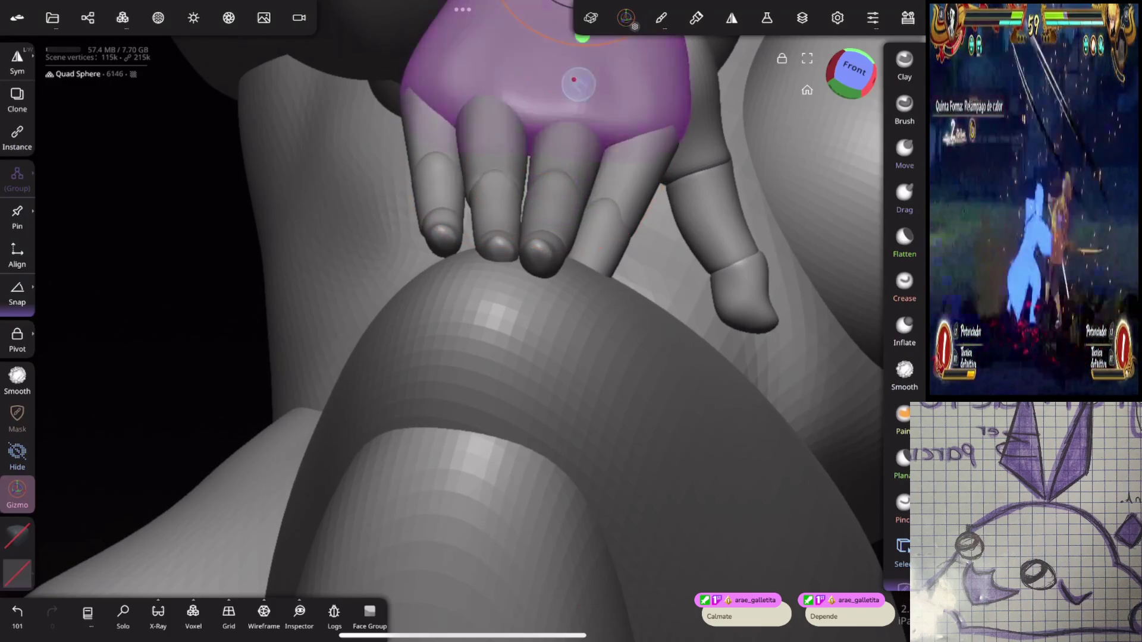
left_click_drag(572, 76, 571, 99)
Step: Select finger and fingertip segments on the right side, undoing the last change
scroll(637, 298, "up", 5)
mouse_move(637, 297)
left_mouse_down()
mouse_move(737, 290)
mouse_move(740, 247)
mouse_move(824, 268)
mouse_move(788, 270)
mouse_move(795, 281)
left_mouse_up()
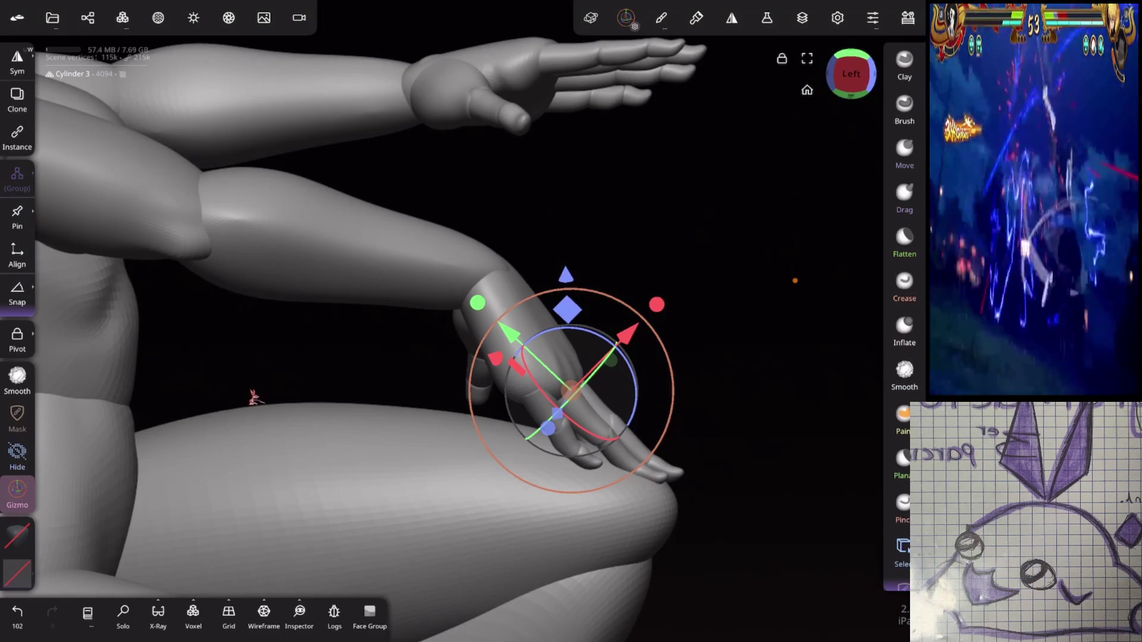
mouse_move(796, 280)
left_mouse_down()
mouse_move(702, 267)
mouse_move(660, 221)
mouse_move(726, 237)
mouse_move(643, 256)
mouse_move(767, 237)
left_mouse_up()
left_click(491, 348)
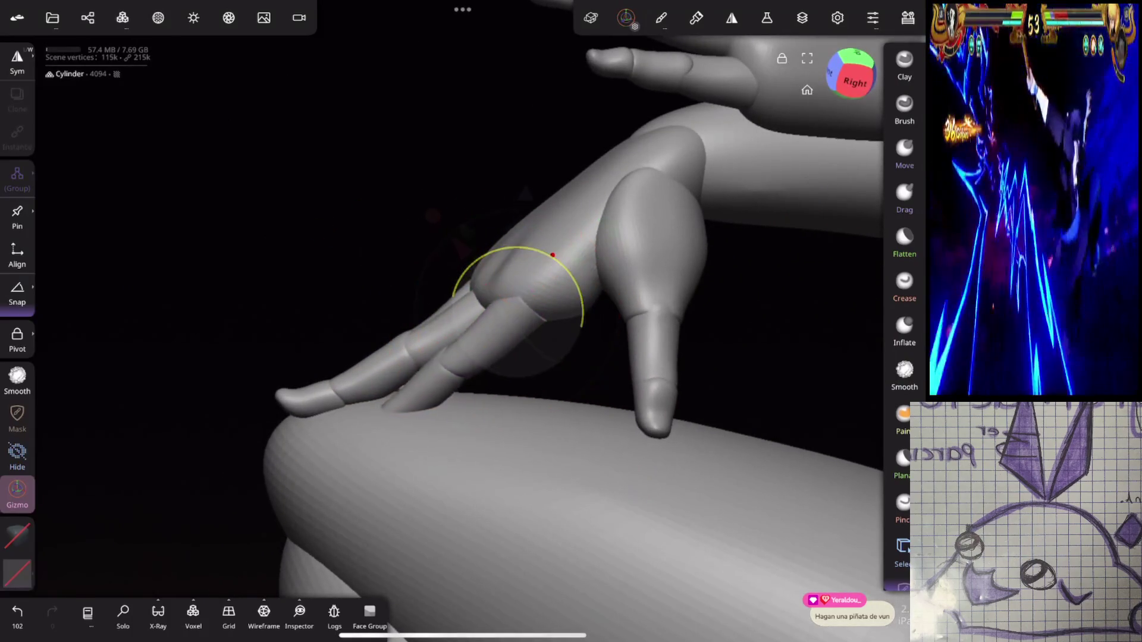
left_click(376, 410)
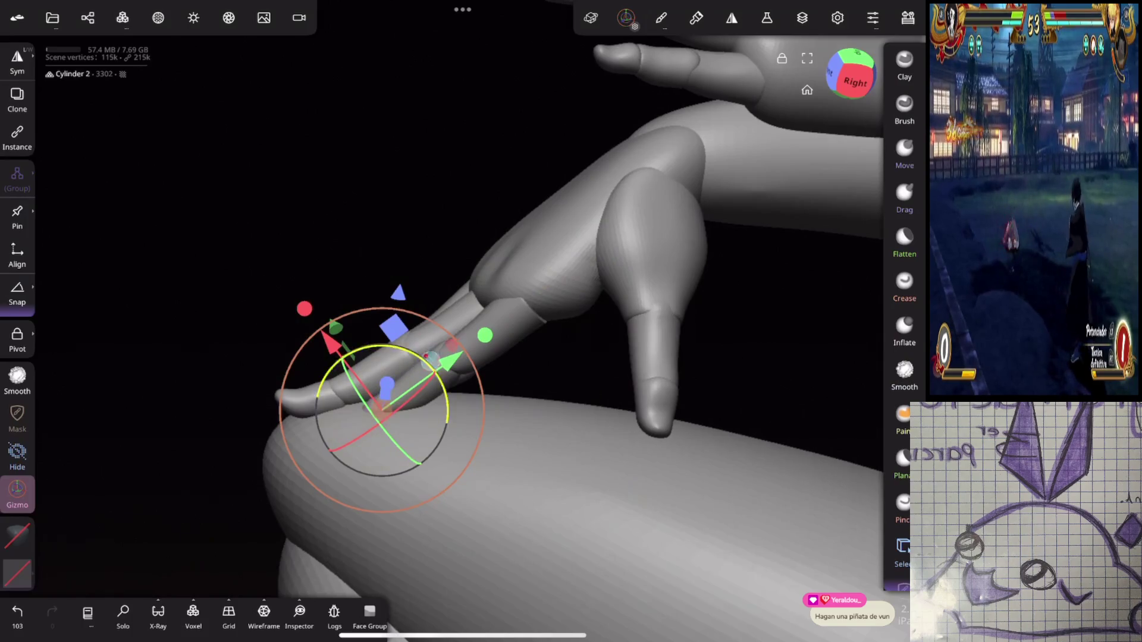
left_click(490, 339)
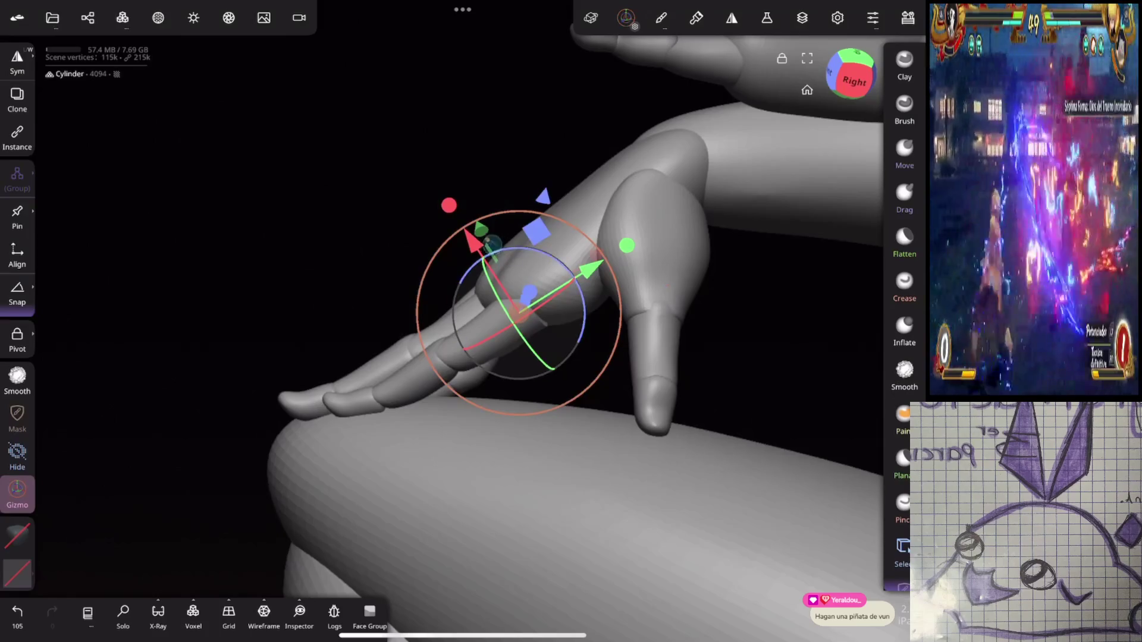
key("ctrl+z")
Step: Select a finger of the hip hand and inspect the knee hand from several angles
mouse_move(702, 214)
left_mouse_down()
mouse_move(731, 204)
mouse_move(767, 262)
mouse_move(760, 279)
left_mouse_up()
scroll(535, 357, "up", 5)
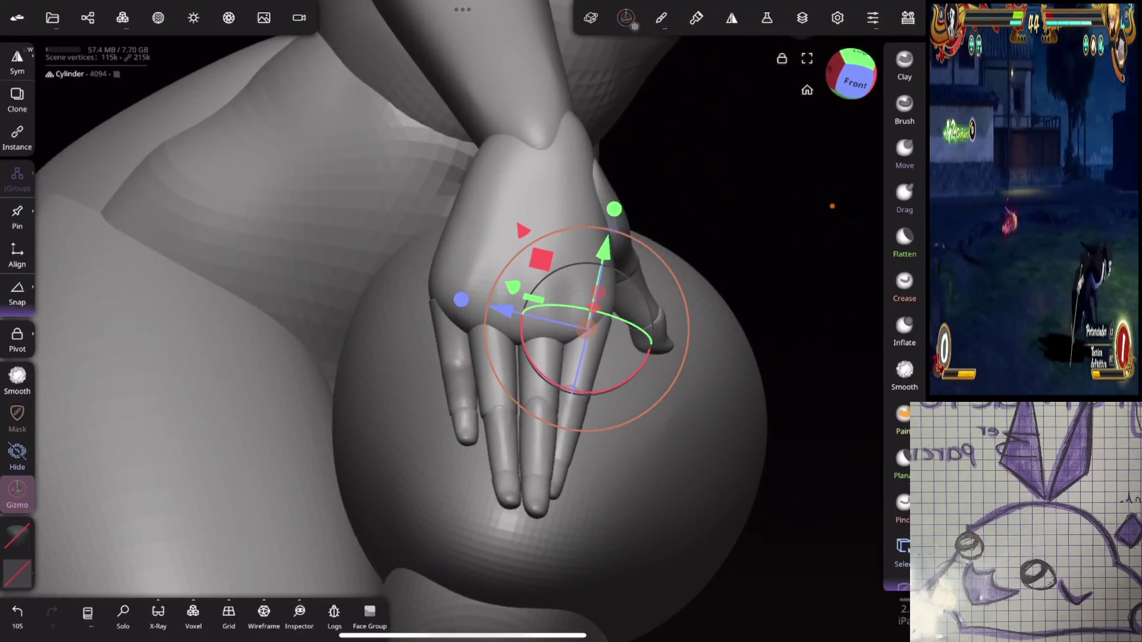
left_click(467, 331)
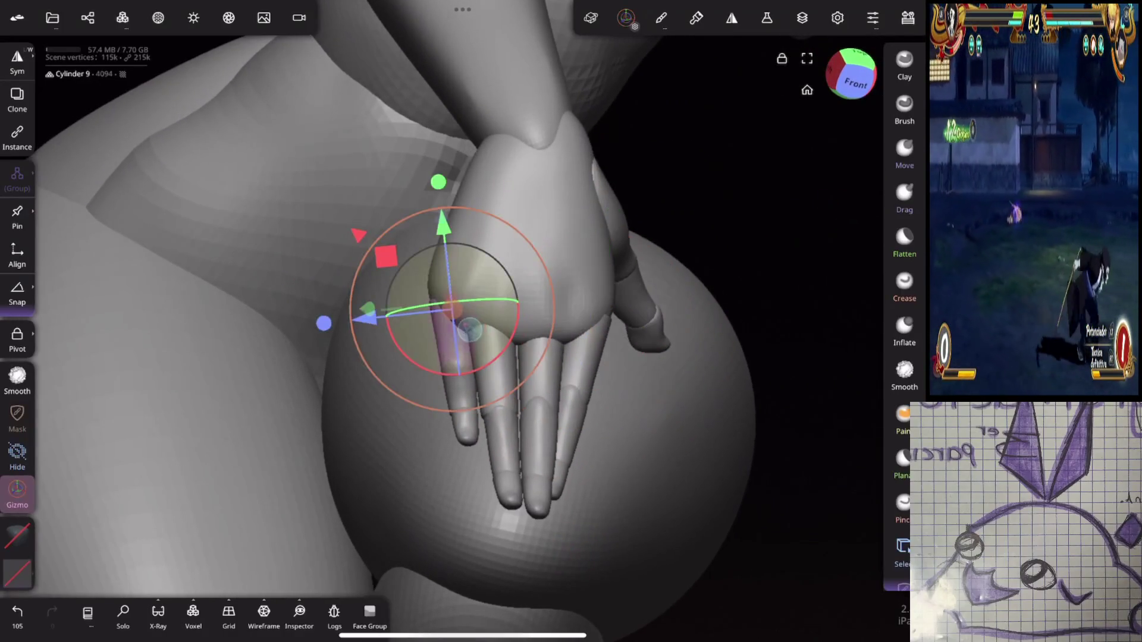
mouse_move(743, 309)
left_mouse_down()
mouse_move(861, 255)
mouse_move(696, 309)
mouse_move(593, 407)
mouse_move(727, 250)
left_mouse_up()
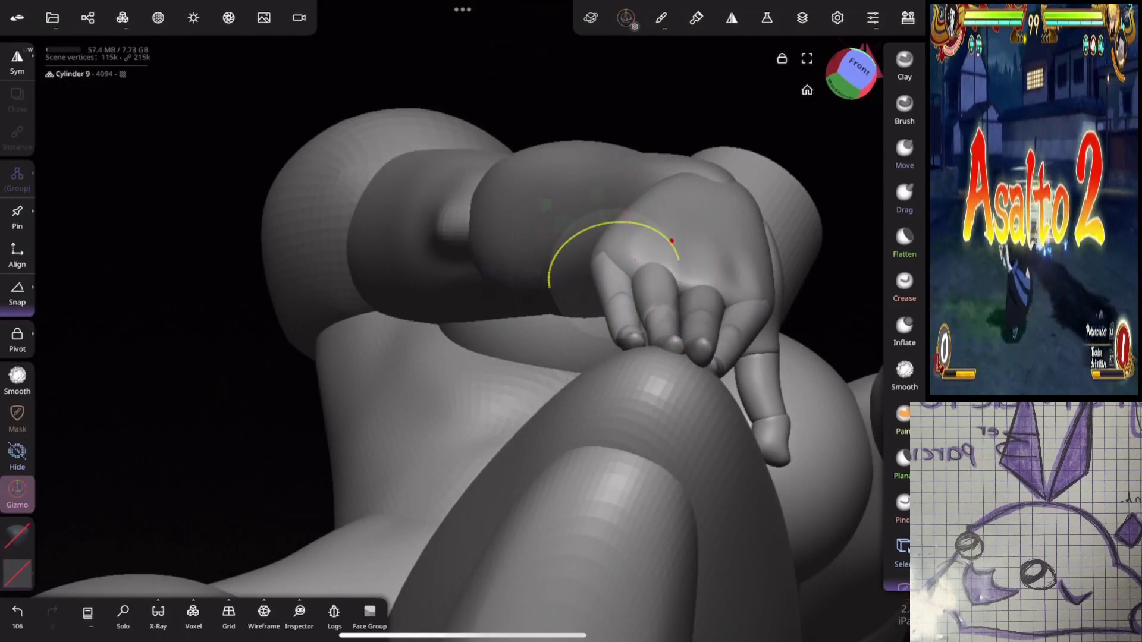
mouse_move(764, 263)
left_mouse_down()
mouse_move(780, 242)
mouse_move(749, 298)
mouse_move(865, 273)
mouse_move(772, 256)
mouse_move(630, 456)
mouse_move(780, 238)
mouse_move(671, 359)
mouse_move(670, 380)
mouse_move(644, 377)
mouse_move(701, 454)
mouse_move(717, 336)
left_mouse_up()
mouse_move(706, 295)
left_mouse_down()
mouse_move(780, 293)
mouse_move(673, 275)
mouse_move(721, 280)
mouse_move(664, 326)
mouse_move(619, 219)
mouse_move(816, 217)
mouse_move(683, 145)
mouse_move(809, 261)
mouse_move(708, 260)
mouse_move(699, 343)
mouse_move(729, 255)
mouse_move(827, 196)
mouse_move(732, 248)
mouse_move(574, 255)
left_mouse_up()
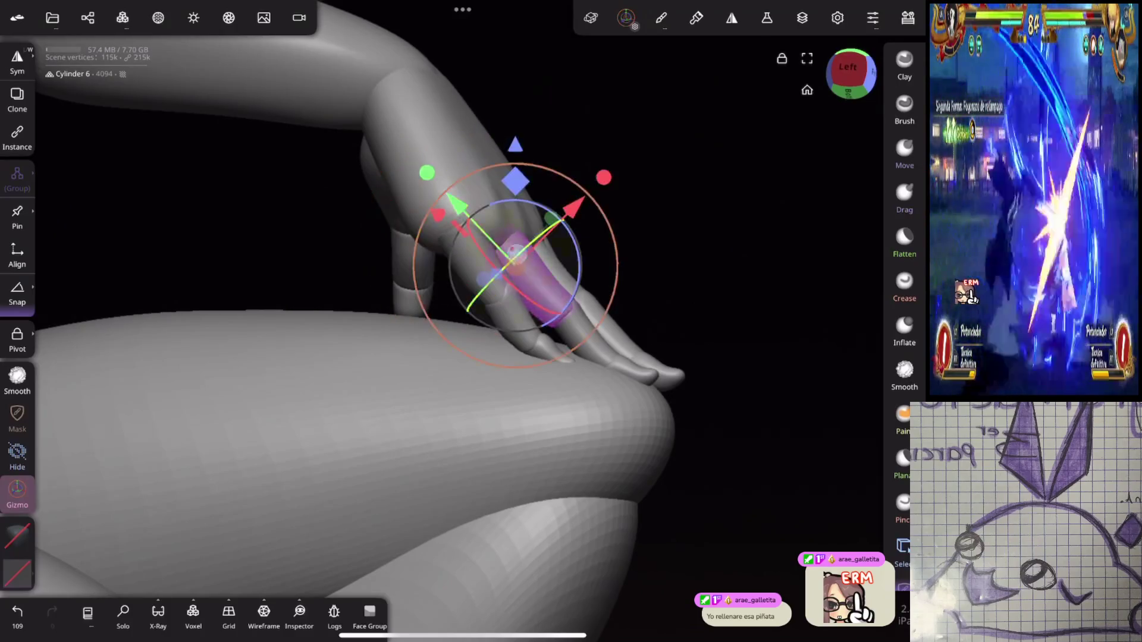
mouse_move(574, 255)
left_mouse_down()
mouse_move(571, 398)
mouse_move(703, 323)
mouse_move(739, 329)
mouse_move(768, 296)
mouse_move(686, 280)
mouse_move(660, 303)
mouse_move(694, 319)
mouse_move(767, 267)
left_mouse_up()
left_click(639, 322)
Step: Rotate and nudge the thumb tip segment, then undo the adjustment
mouse_move(737, 309)
left_mouse_down()
mouse_move(762, 323)
mouse_move(724, 258)
left_mouse_up()
left_click(684, 333)
left_click_drag(673, 216, 675, 217)
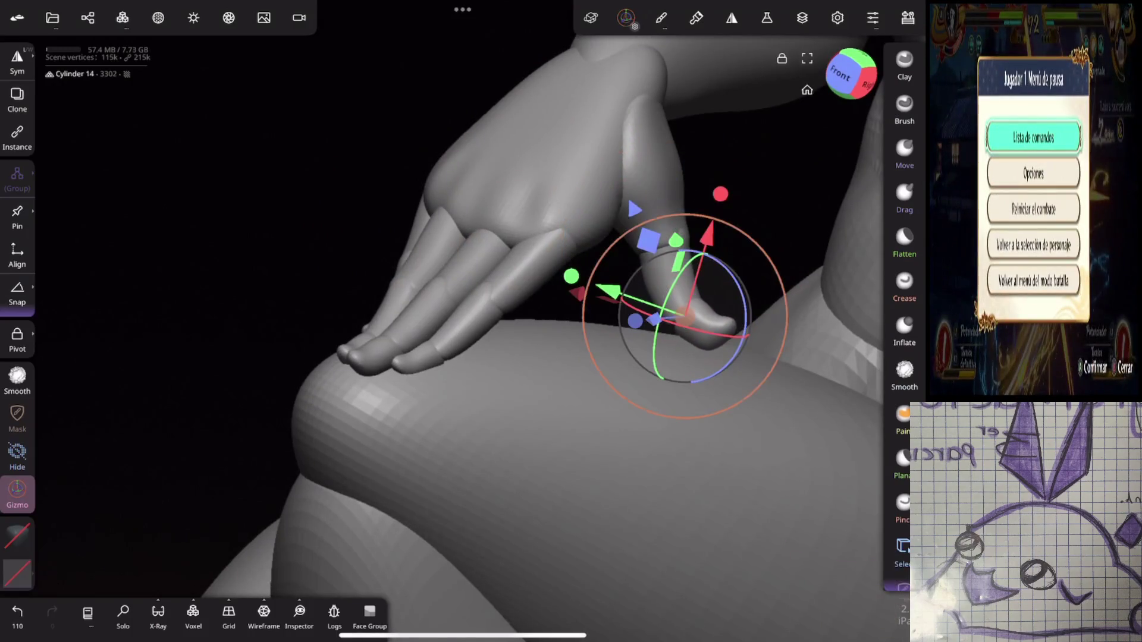
mouse_move(773, 250)
left_mouse_down()
mouse_move(828, 186)
mouse_move(772, 223)
left_mouse_up()
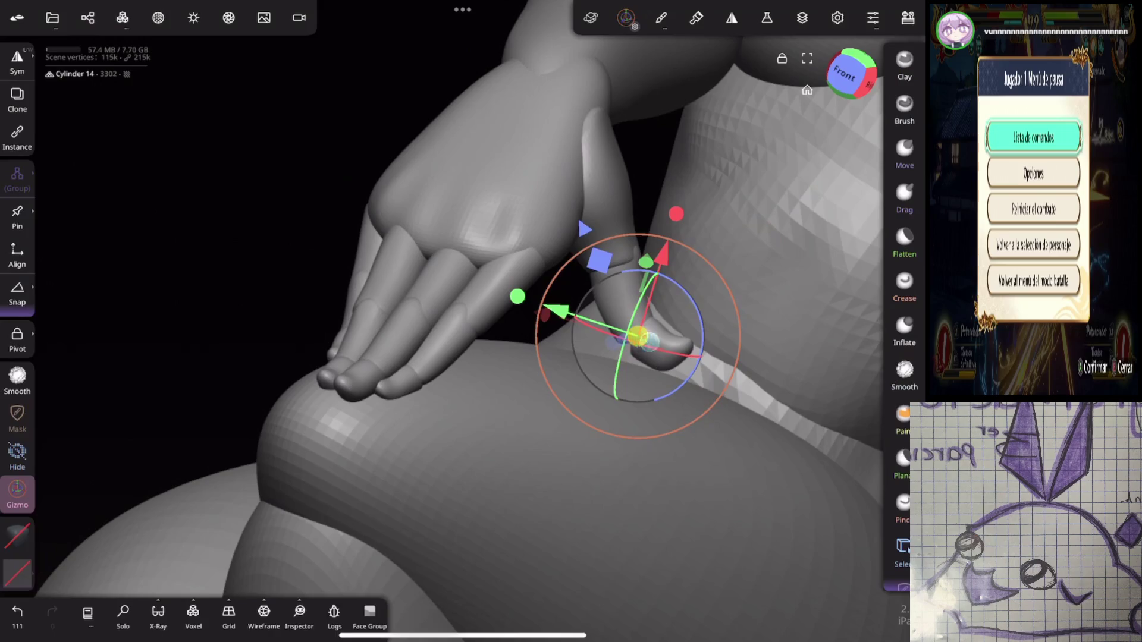
left_click_drag(637, 337, 632, 329)
mouse_move(767, 339)
left_mouse_down()
mouse_move(749, 333)
mouse_move(711, 273)
mouse_move(649, 264)
mouse_move(770, 260)
mouse_move(619, 265)
mouse_move(616, 234)
mouse_move(624, 497)
left_mouse_up()
key("ctrl+z")
key("ctrl+z")
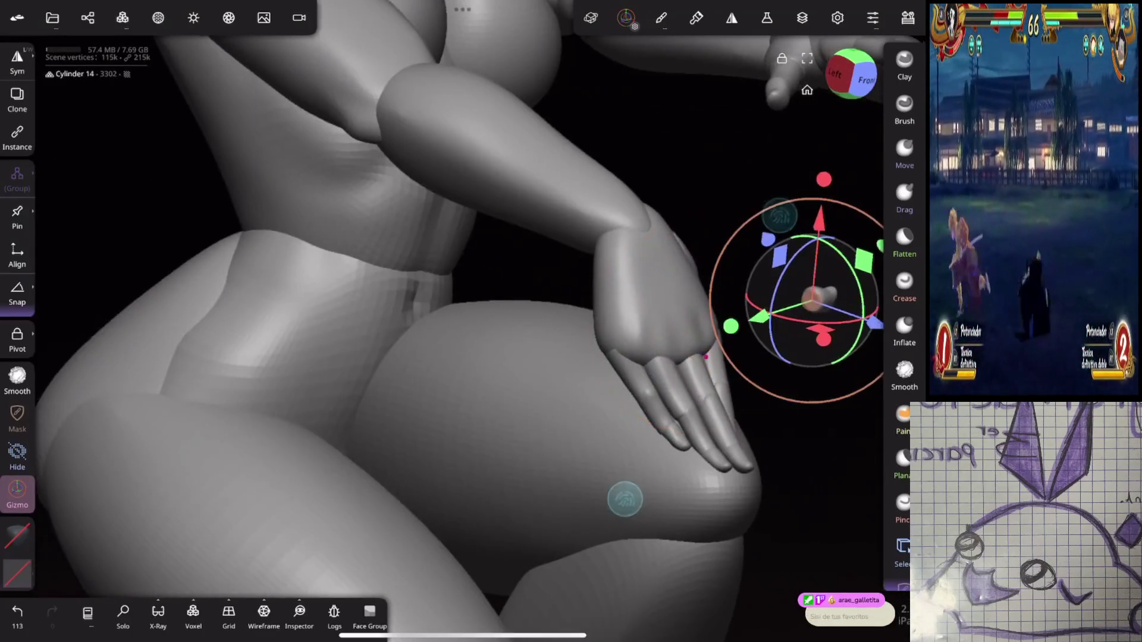
Step: Select the wrist, undo that change, and select the thumb instead
mouse_move(555, 319)
left_mouse_down()
mouse_move(656, 222)
mouse_move(677, 284)
mouse_move(746, 345)
left_mouse_up()
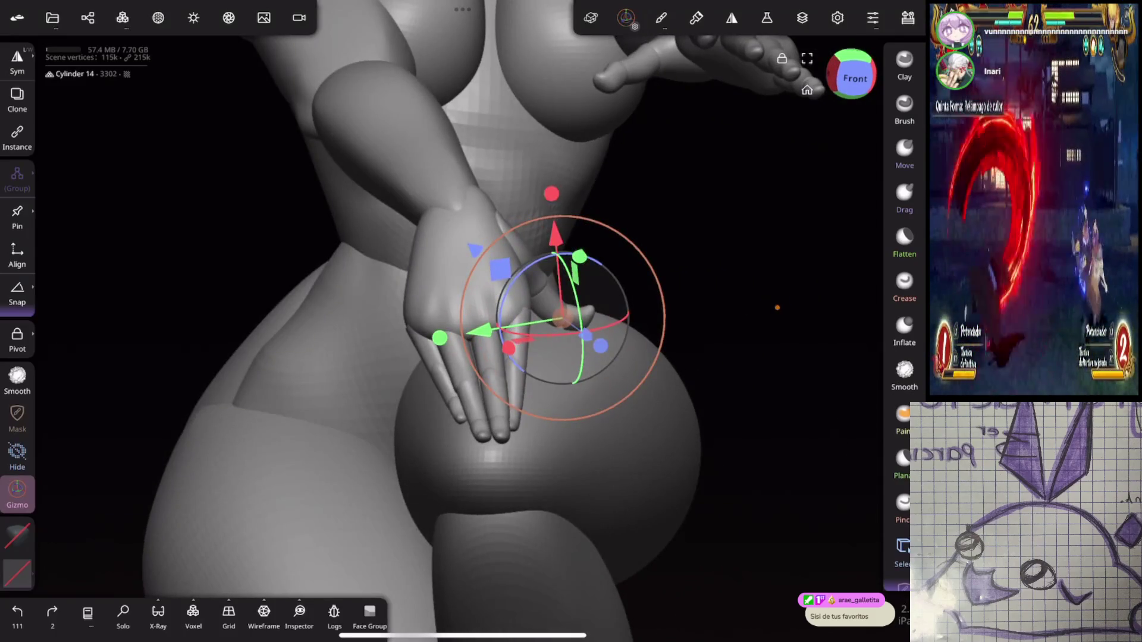
mouse_move(778, 308)
left_mouse_down()
mouse_move(605, 477)
mouse_move(714, 452)
mouse_move(664, 246)
mouse_move(630, 261)
left_mouse_up()
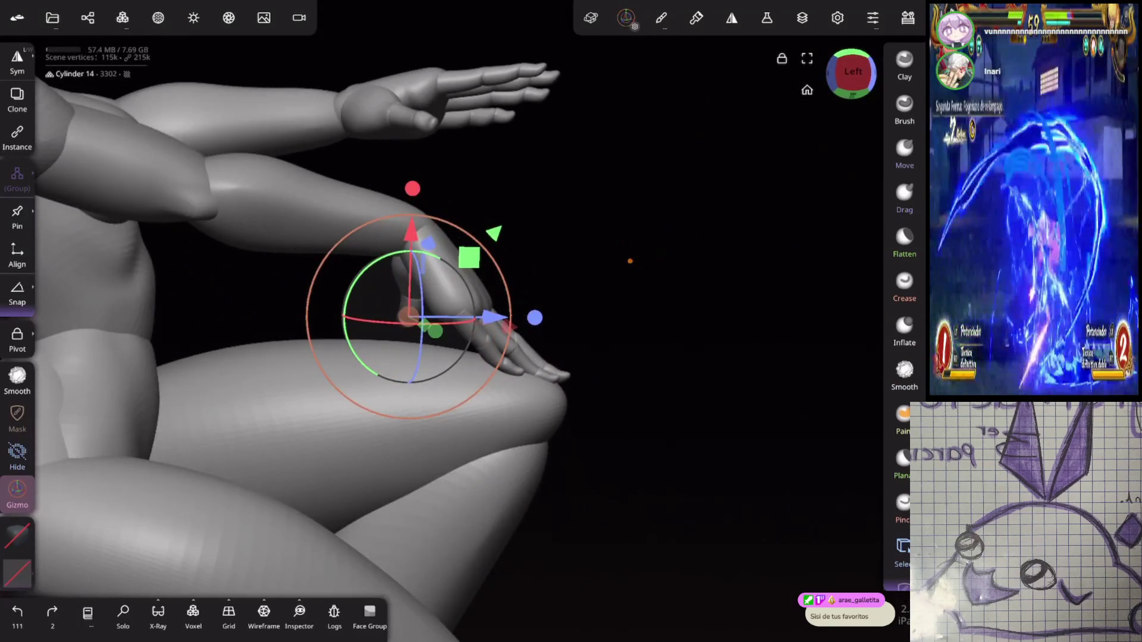
left_click(429, 262)
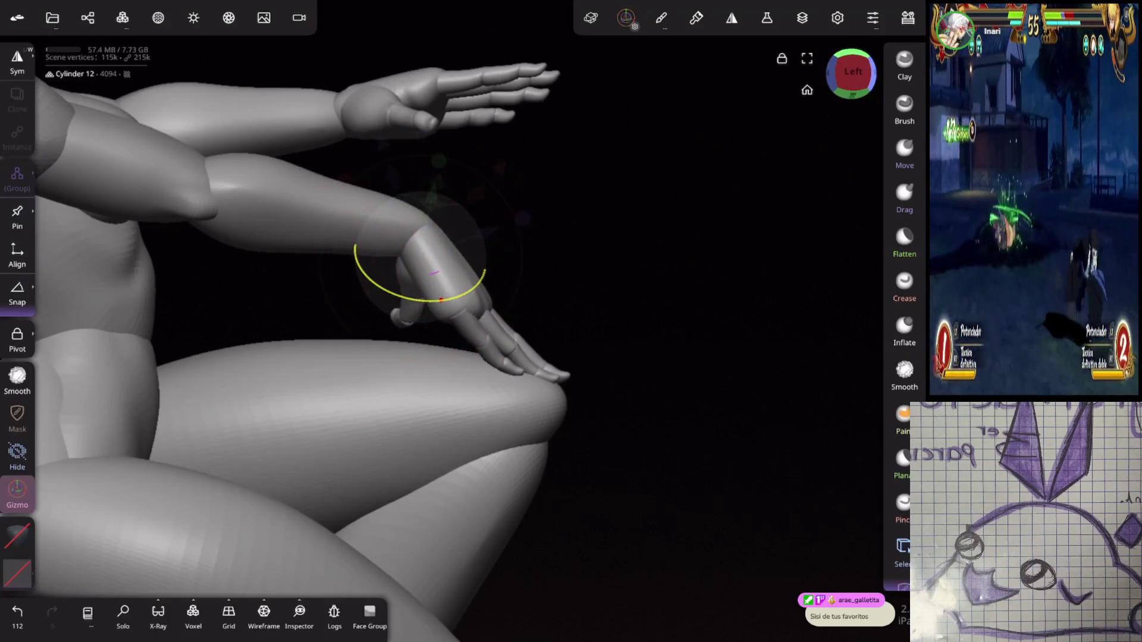
key("ctrl+z")
mouse_move(604, 350)
left_mouse_down()
mouse_move(727, 330)
mouse_move(738, 287)
left_mouse_up()
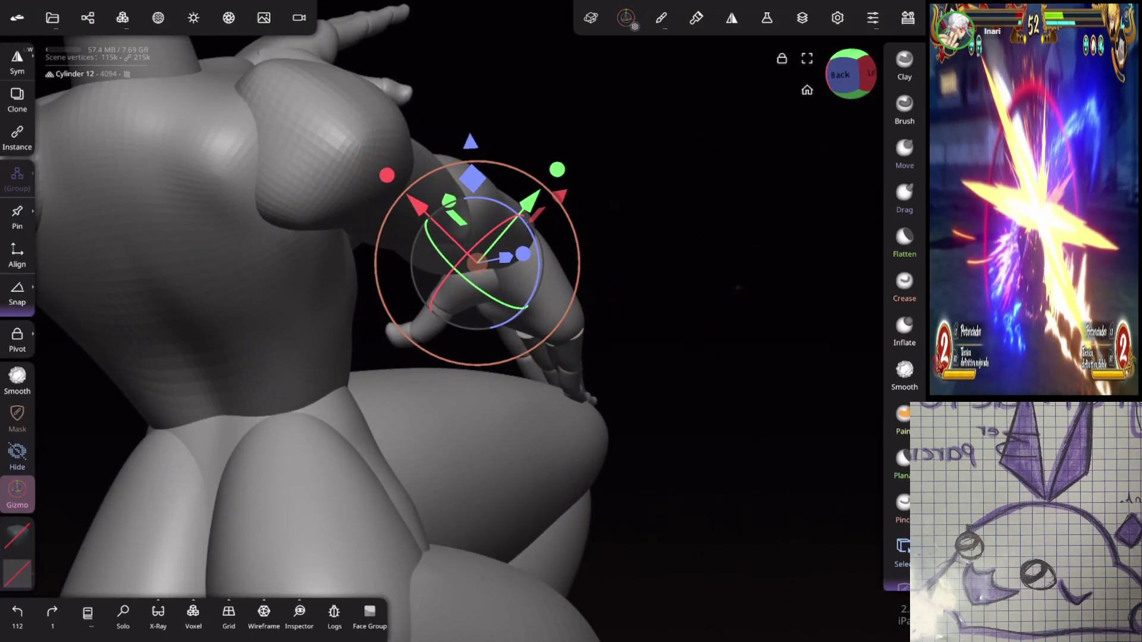
left_click(428, 319)
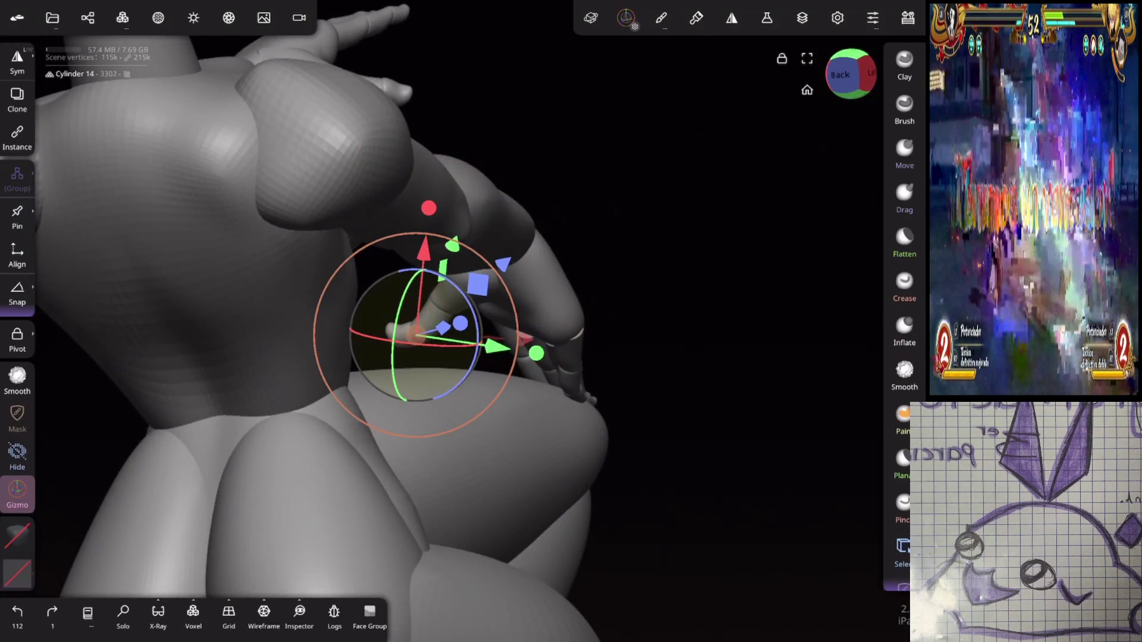
mouse_move(732, 321)
left_mouse_down()
mouse_move(688, 329)
mouse_move(665, 313)
mouse_move(630, 367)
left_mouse_up()
Step: Rotate wrist Cylinder 12 so the hand hangs down, then shift it along the X arrow
left_click(488, 208)
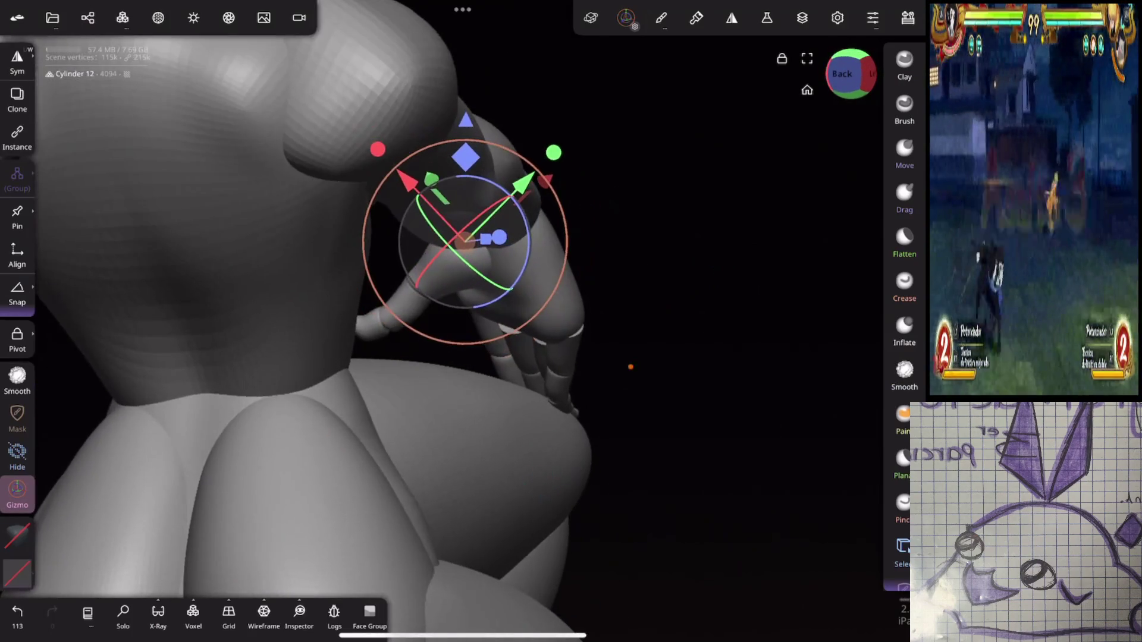
left_click_drag(525, 260, 505, 241)
mouse_move(654, 357)
left_mouse_down()
mouse_move(783, 250)
mouse_move(743, 274)
mouse_move(760, 305)
mouse_move(811, 214)
left_mouse_up()
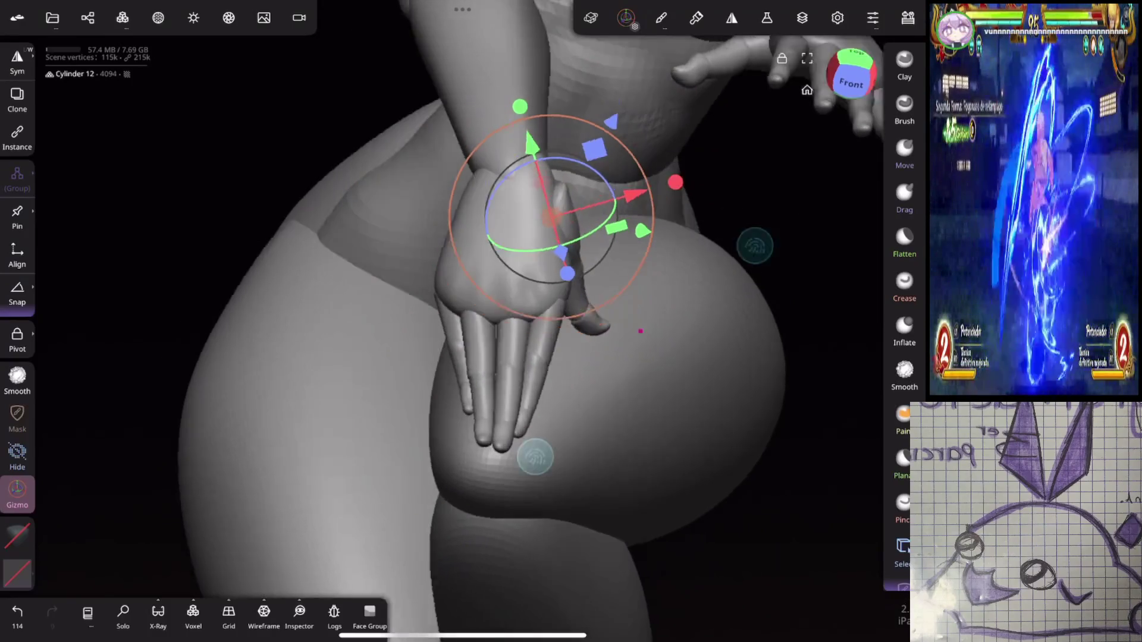
scroll(646, 351, "up", 3)
left_click_drag(622, 212, 623, 212)
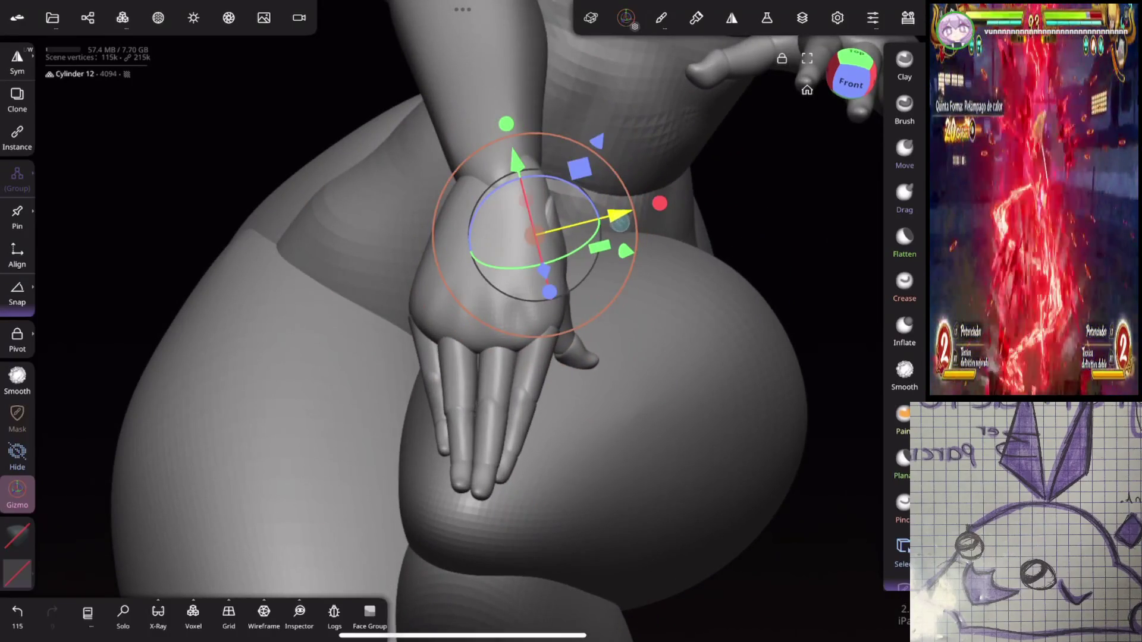
mouse_move(655, 387)
left_mouse_down()
mouse_move(665, 375)
mouse_move(605, 428)
mouse_move(648, 306)
mouse_move(758, 340)
mouse_move(709, 298)
mouse_move(716, 357)
mouse_move(834, 306)
mouse_move(852, 265)
mouse_move(687, 298)
mouse_move(807, 264)
mouse_move(764, 284)
left_mouse_up()
left_click(673, 119)
Step: Rotate the Arms object down onto the body
mouse_move(731, 95)
left_mouse_down()
mouse_move(722, 301)
mouse_move(732, 321)
mouse_move(625, 375)
left_mouse_up()
left_click_drag(493, 288, 485, 293)
mouse_move(684, 429)
left_mouse_down()
mouse_move(734, 415)
mouse_move(782, 296)
mouse_move(812, 292)
left_mouse_up()
mouse_move(702, 374)
left_mouse_down()
mouse_move(769, 301)
mouse_move(780, 311)
mouse_move(773, 357)
mouse_move(862, 156)
left_mouse_up()
Step: Turn one arm so its hand lies over the other on the knee
left_click_drag(610, 212, 601, 221)
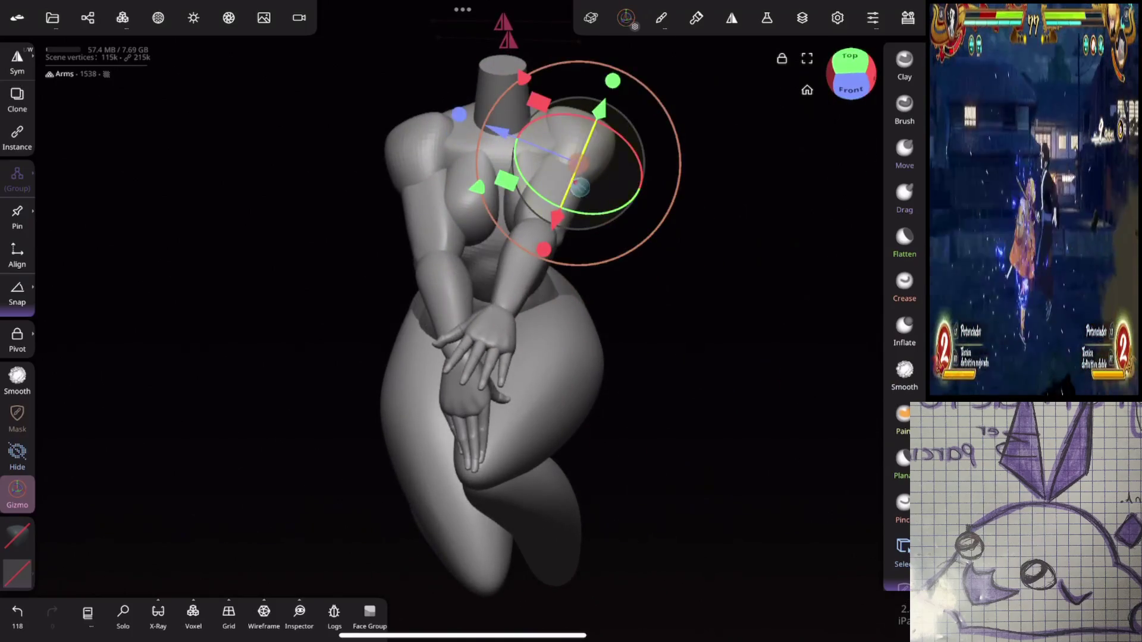
mouse_move(733, 359)
left_mouse_down()
mouse_move(690, 278)
mouse_move(731, 207)
mouse_move(775, 230)
mouse_move(746, 180)
left_mouse_up()
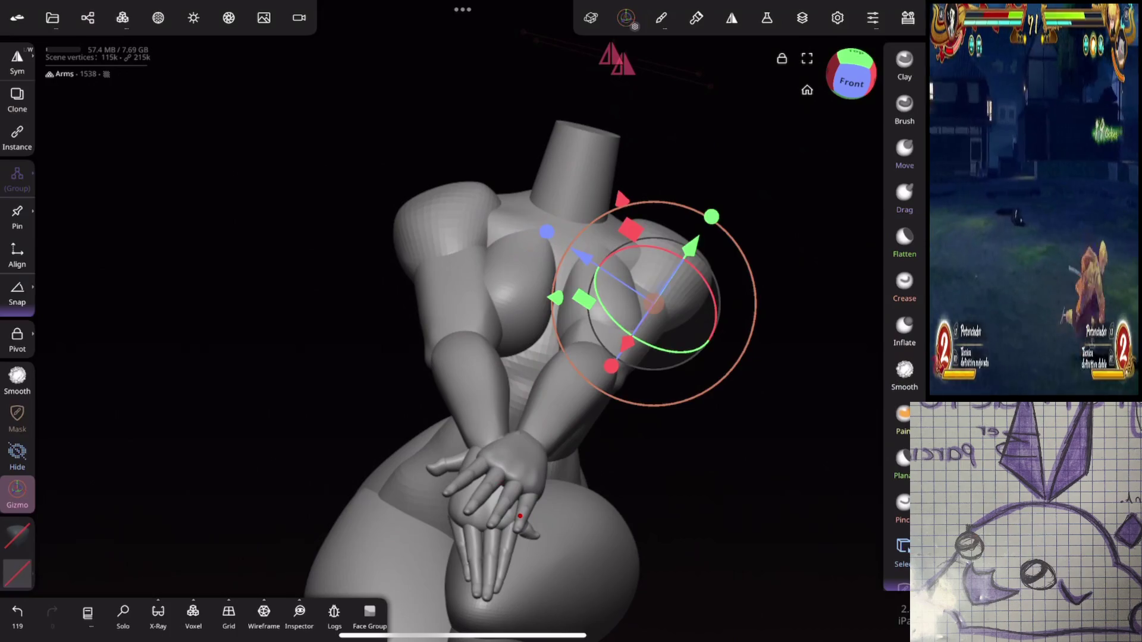
left_click(905, 59)
mouse_move(595, 301)
left_mouse_down()
mouse_move(727, 272)
mouse_move(703, 271)
left_mouse_up()
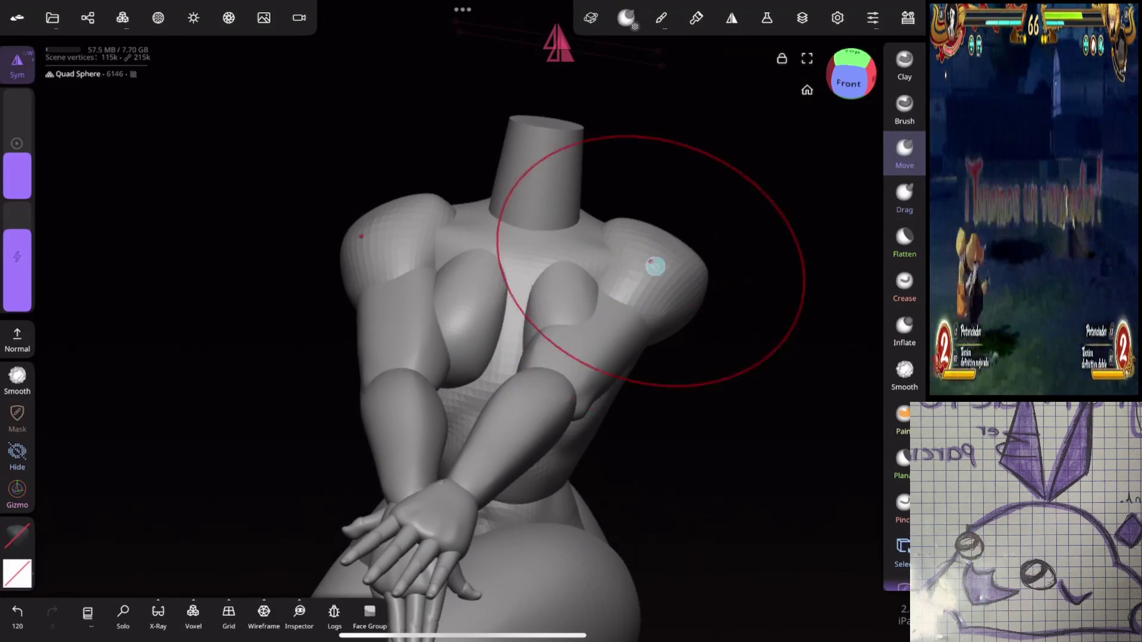
Step: Push the chest into two rounded breast forms with the Move brush, resizing and undoing as needed
left_click_drag(608, 343, 601, 345)
mouse_move(637, 306)
left_mouse_down()
mouse_move(739, 548)
mouse_move(854, 306)
mouse_move(589, 296)
mouse_move(595, 314)
mouse_move(821, 315)
mouse_move(762, 232)
mouse_move(805, 194)
left_mouse_up()
left_click_drag(18, 173, 9, 186)
mouse_move(606, 311)
left_mouse_down()
mouse_move(651, 344)
mouse_move(769, 268)
left_mouse_up()
key("ctrl+z")
mouse_move(635, 296)
left_mouse_down()
mouse_move(637, 254)
mouse_move(675, 267)
mouse_move(620, 272)
left_mouse_up()
left_click_drag(18, 172, 12, 182)
left_click_drag(622, 313, 602, 316)
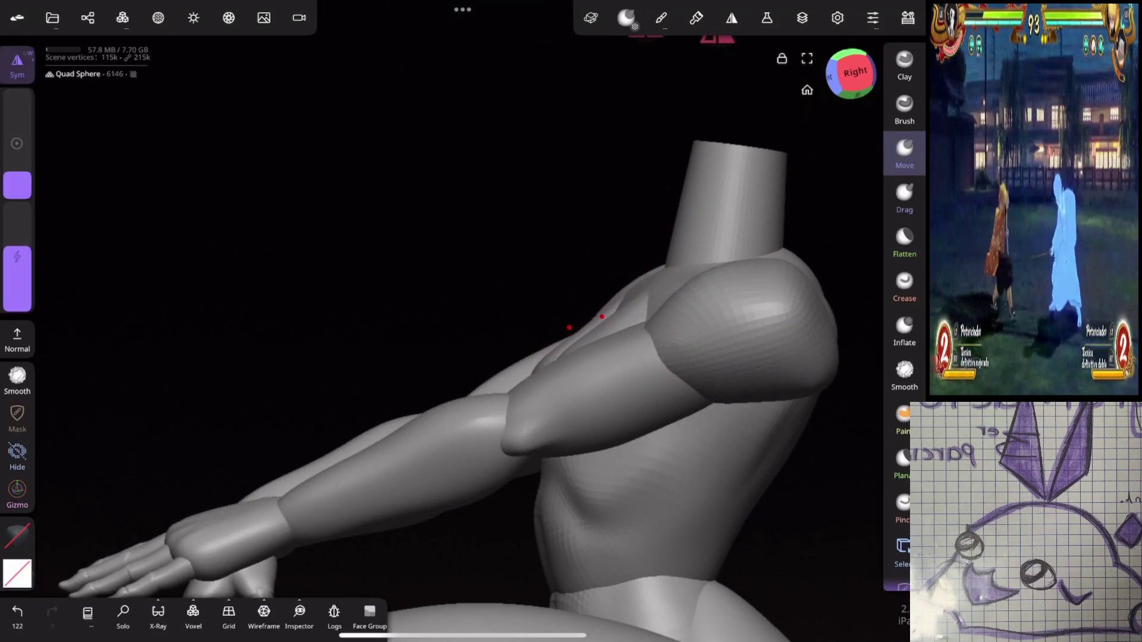
Step: Reshape the upper arm area with a larger Move brush, then switch to Smooth
mouse_move(629, 361)
left_mouse_down()
mouse_move(716, 326)
mouse_move(724, 373)
left_mouse_up()
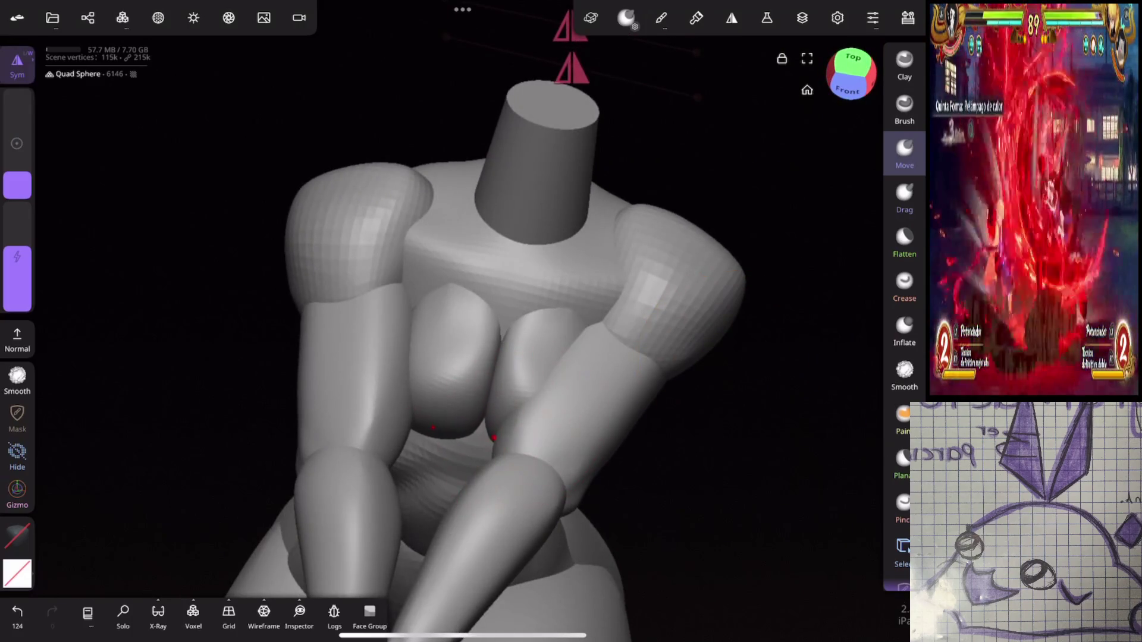
left_click_drag(17, 178, 18, 170)
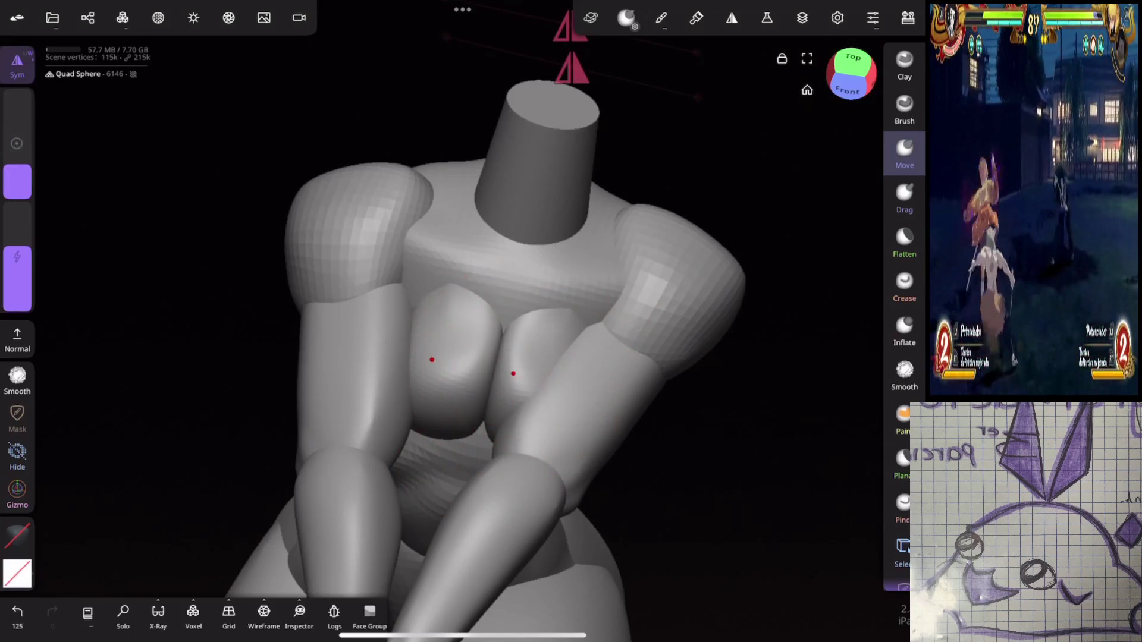
left_click_drag(592, 356, 599, 372)
left_click_drag(18, 173, 17, 188)
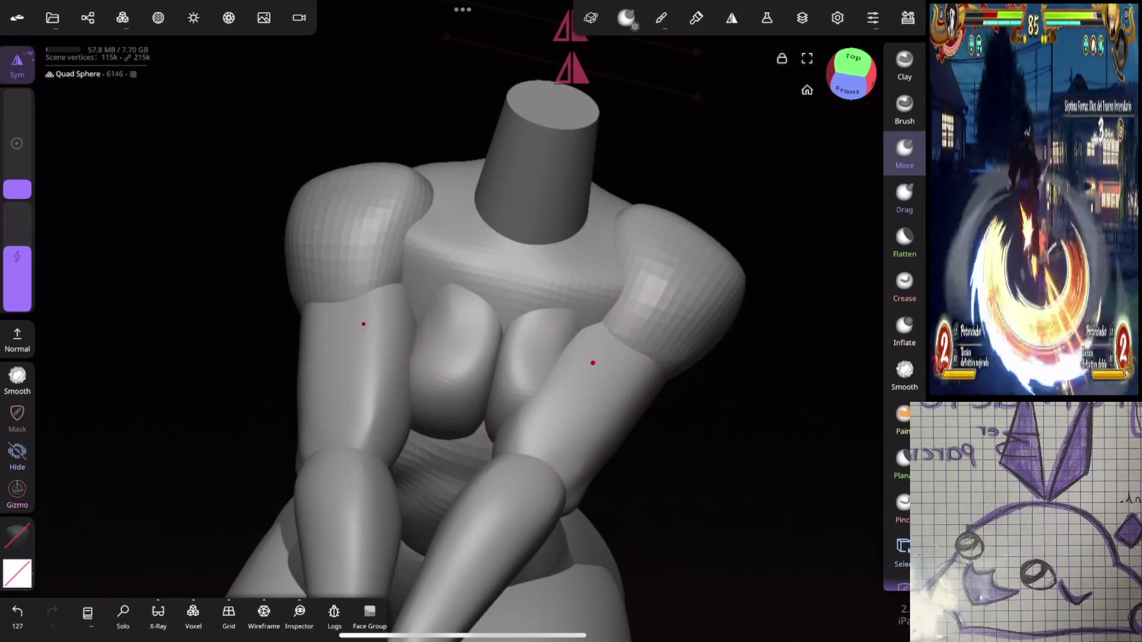
left_click_drag(669, 251, 686, 377)
left_click(17, 381)
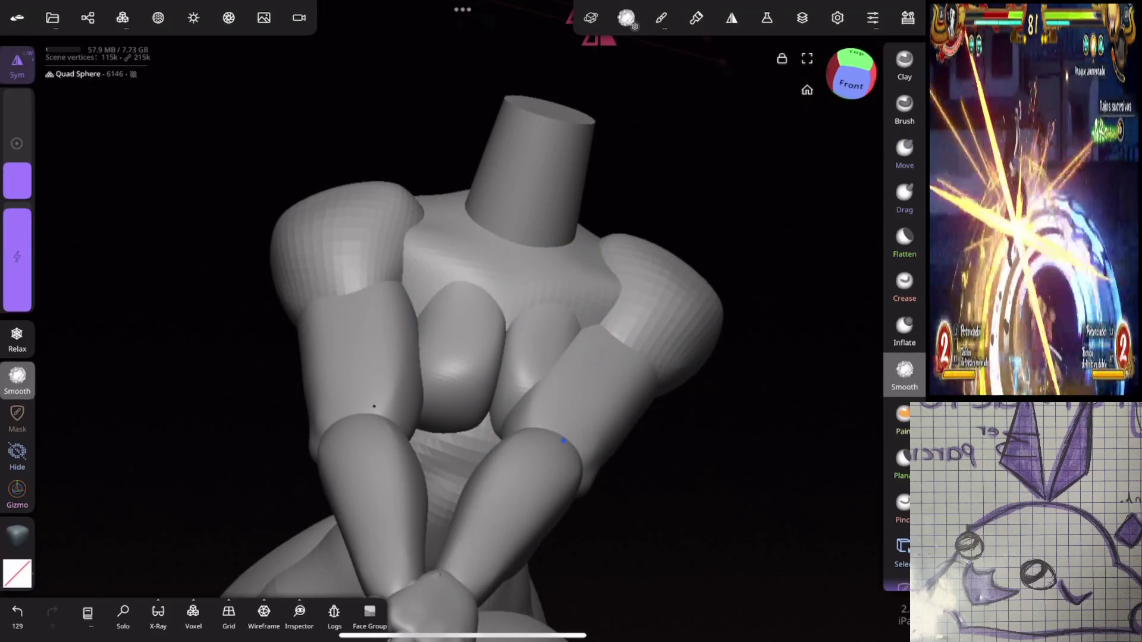
Step: Inspect the whole figure and the torso, then activate the Hide tool in lasso mode
mouse_move(614, 430)
left_mouse_down()
mouse_move(787, 334)
mouse_move(619, 334)
mouse_move(740, 275)
mouse_move(653, 296)
mouse_move(650, 357)
mouse_move(577, 509)
left_mouse_up()
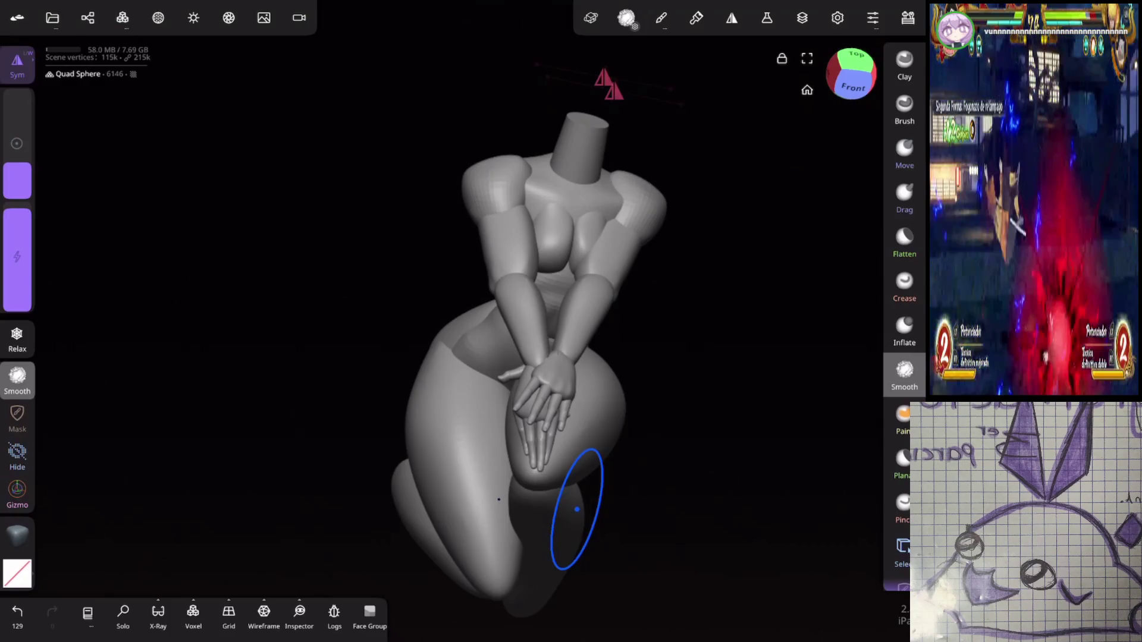
mouse_move(576, 509)
left_mouse_down()
mouse_move(678, 260)
mouse_move(765, 224)
mouse_move(711, 222)
mouse_move(645, 255)
mouse_move(758, 256)
mouse_move(745, 273)
left_mouse_up()
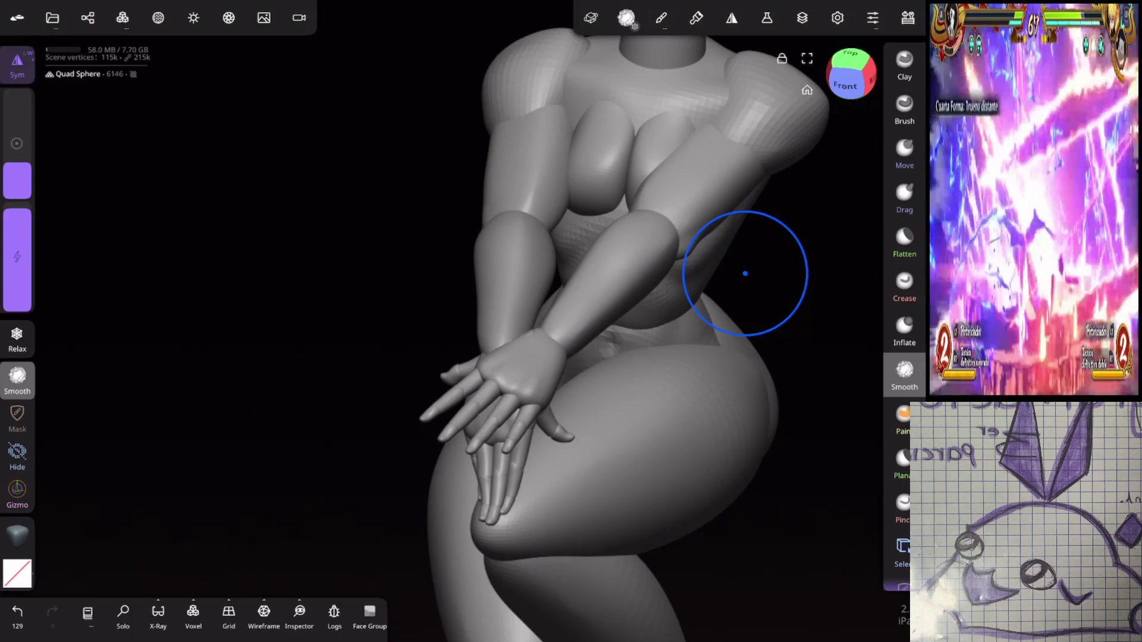
mouse_move(745, 274)
left_mouse_down()
mouse_move(780, 301)
mouse_move(754, 137)
left_mouse_up()
left_click(17, 455)
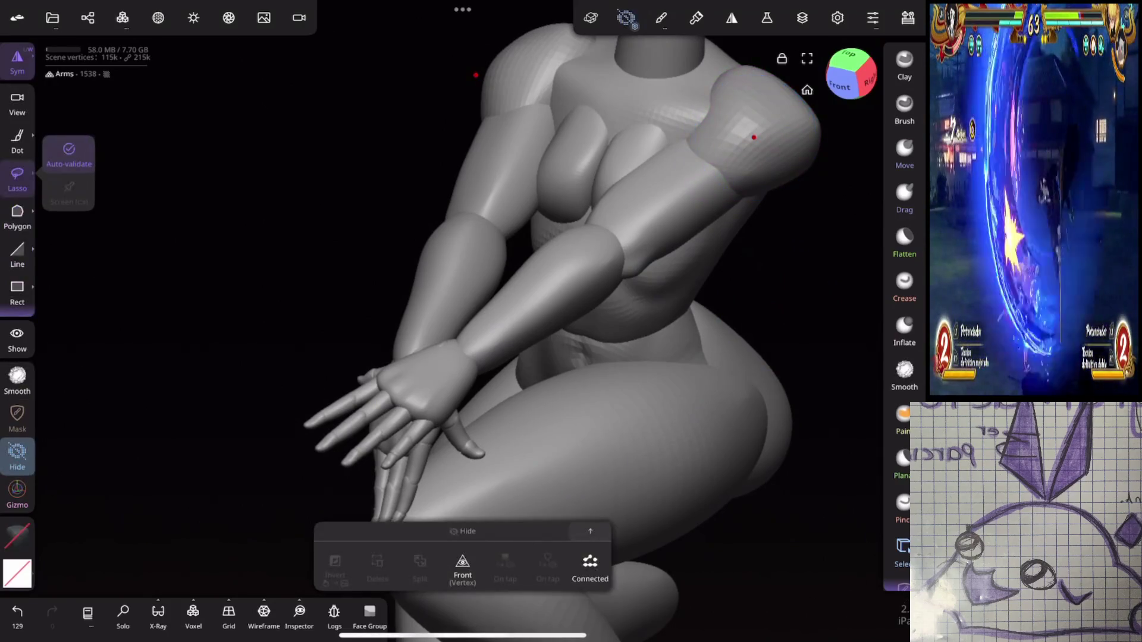
Step: With the Gizmo tool, rotate the hand's Quad Sphere to bend it down over the knee
left_click(17, 491)
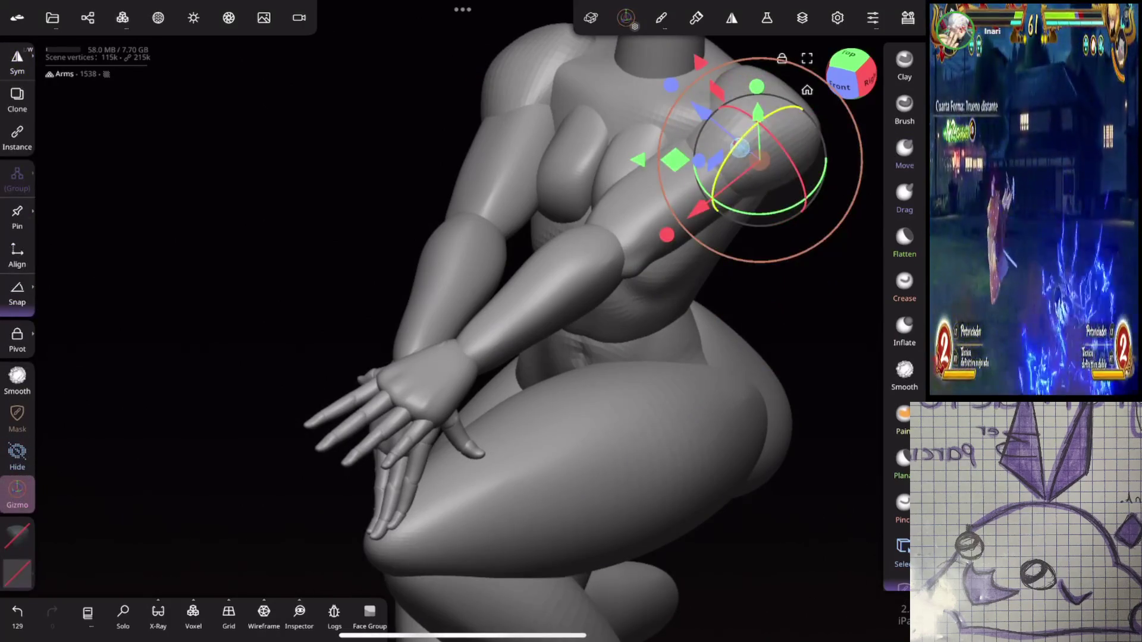
left_click(447, 370)
left_click_drag(238, 357, 107, 331)
left_click_drag(571, 326, 602, 245)
mouse_move(744, 213)
left_mouse_down()
mouse_move(654, 243)
mouse_move(787, 247)
left_mouse_up()
Step: Rotate the Arms object, undo it, then lower the arm so both hands hang over the knee
left_click(618, 196)
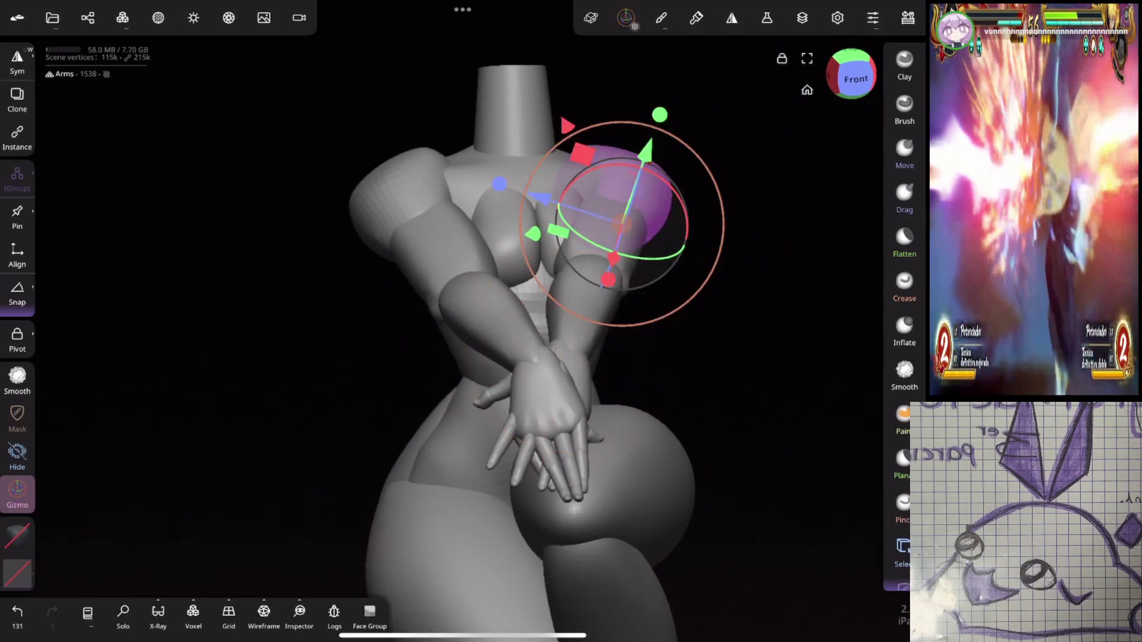
mouse_move(685, 237)
left_mouse_down()
mouse_move(690, 280)
mouse_move(678, 285)
left_mouse_up()
mouse_move(791, 249)
left_mouse_down()
mouse_move(803, 254)
mouse_move(755, 264)
mouse_move(720, 246)
mouse_move(774, 198)
left_mouse_up()
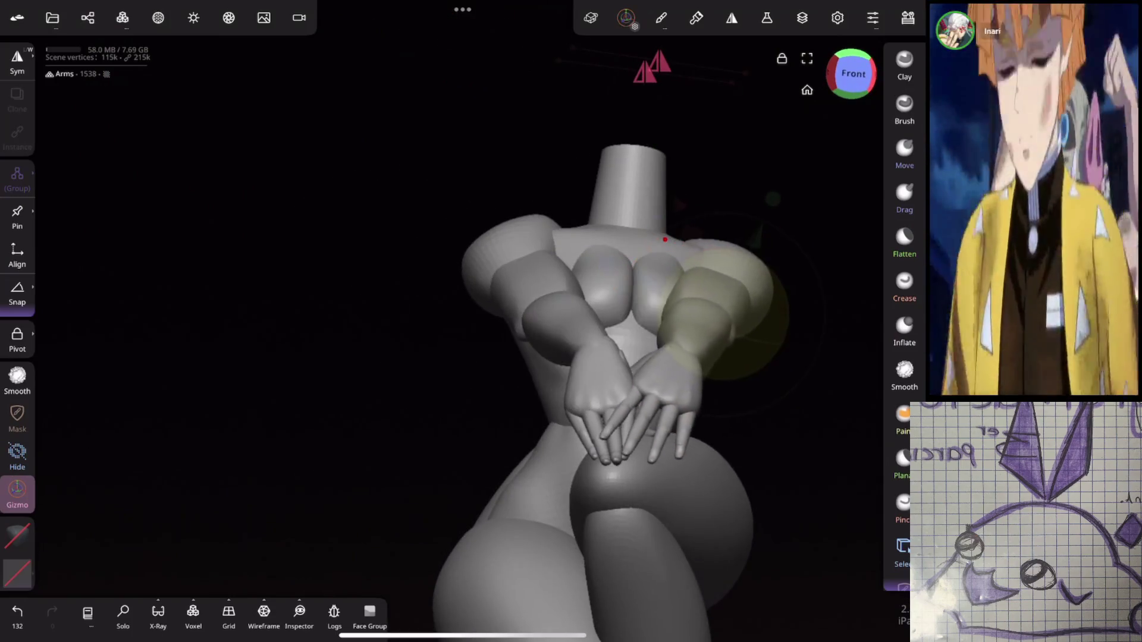
key("ctrl+z")
left_click_drag(714, 416, 759, 297)
mouse_move(714, 404)
left_mouse_down()
mouse_move(699, 361)
mouse_move(781, 240)
left_mouse_up()
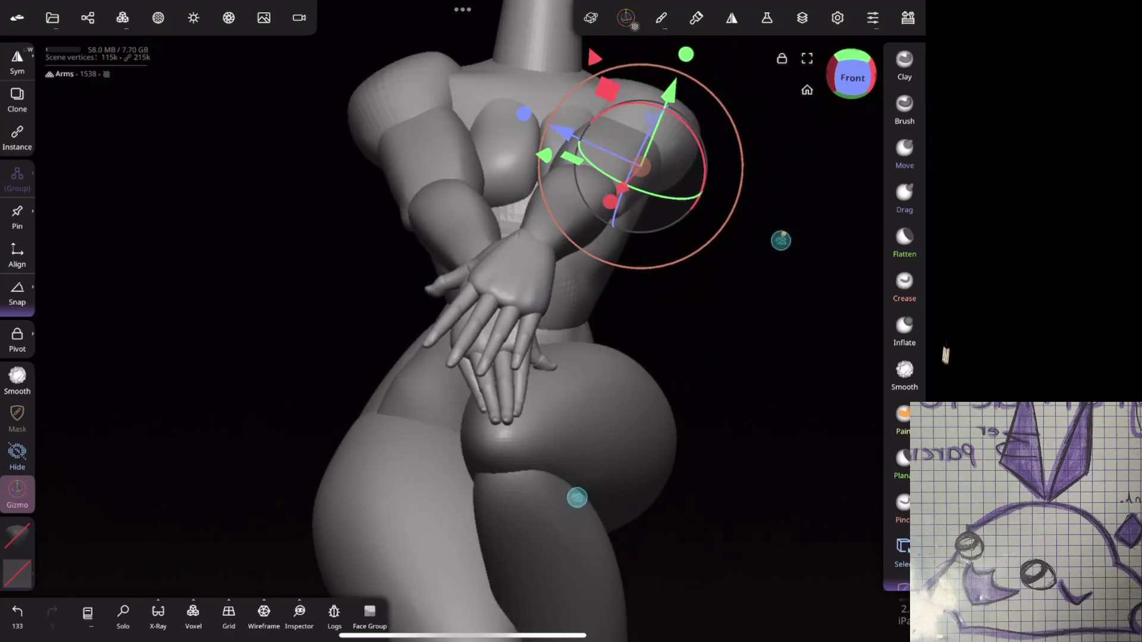
left_click_drag(705, 172, 681, 217)
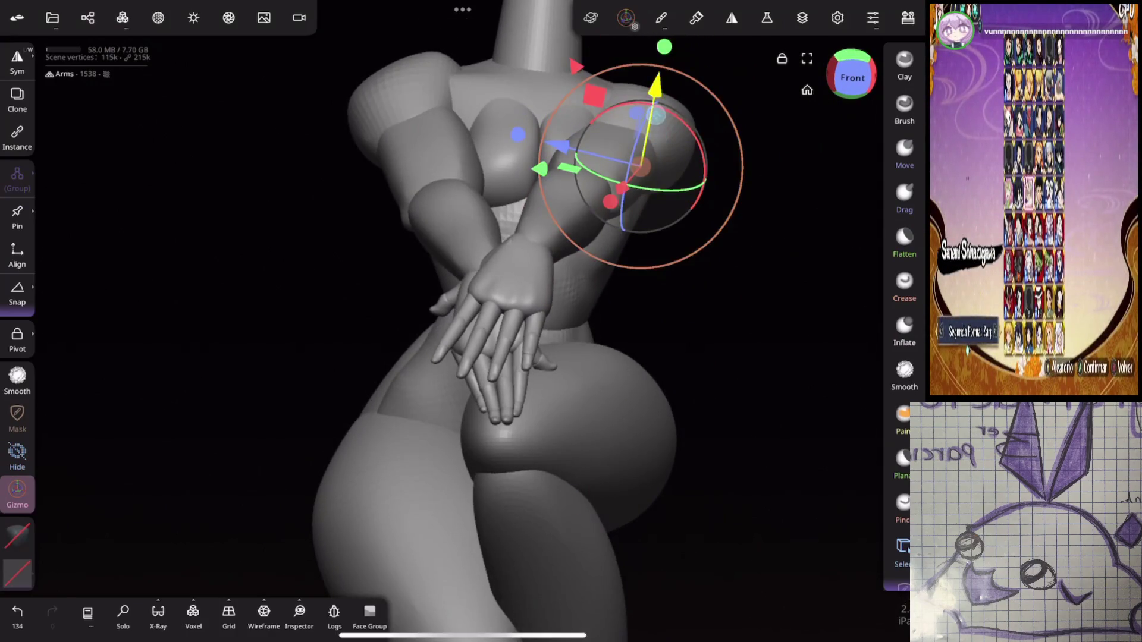
left_click_drag(658, 89, 657, 80)
mouse_move(744, 297)
left_mouse_down()
mouse_move(784, 270)
mouse_move(757, 272)
mouse_move(754, 250)
mouse_move(693, 238)
left_mouse_up()
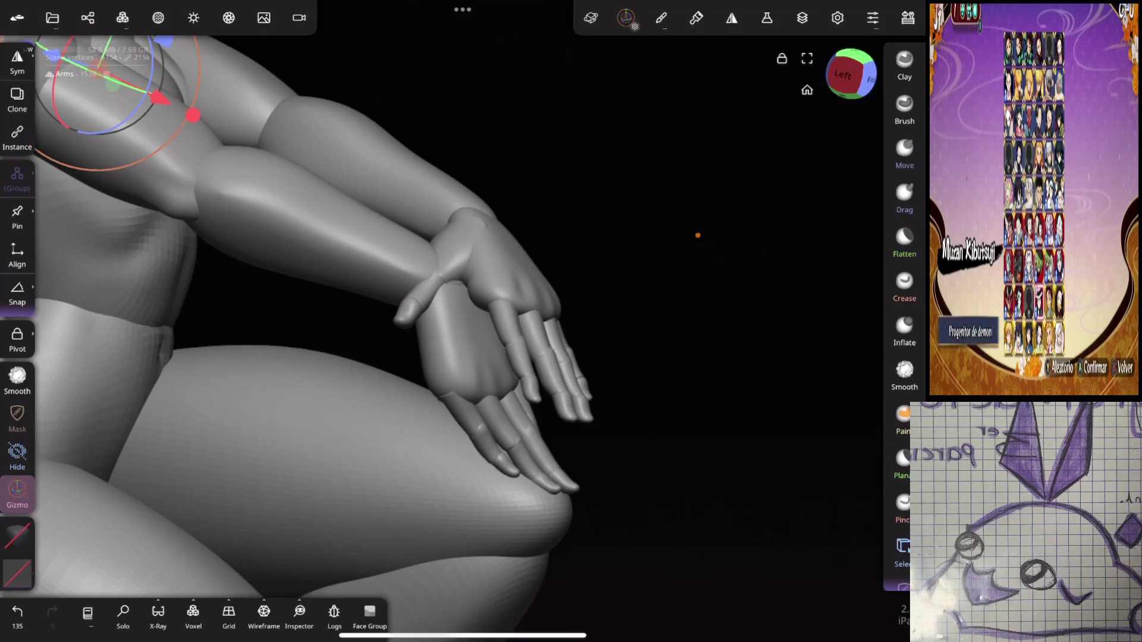
mouse_move(744, 268)
left_mouse_down()
mouse_move(805, 283)
mouse_move(689, 296)
left_mouse_up()
Step: Select thumb piece Cylinder 12 and turn it with the rotation ring
left_click(458, 250)
left_click_drag(630, 250, 796, 145)
left_click_drag(684, 217, 655, 213)
left_click_drag(447, 179, 411, 202)
mouse_move(643, 357)
left_mouse_down()
mouse_move(716, 228)
mouse_move(698, 333)
left_mouse_up()
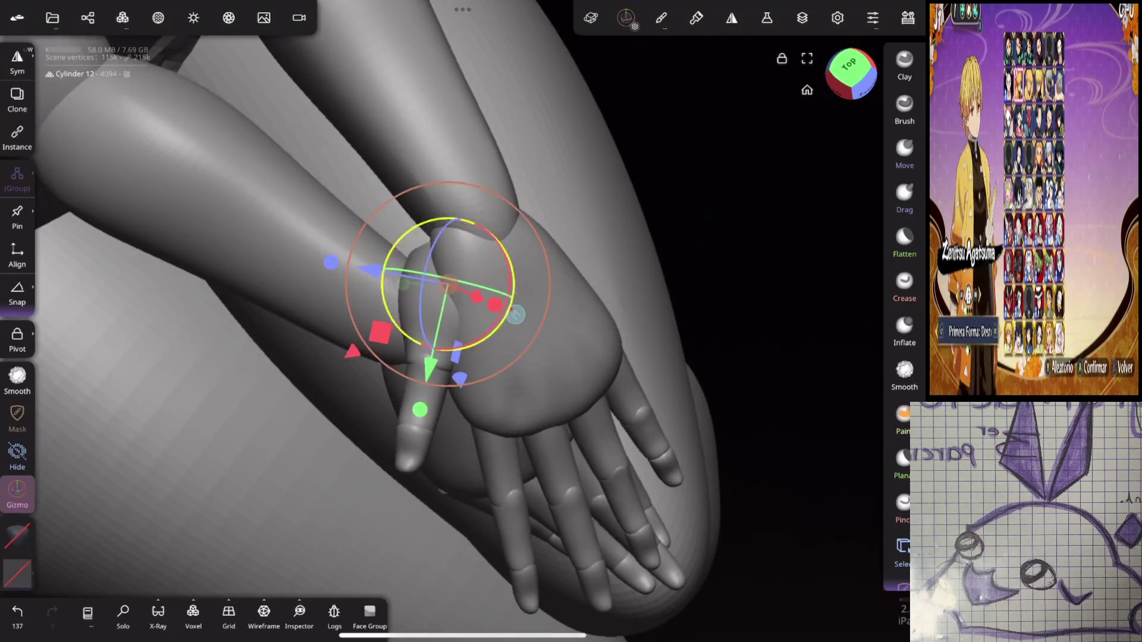
Step: Select the palm Quad Sphere and rotate it downward
left_click(473, 263)
mouse_move(678, 315)
left_mouse_down()
mouse_move(663, 173)
mouse_move(688, 247)
mouse_move(727, 239)
left_mouse_up()
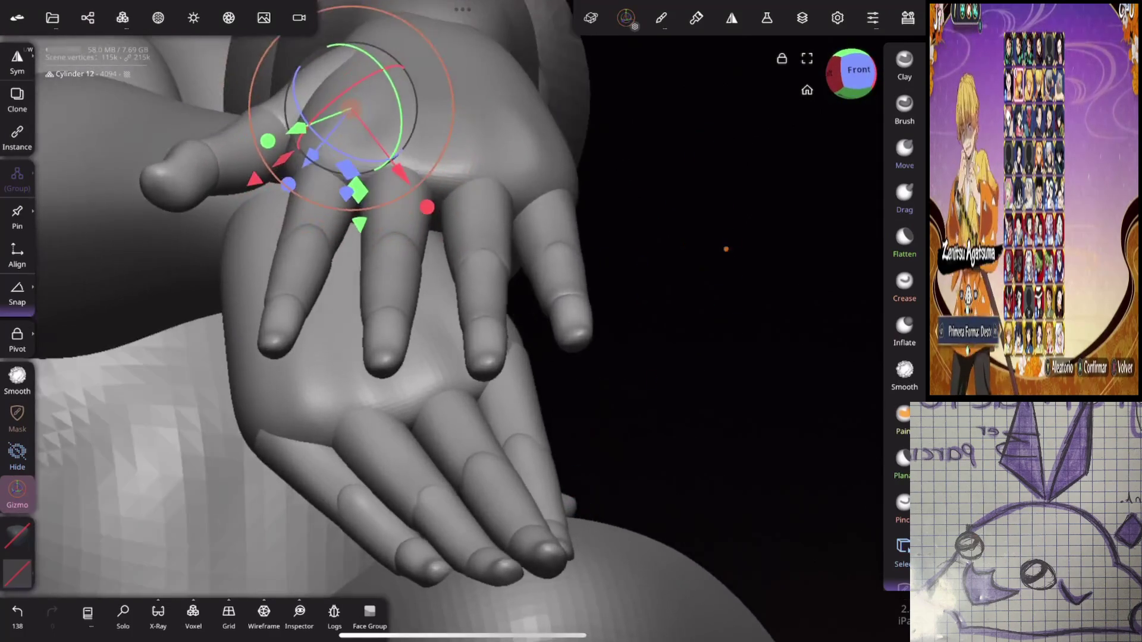
left_click(534, 150)
left_click_drag(747, 178, 684, 268)
mouse_move(544, 179)
left_mouse_down()
mouse_move(540, 160)
mouse_move(544, 208)
left_mouse_up()
left_click_drag(743, 387, 684, 280)
left_click_drag(744, 357, 684, 309)
left_click_drag(714, 416, 702, 387)
Step: Rotate Cylinder 12 further down so the thumb lies alongside the fingers on the knee
left_click(406, 273)
left_click_drag(383, 229, 375, 237)
left_click_drag(410, 280, 402, 301)
left_click_drag(714, 387, 595, 285)
left_click_drag(821, 250, 726, 247)
Step: Rotate the second thumb, Cylinder 14, down and inward beneath its hand
left_click(449, 381)
left_click_drag(476, 417, 464, 437)
mouse_move(618, 255)
left_mouse_down()
mouse_move(810, 289)
mouse_move(650, 311)
mouse_move(609, 303)
mouse_move(624, 295)
left_mouse_up()
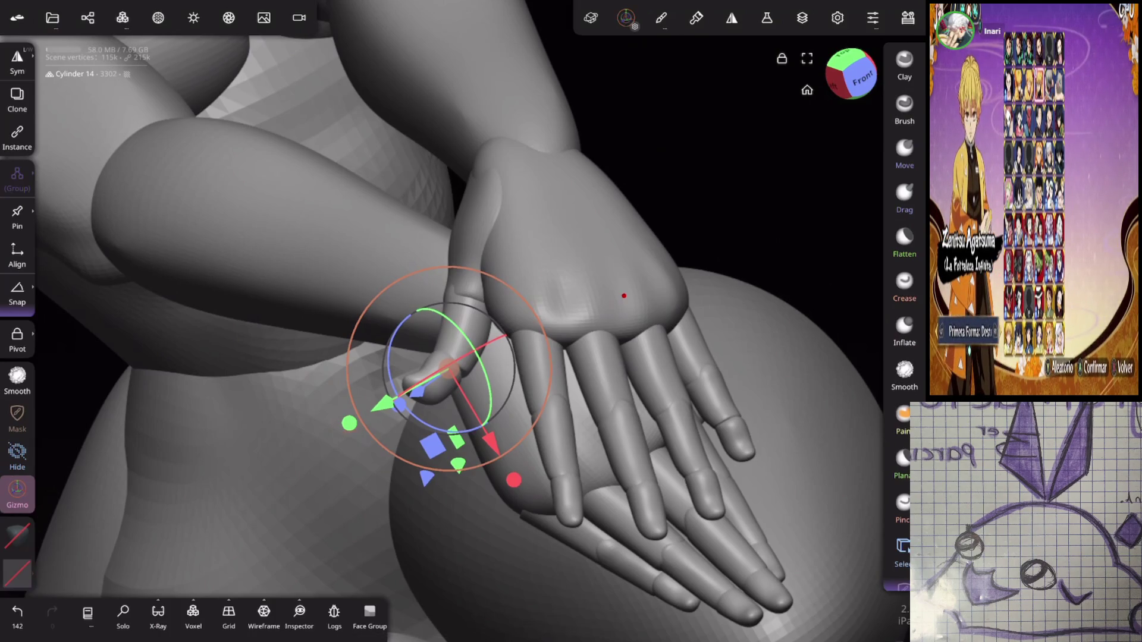
mouse_move(773, 197)
left_mouse_down()
mouse_move(787, 191)
mouse_move(798, 250)
mouse_move(750, 331)
left_mouse_up()
Step: Rotate the forearm Quad Sphere 2 upward, then undo that rotation
left_click(488, 199)
left_click_drag(435, 176, 429, 145)
mouse_move(655, 297)
left_mouse_down()
mouse_move(684, 268)
mouse_move(707, 212)
mouse_move(757, 253)
left_mouse_up()
key("ctrl+z")
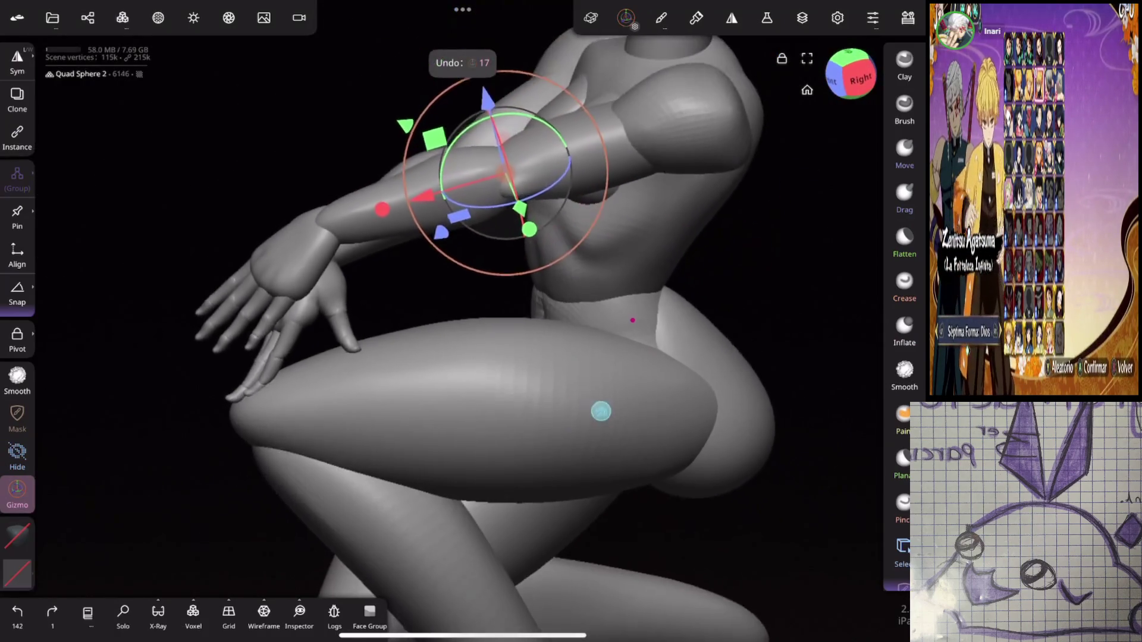
Step: Select the Arms object and raise it slightly at the shoulder with the Gizmo ring
left_click(663, 119)
left_click_drag(691, 237, 682, 207)
mouse_move(660, 113)
left_mouse_down()
mouse_move(651, 128)
mouse_move(657, 117)
left_mouse_up()
left_click_drag(758, 145, 754, 156)
mouse_move(565, 310)
left_mouse_down()
mouse_move(775, 255)
mouse_move(640, 229)
mouse_move(612, 365)
left_mouse_up()
Step: Select a finger cylinder of the upper hand and bend it downward
left_click(589, 268)
mouse_move(657, 271)
left_mouse_down()
mouse_move(790, 196)
mouse_move(817, 261)
left_mouse_up()
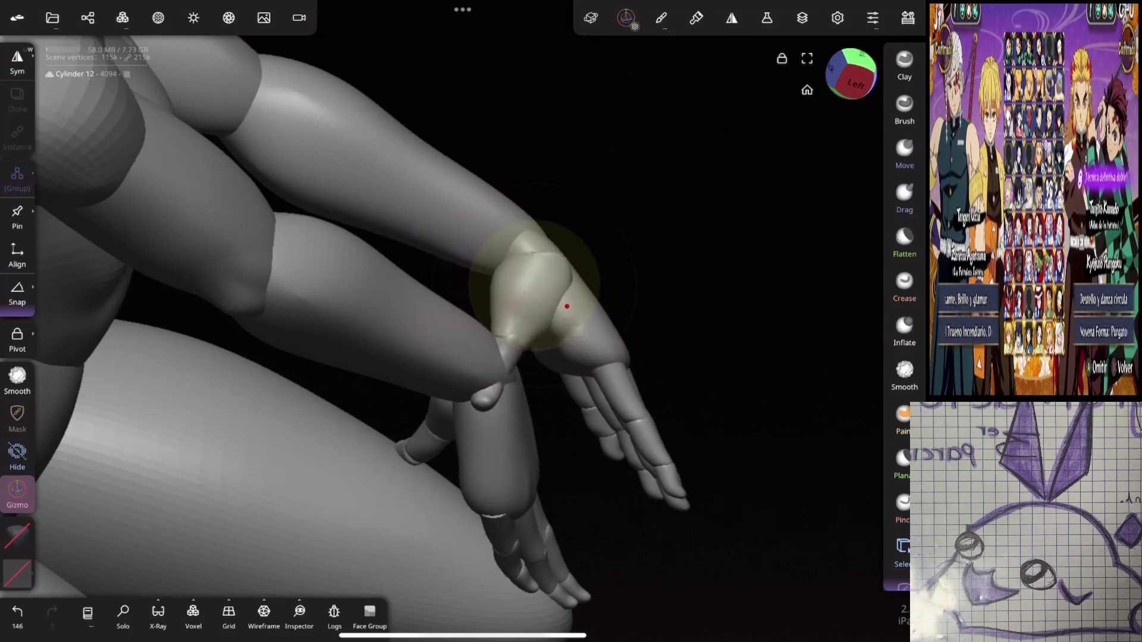
left_click_drag(744, 357, 619, 327)
mouse_move(770, 263)
left_mouse_down()
mouse_move(794, 253)
mouse_move(829, 265)
mouse_move(791, 270)
mouse_move(756, 321)
left_mouse_up()
left_click(631, 440)
left_click_drag(690, 393, 714, 375)
left_click_drag(617, 363, 580, 405)
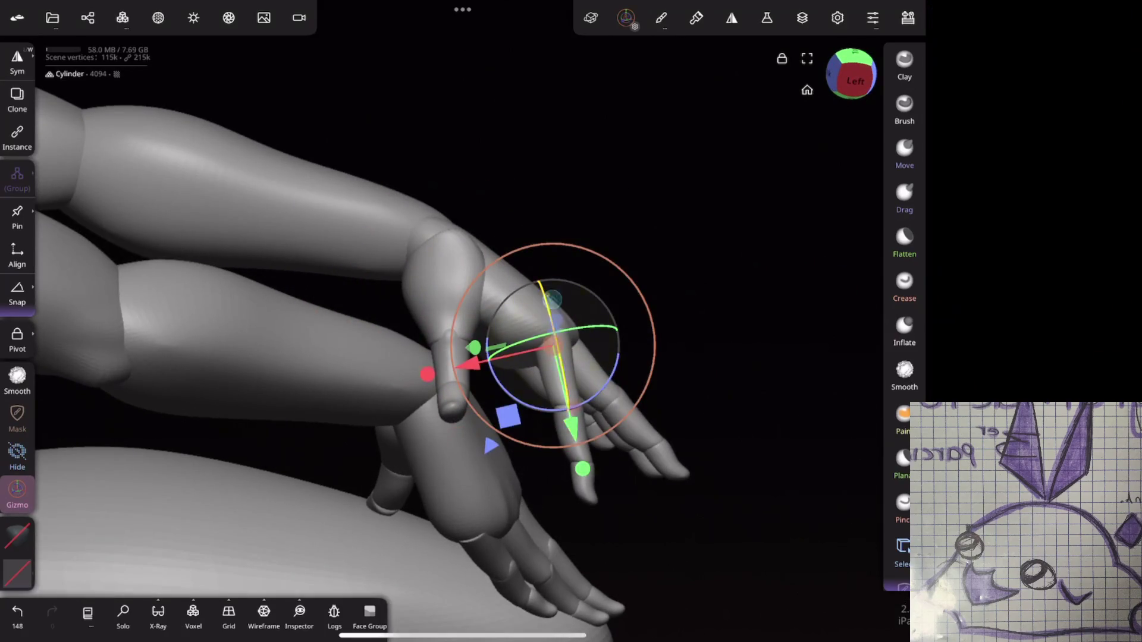
Step: Rotate the palm Quad Sphere and the wrist down so the fingers tip more steeply over the knee
left_click(524, 333)
left_click_drag(483, 278, 460, 306)
left_click_drag(417, 268, 442, 441)
left_click(441, 441)
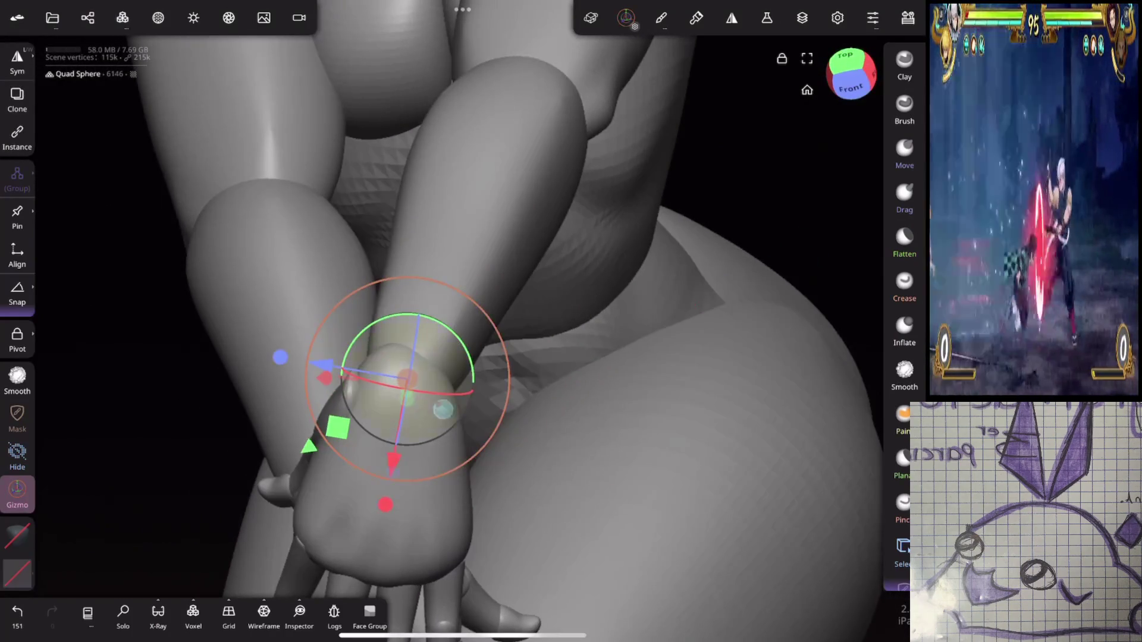
left_click_drag(473, 381, 458, 428)
Step: Try rotating the thumb and undo it, then shift the selected fingers along one axis
left_click_drag(178, 268, 273, 321)
mouse_move(655, 261)
left_mouse_down()
mouse_move(582, 273)
mouse_move(688, 258)
mouse_move(633, 247)
mouse_move(769, 217)
left_mouse_up()
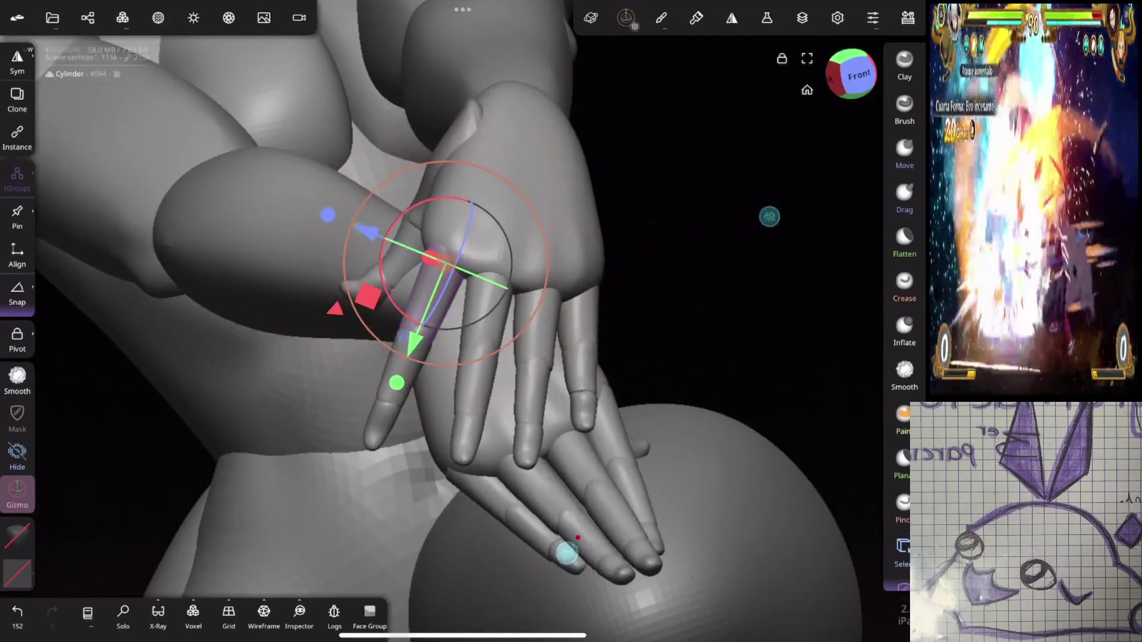
left_click_drag(467, 201, 424, 324)
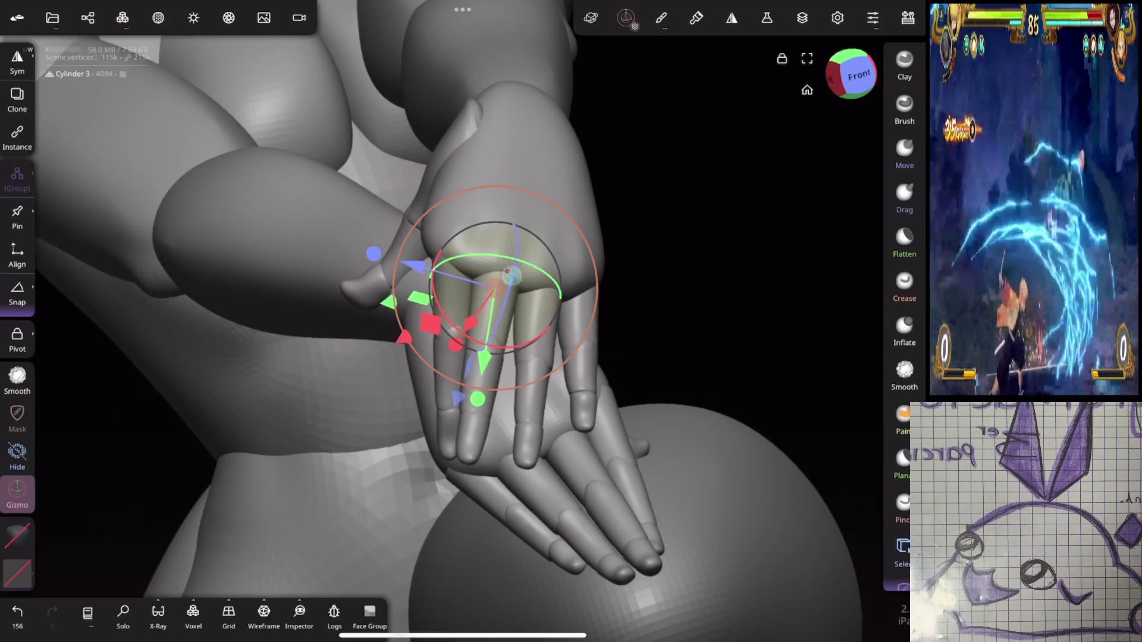
key("ctrl+z")
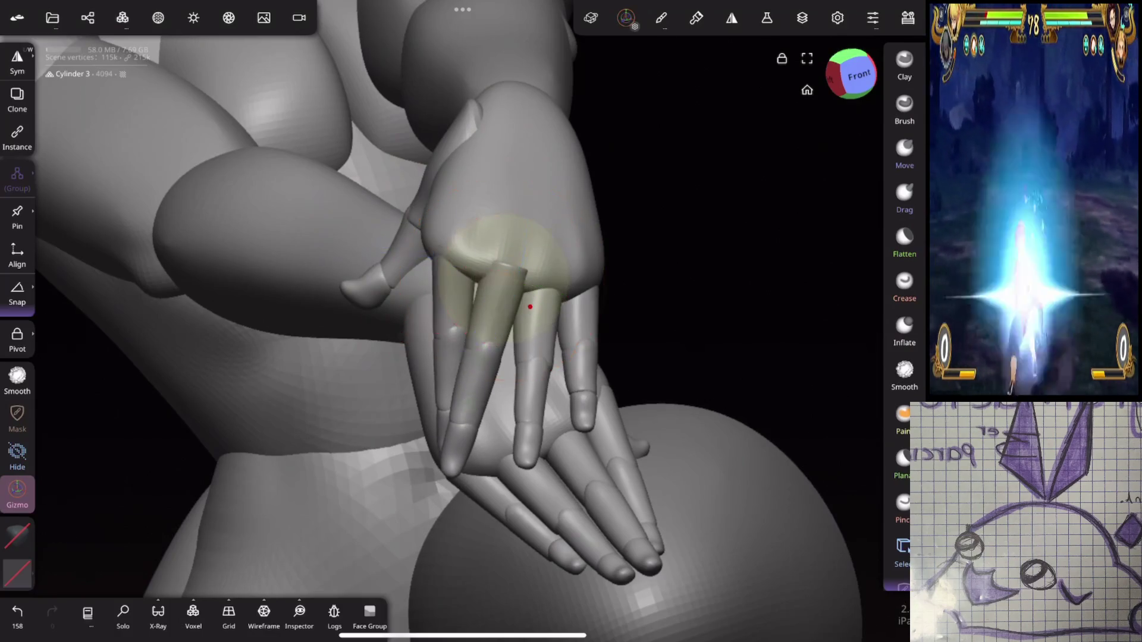
mouse_move(689, 320)
left_mouse_down()
mouse_move(734, 255)
mouse_move(827, 226)
mouse_move(755, 278)
left_mouse_up()
left_click_drag(418, 386, 414, 391)
mouse_move(654, 434)
left_mouse_down()
mouse_move(667, 416)
mouse_move(635, 347)
mouse_move(721, 298)
mouse_move(714, 282)
left_mouse_up()
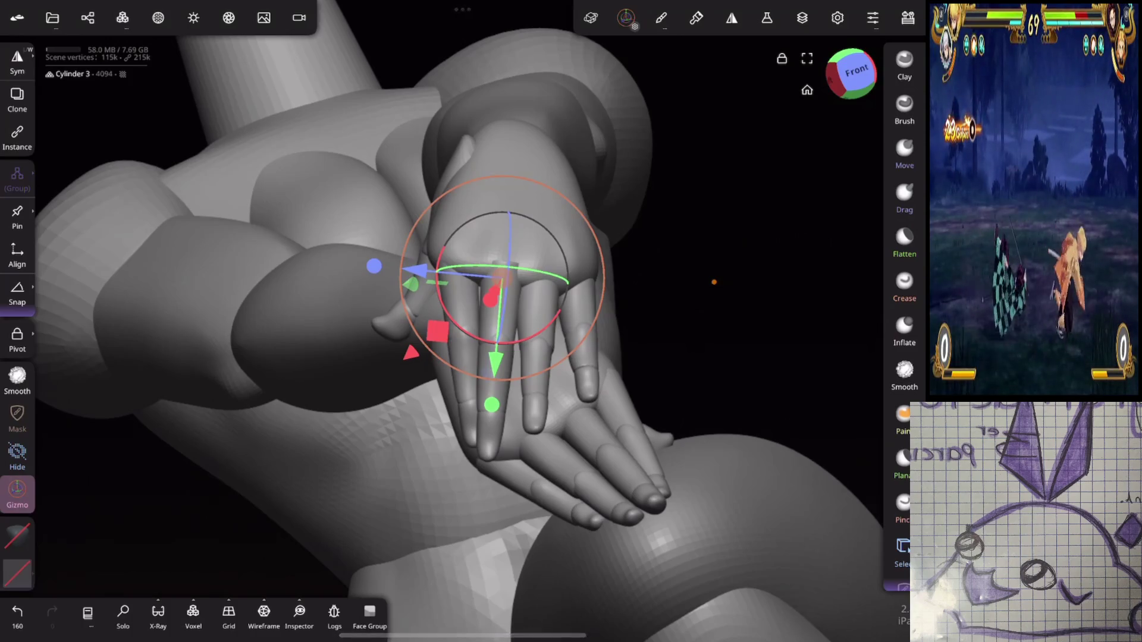
left_click_drag(714, 282, 749, 278)
Step: Test rotations on two finger segments, undoing each unwanted result
left_click(497, 294)
mouse_move(714, 357)
left_mouse_down()
mouse_move(684, 297)
mouse_move(536, 321)
left_mouse_up()
mouse_move(526, 200)
left_mouse_down()
mouse_move(511, 199)
mouse_move(470, 262)
left_mouse_up()
key("ctrl+z")
mouse_move(518, 208)
left_mouse_down()
mouse_move(527, 205)
mouse_move(502, 203)
left_mouse_up()
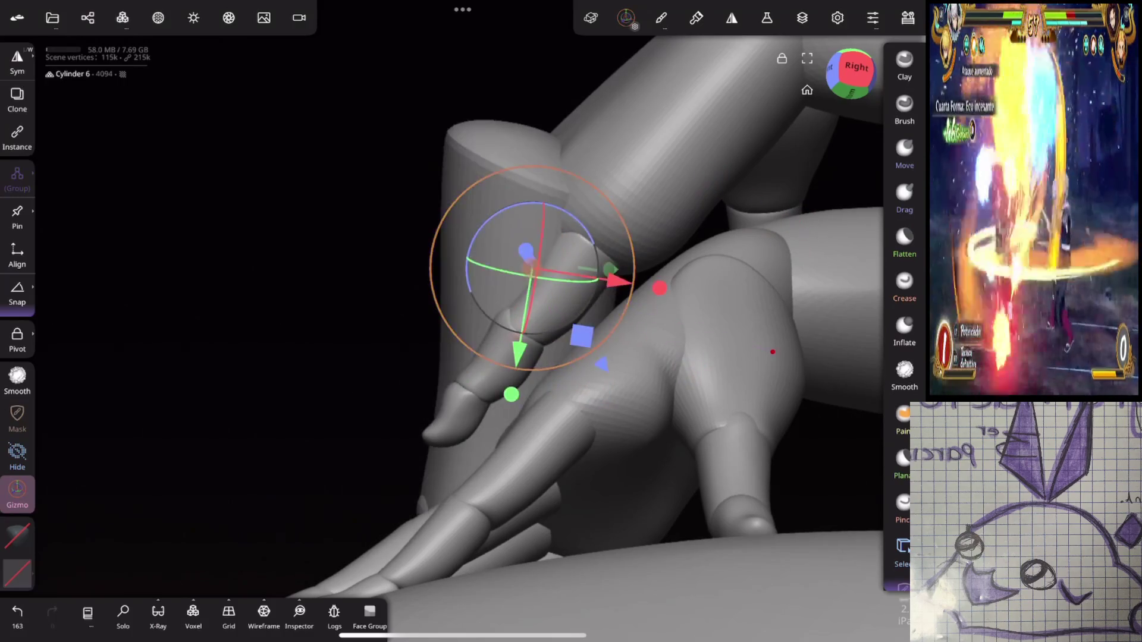
key("ctrl+z")
left_click_drag(178, 357, 357, 336)
left_click(666, 297)
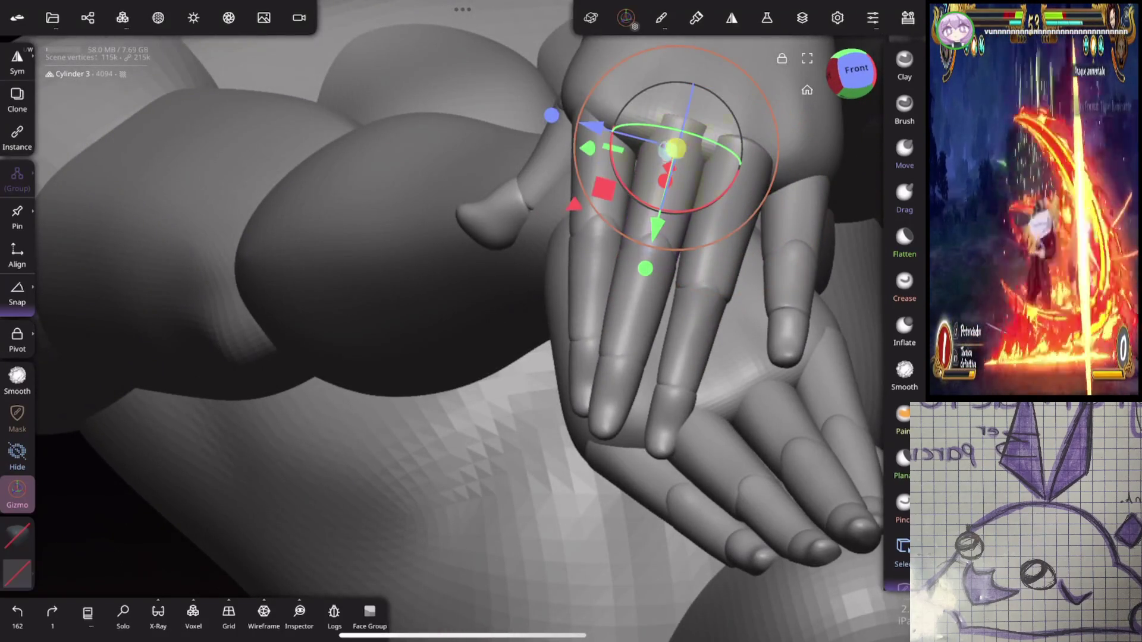
left_click_drag(416, 416, 595, 404)
mouse_move(452, 178)
left_mouse_down()
mouse_move(482, 262)
mouse_move(446, 233)
left_mouse_up()
key("ctrl+z")
Step: Rotate finger Cylinder 6 down into place and nudge the adjacent segment along its axis
mouse_move(703, 300)
left_mouse_down()
mouse_move(667, 221)
mouse_move(718, 181)
mouse_move(670, 204)
mouse_move(823, 185)
left_mouse_up()
key("ctrl+z")
left_click_drag(485, 220, 440, 250)
mouse_move(667, 333)
left_mouse_down()
mouse_move(596, 340)
mouse_move(538, 499)
mouse_move(660, 293)
mouse_move(684, 175)
mouse_move(577, 464)
left_mouse_up()
mouse_move(643, 318)
left_mouse_down()
mouse_move(689, 331)
mouse_move(625, 242)
mouse_move(623, 252)
left_mouse_up()
left_click(666, 324)
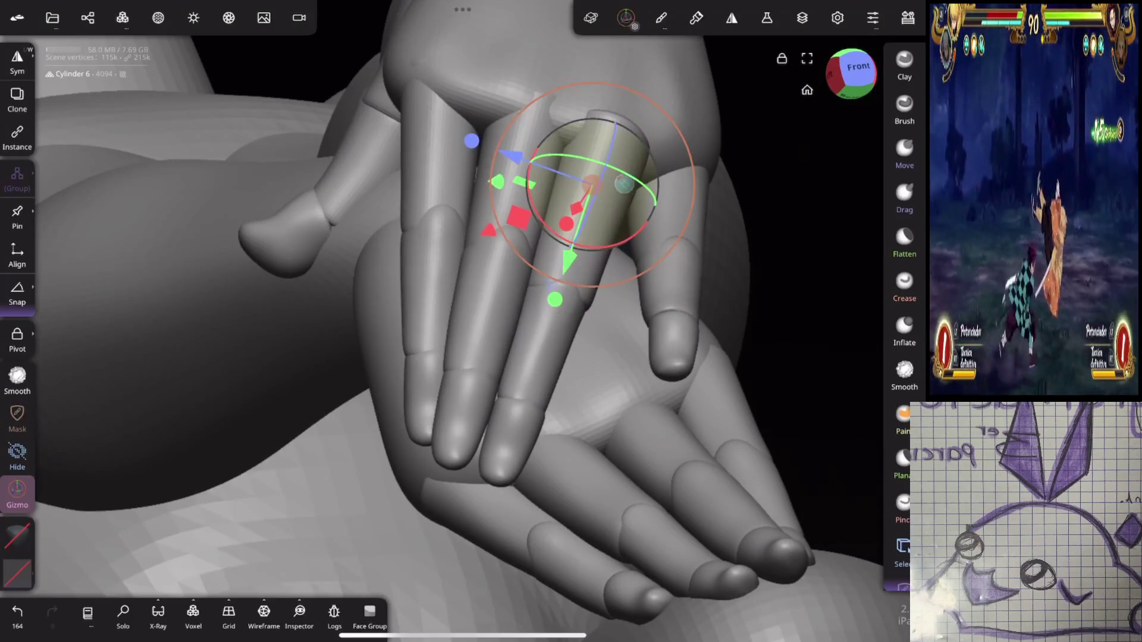
left_click_drag(604, 333, 485, 274)
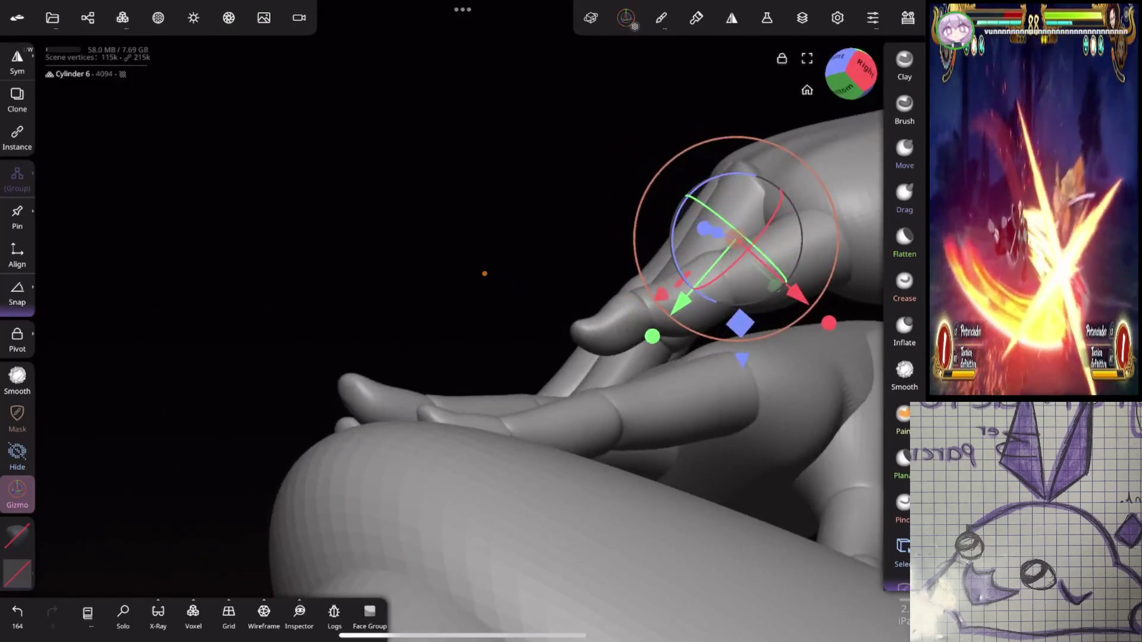
left_click_drag(798, 295, 804, 303)
Step: Select finger segments on the hands while inspecting them from below and the side
mouse_move(571, 536)
left_mouse_down()
mouse_move(649, 478)
mouse_move(755, 344)
mouse_move(752, 293)
mouse_move(728, 298)
mouse_move(802, 334)
left_mouse_up()
mouse_move(753, 306)
left_mouse_down()
mouse_move(778, 273)
mouse_move(645, 198)
mouse_move(634, 161)
mouse_move(600, 178)
left_mouse_up()
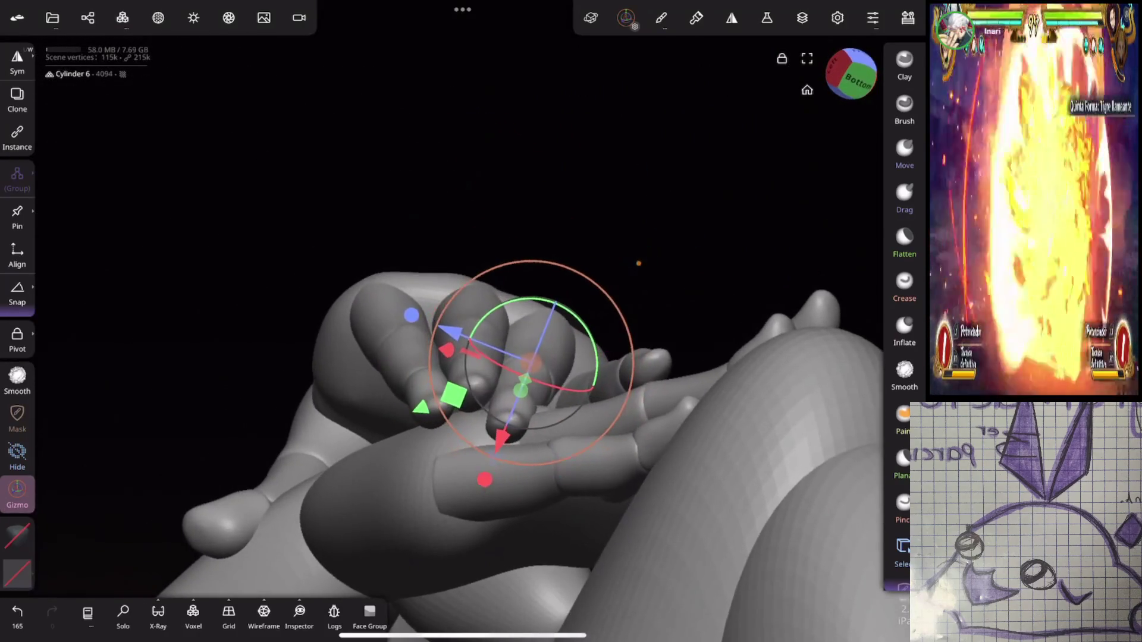
left_click(381, 294)
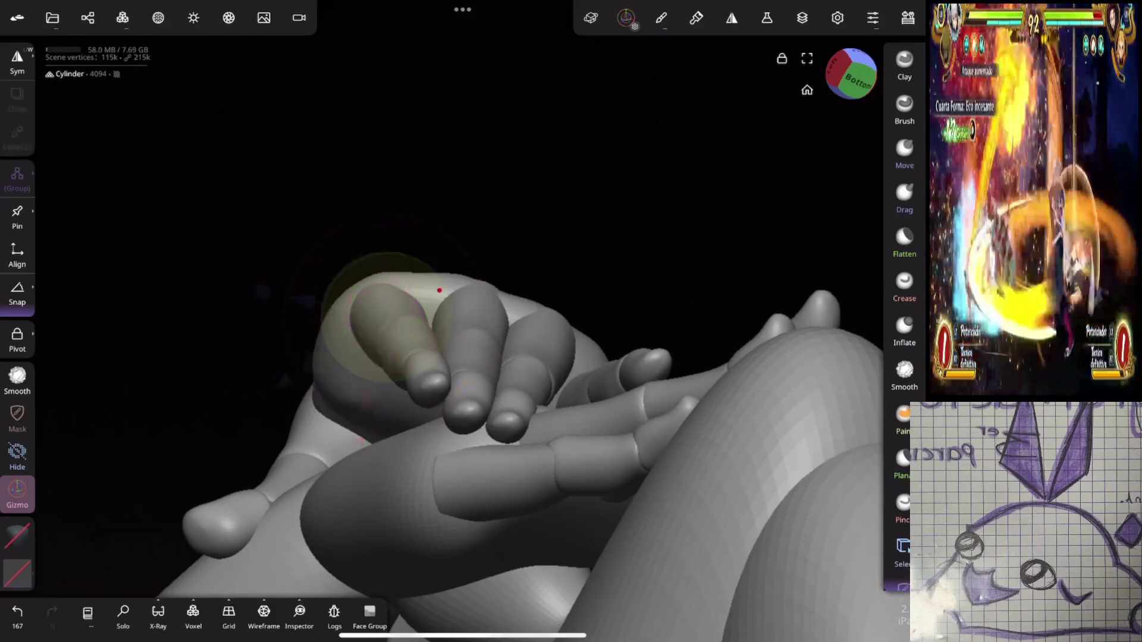
mouse_move(654, 357)
left_mouse_down()
mouse_move(789, 276)
mouse_move(768, 274)
left_mouse_up()
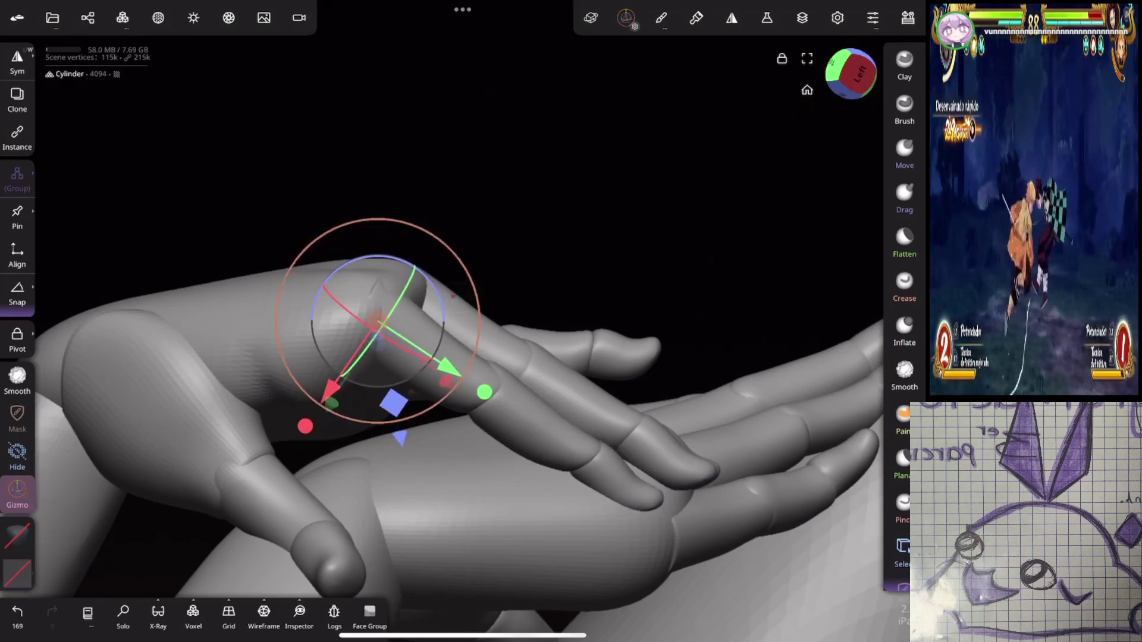
left_click(590, 458)
mouse_move(743, 208)
left_mouse_down()
mouse_move(571, 179)
mouse_move(762, 205)
mouse_move(684, 226)
mouse_move(535, 190)
left_mouse_up()
mouse_move(717, 376)
left_mouse_down()
mouse_move(834, 350)
mouse_move(535, 509)
mouse_move(629, 280)
mouse_move(721, 273)
mouse_move(616, 247)
mouse_move(470, 280)
left_mouse_up()
Step: Rotate upper finger Cylinder 4 downward over the lower hand, then select the wrist sphere
left_click(653, 275)
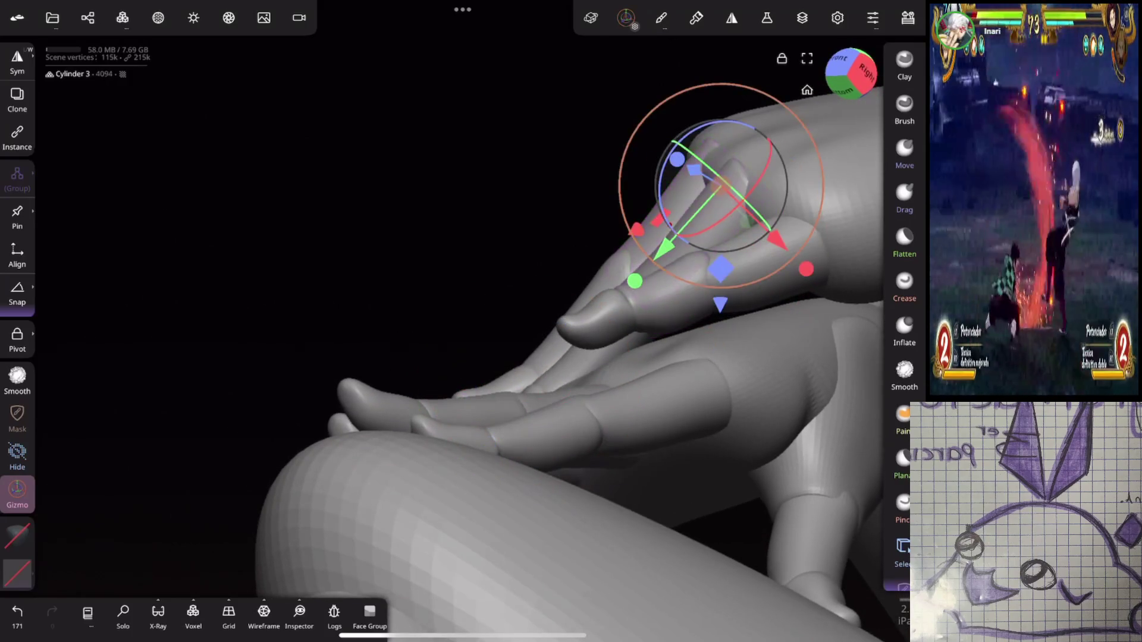
left_click_drag(476, 238, 452, 250)
left_click_drag(702, 196, 794, 178)
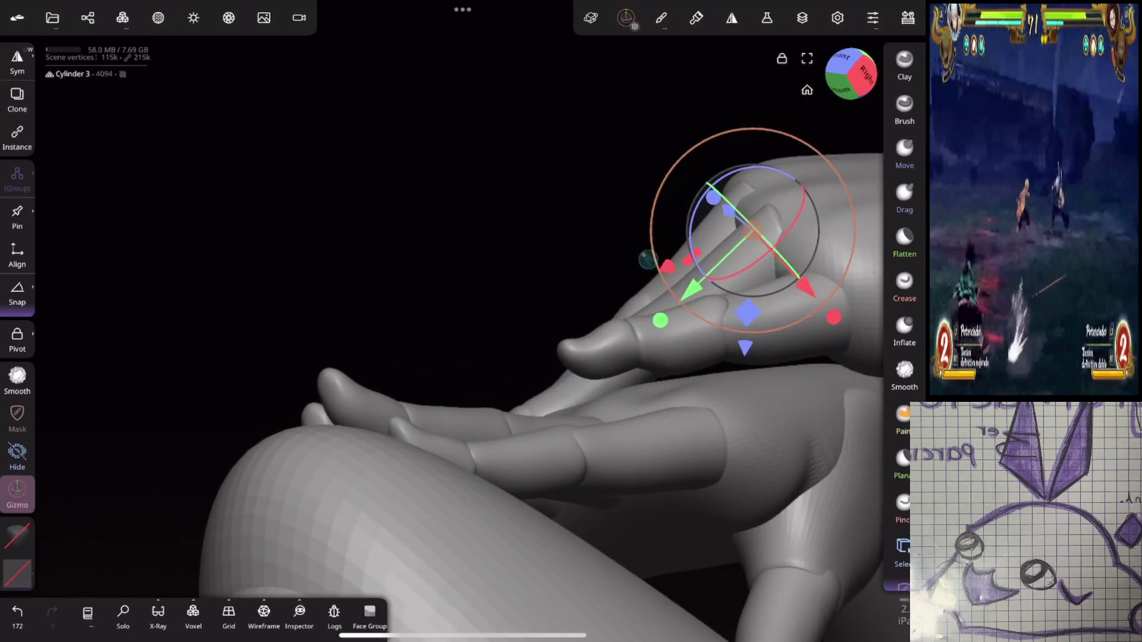
left_click(714, 333)
left_click_drag(416, 209, 357, 250)
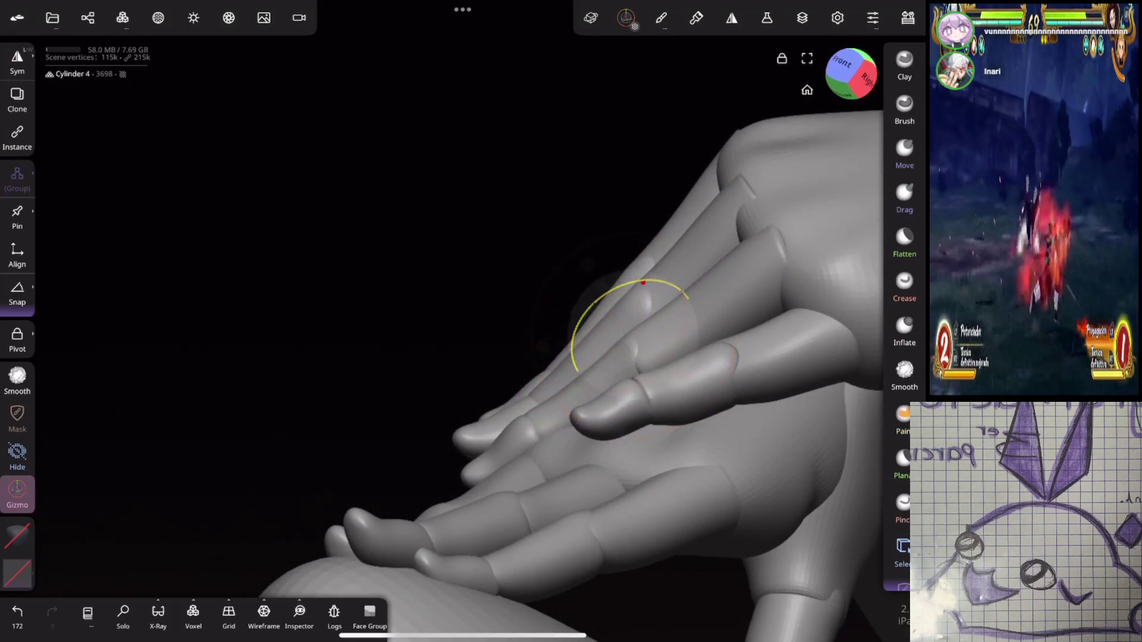
mouse_move(489, 426)
left_mouse_down()
mouse_move(518, 386)
mouse_move(617, 510)
mouse_move(563, 523)
mouse_move(619, 488)
mouse_move(600, 493)
mouse_move(619, 506)
left_mouse_up()
left_click_drag(683, 273, 671, 250)
left_click(582, 127)
mouse_move(581, 128)
left_mouse_down()
mouse_move(500, 256)
mouse_move(475, 327)
mouse_move(457, 551)
mouse_move(727, 282)
mouse_move(746, 285)
left_mouse_up()
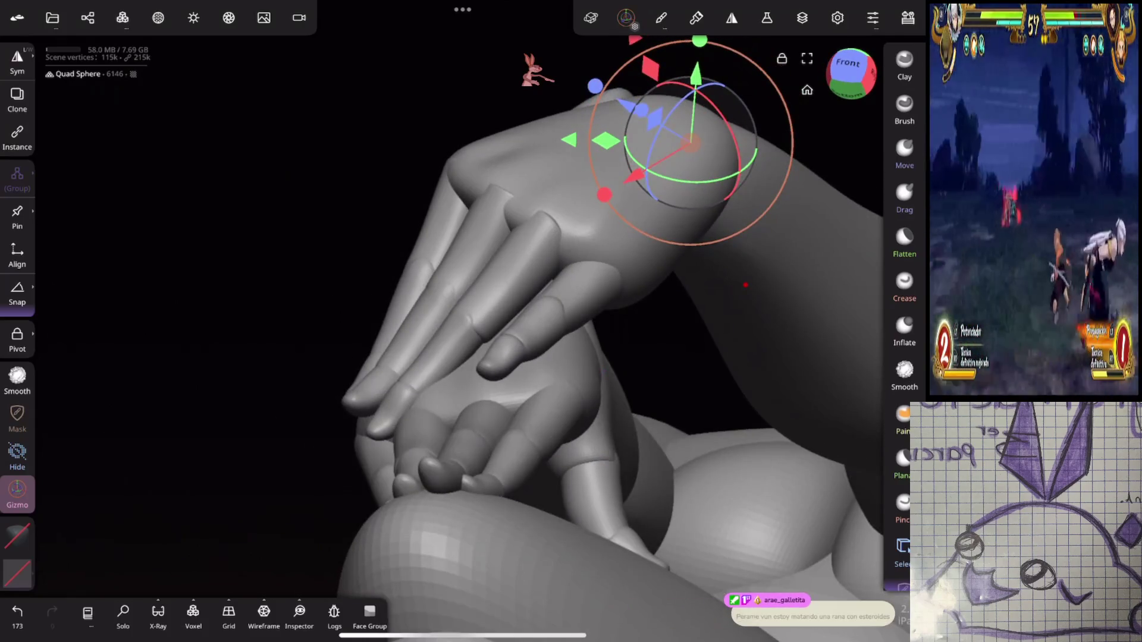
Step: Undo the last edit and rotate a fingertip segment down in several steps
left_click(387, 404)
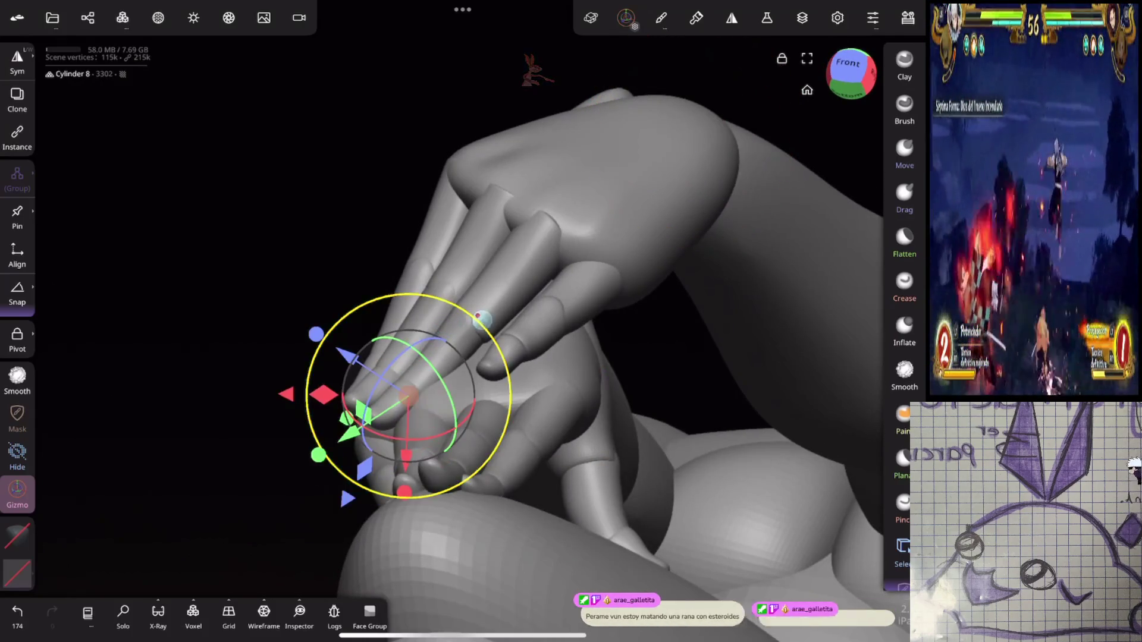
left_click(470, 324)
mouse_move(684, 280)
left_mouse_down()
mouse_move(765, 250)
mouse_move(698, 303)
mouse_move(663, 301)
mouse_move(819, 246)
left_mouse_up()
left_click(17, 613)
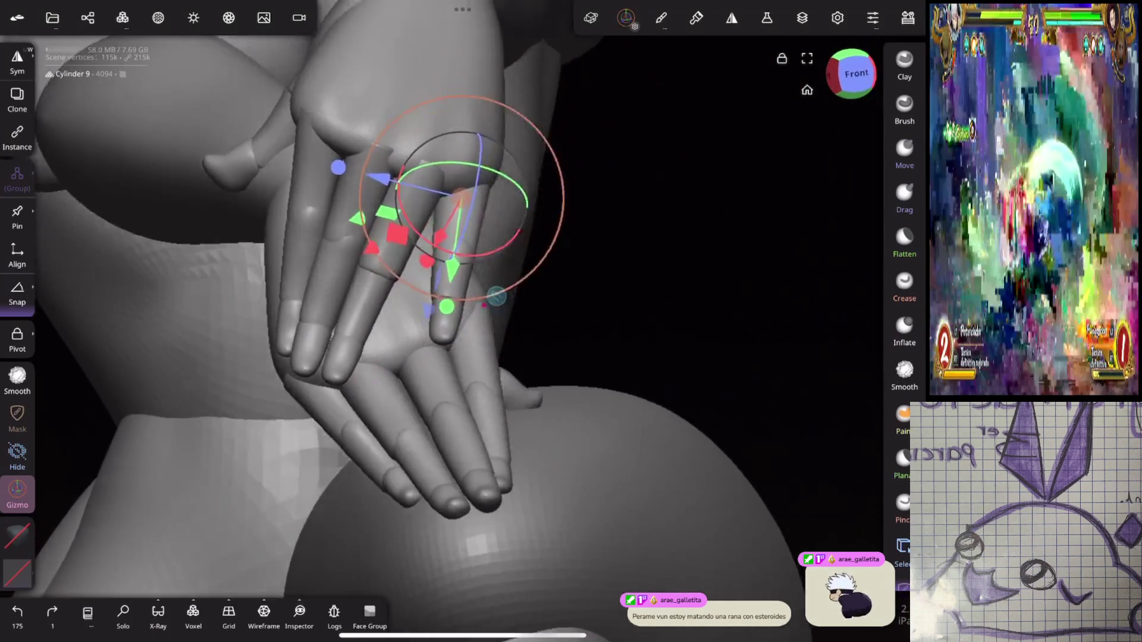
left_click_drag(526, 205, 468, 262)
mouse_move(630, 319)
left_mouse_down()
mouse_move(626, 250)
mouse_move(608, 246)
mouse_move(716, 301)
mouse_move(627, 353)
mouse_move(645, 319)
mouse_move(759, 333)
mouse_move(776, 309)
mouse_move(705, 307)
left_mouse_up()
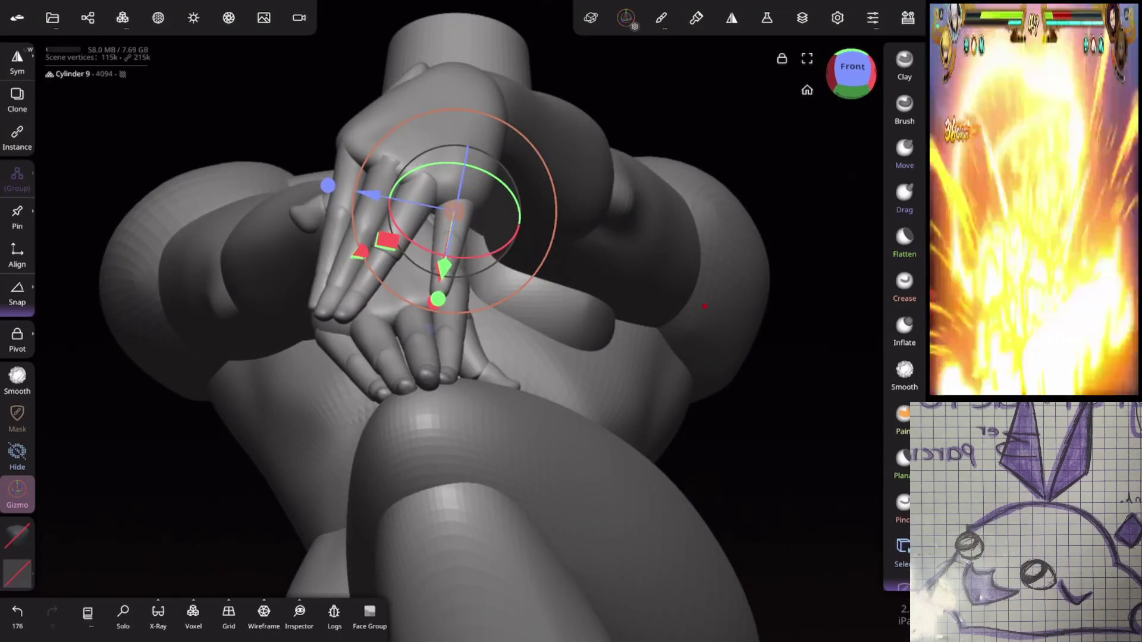
left_click_drag(705, 306, 638, 320)
mouse_move(562, 423)
left_mouse_down()
mouse_move(538, 451)
mouse_move(511, 455)
mouse_move(505, 387)
mouse_move(473, 441)
left_mouse_up()
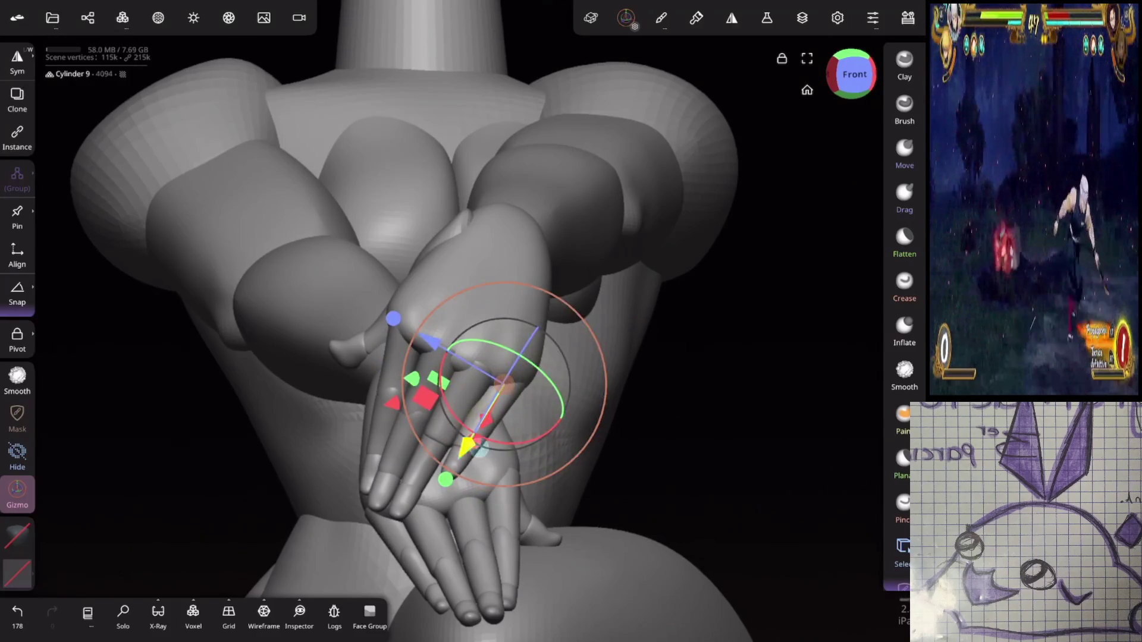
left_click_drag(445, 480, 445, 479)
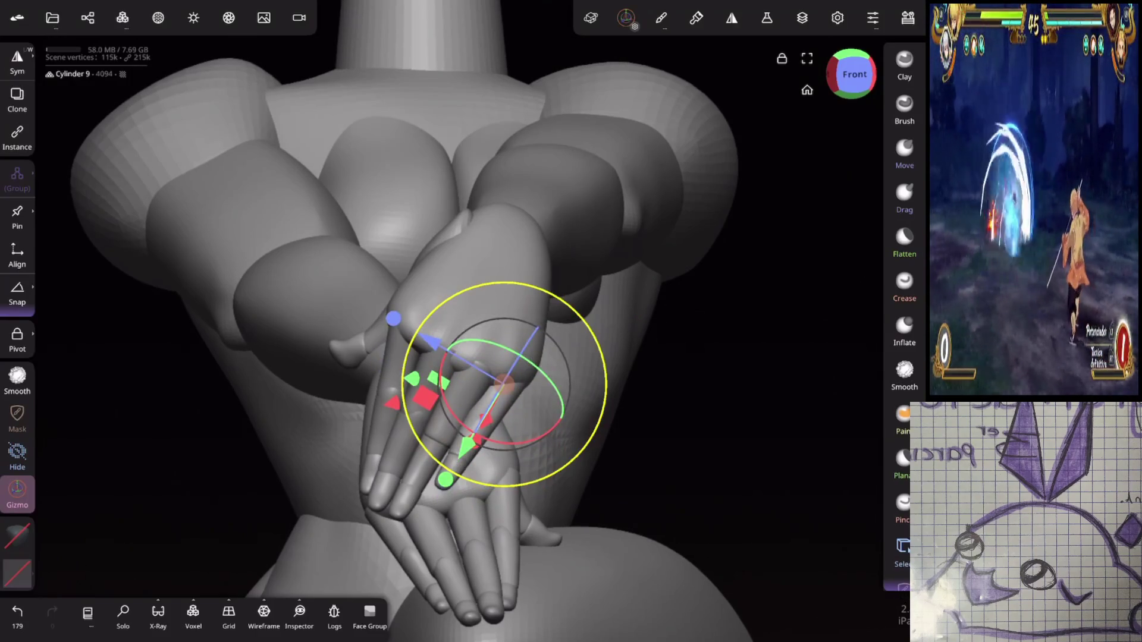
Step: Shift another finger segment up-left and rotate it upward, then switch to the Move brush (G)
mouse_move(655, 237)
left_mouse_down()
mouse_move(536, 242)
mouse_move(556, 196)
mouse_move(464, 124)
mouse_move(749, 204)
mouse_move(816, 163)
mouse_move(768, 262)
left_mouse_up()
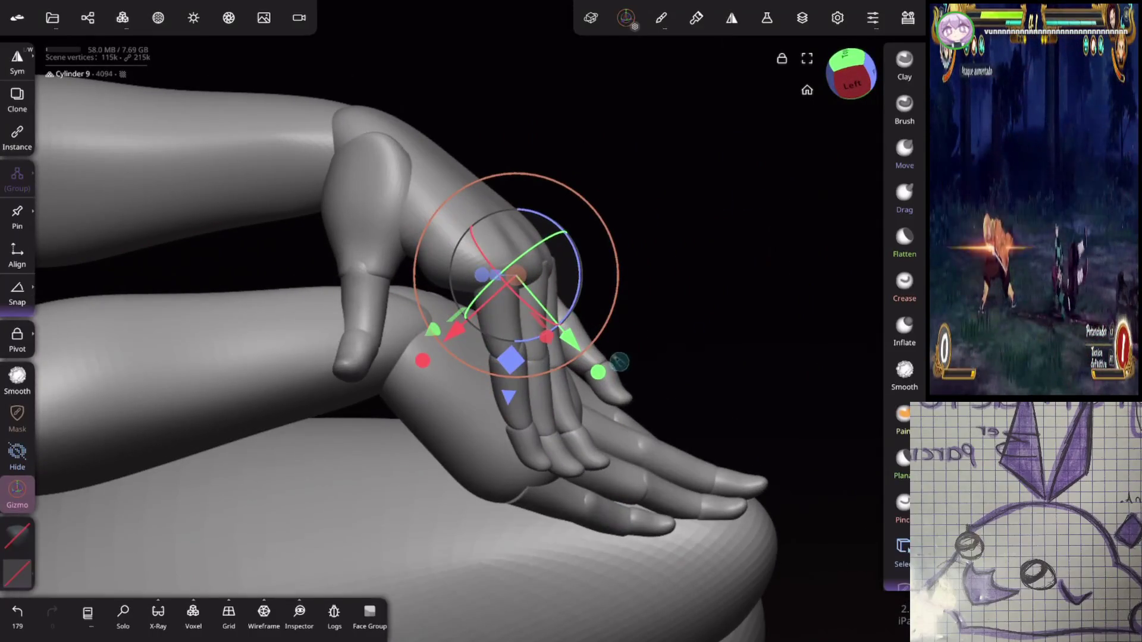
left_click(613, 383)
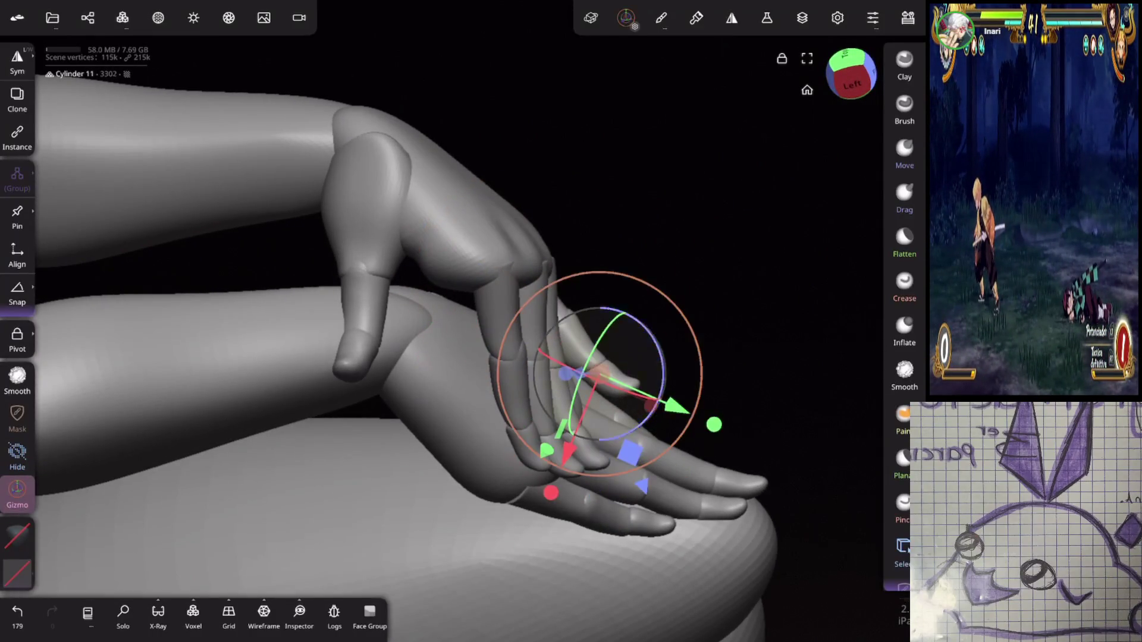
mouse_move(752, 324)
left_mouse_down()
mouse_move(655, 262)
mouse_move(732, 250)
mouse_move(650, 226)
mouse_move(803, 222)
left_mouse_up()
left_click(500, 308)
left_click_drag(570, 384, 561, 370)
left_click_drag(474, 264, 529, 257)
mouse_move(640, 132)
left_mouse_down()
mouse_move(798, 224)
mouse_move(737, 209)
mouse_move(827, 211)
mouse_move(762, 205)
mouse_move(795, 262)
mouse_move(777, 291)
left_mouse_up()
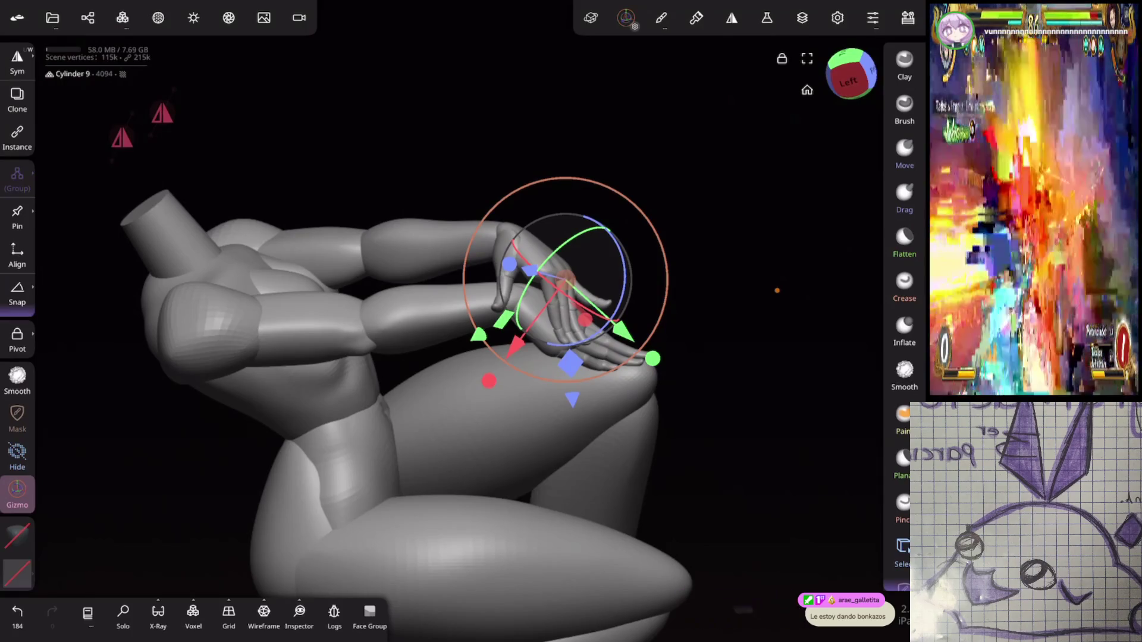
key("g")
mouse_move(742, 275)
left_mouse_down()
mouse_move(737, 293)
mouse_move(675, 336)
mouse_move(642, 326)
mouse_move(581, 348)
mouse_move(634, 359)
mouse_move(708, 288)
mouse_move(662, 278)
mouse_move(647, 257)
mouse_move(696, 268)
mouse_move(670, 294)
mouse_move(694, 278)
mouse_move(725, 282)
mouse_move(658, 321)
left_mouse_up()
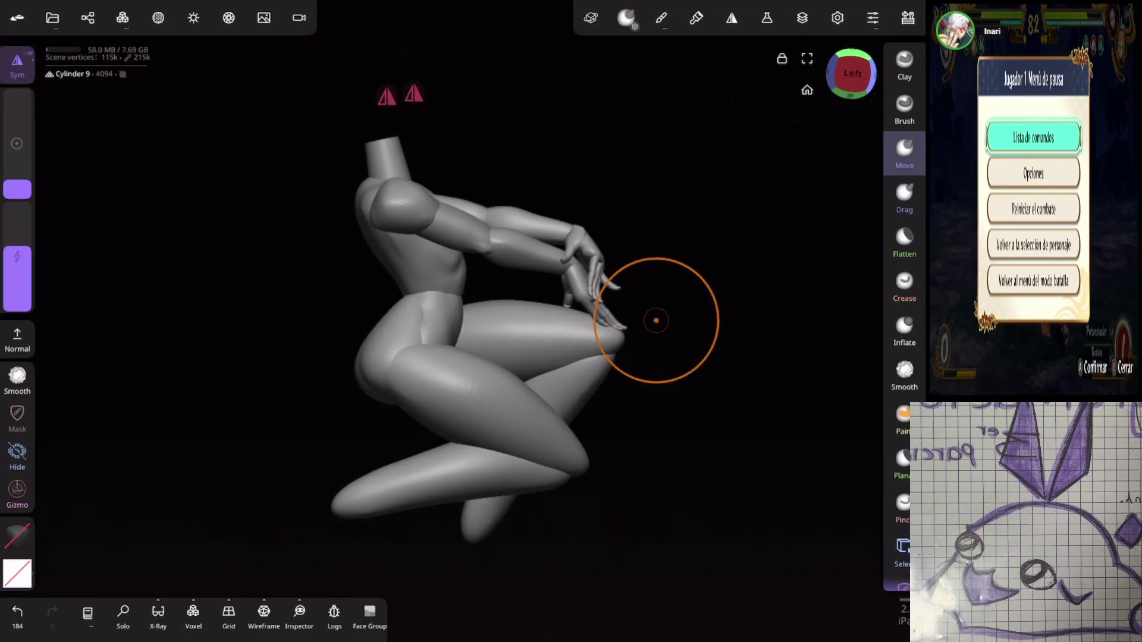
Step: Select the lower leg and rotate it with the Gizmo
left_click(434, 474)
left_click(17, 470)
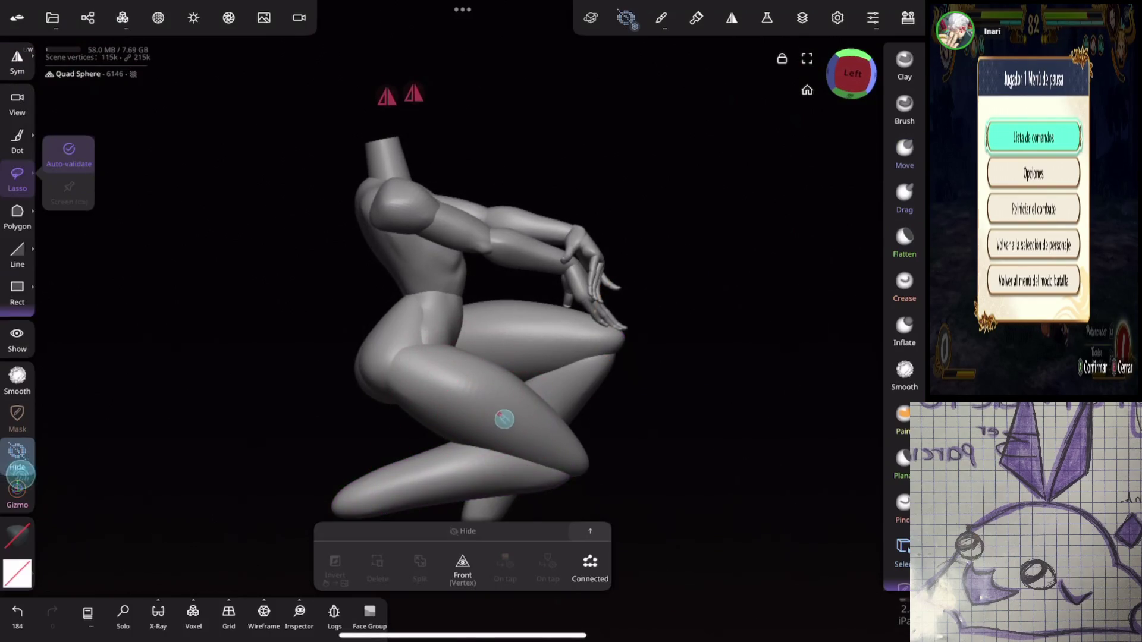
left_click(17, 489)
mouse_move(556, 417)
left_mouse_down()
mouse_move(533, 405)
mouse_move(503, 419)
left_mouse_up()
Step: Rotate the thigh counter-clockwise
left_click(443, 369)
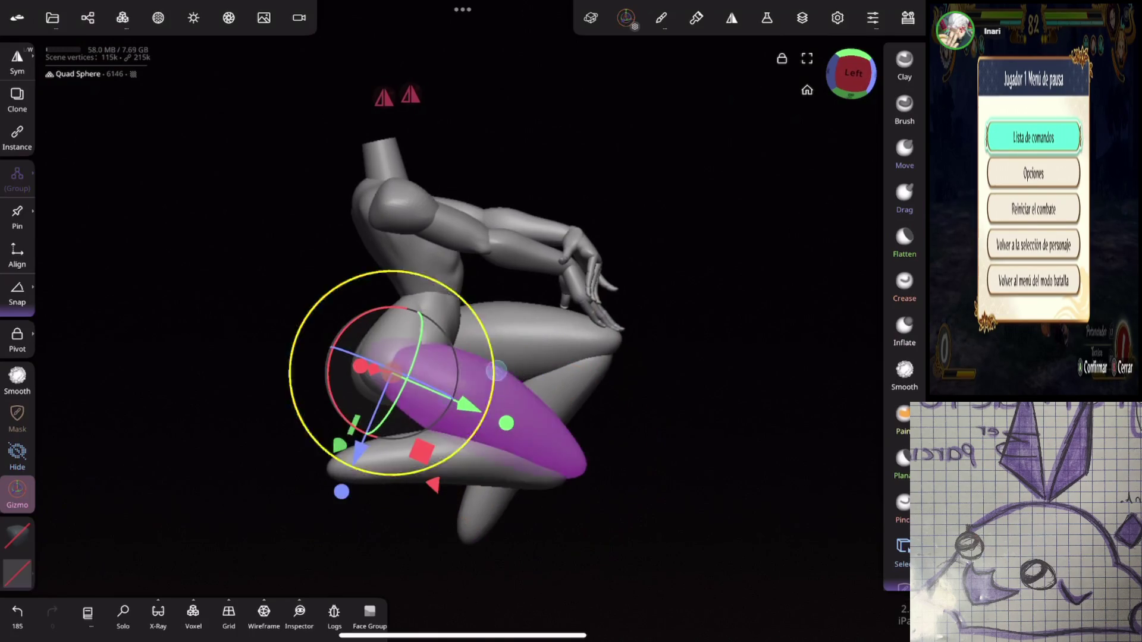
left_click_drag(329, 363, 352, 423)
mouse_move(690, 328)
left_mouse_down()
mouse_move(657, 331)
mouse_move(677, 342)
left_mouse_up()
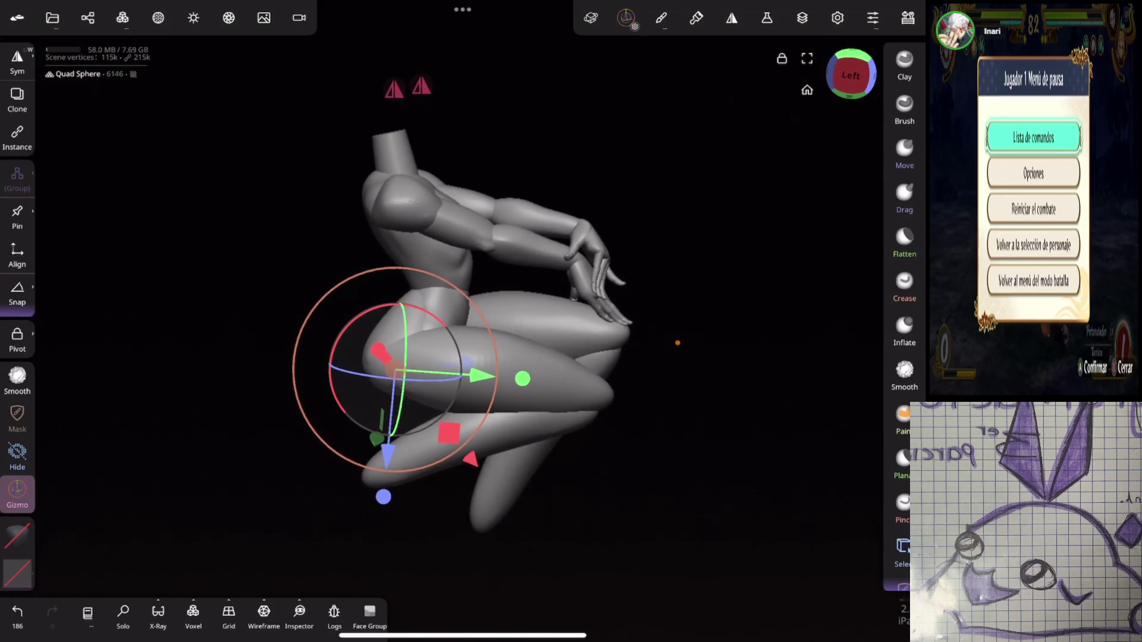
Step: Try rotating the shin and repositioning the leg, undoing and redoing those edits
left_click(523, 435)
left_click_drag(459, 454, 461, 456)
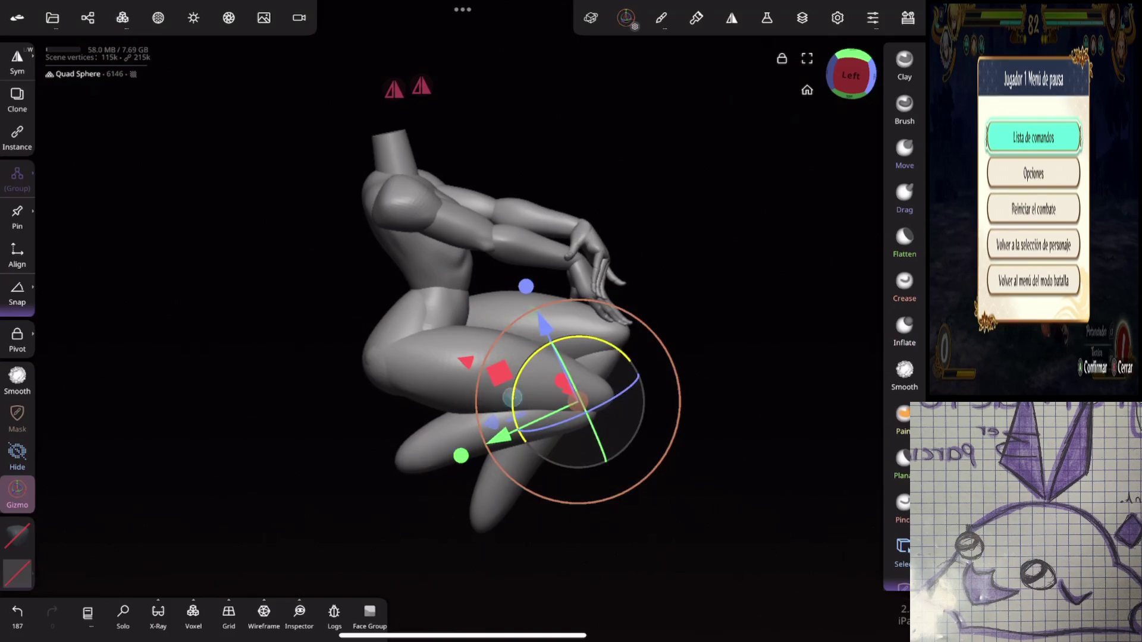
key("ctrl+z")
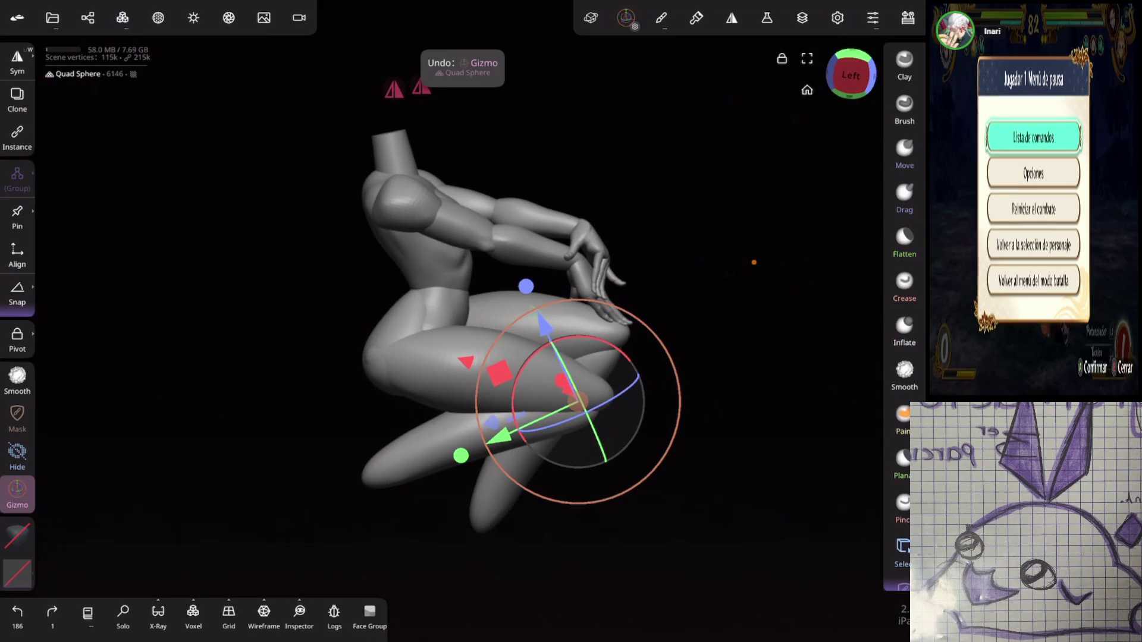
key("ctrl+z")
key("ctrl+z")
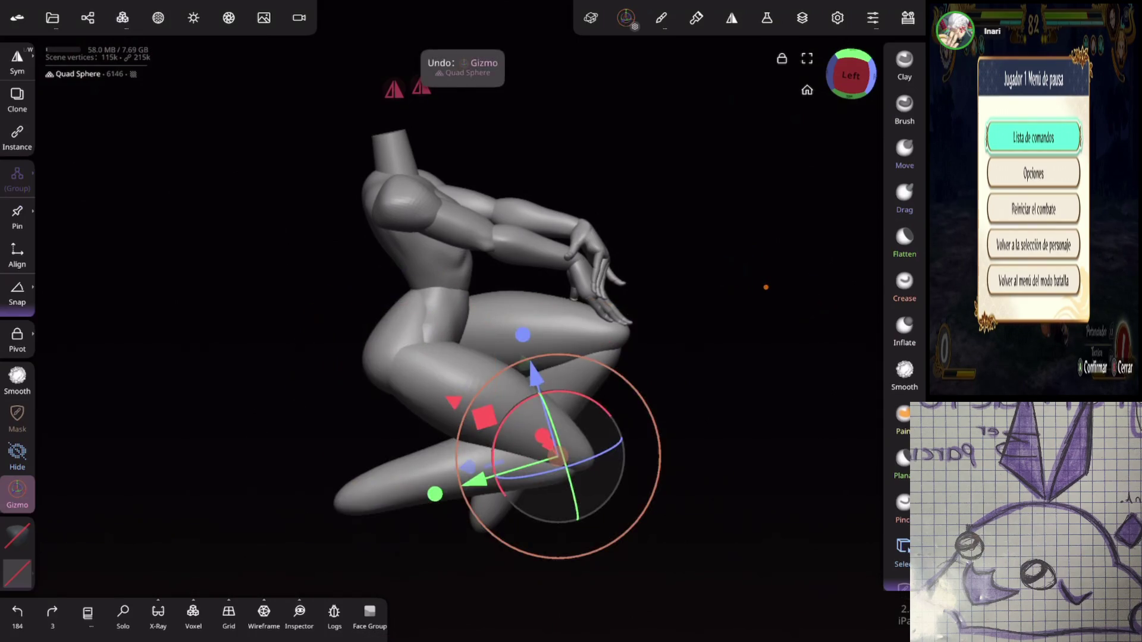
key("ctrl+shift+z")
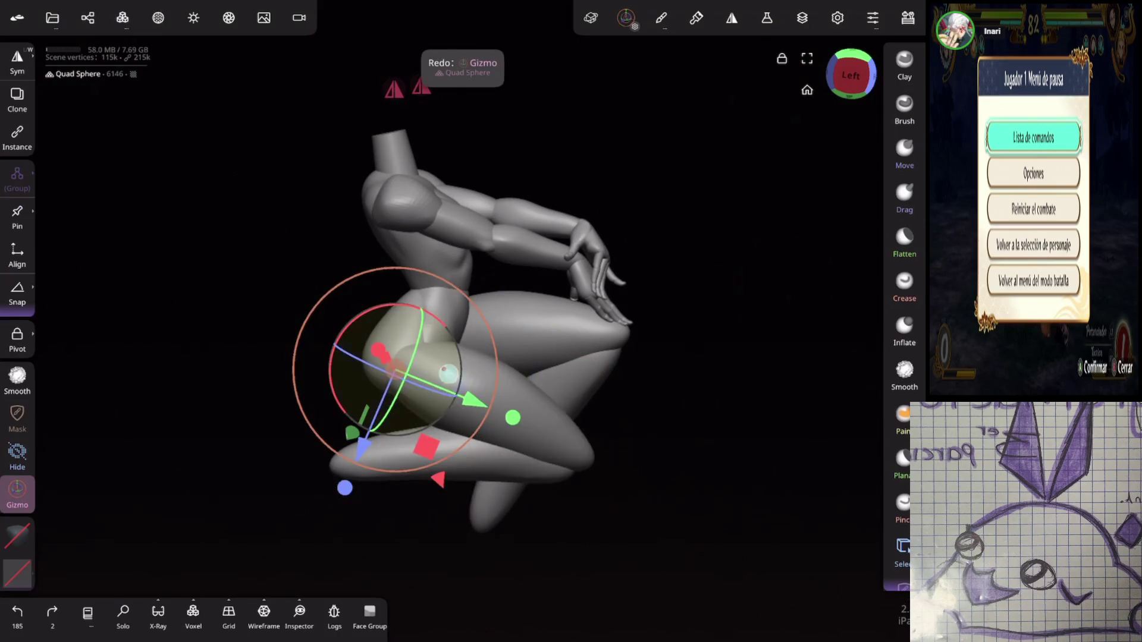
left_click_drag(473, 400, 494, 404)
key("ctrl+z")
Step: Shift the shin slightly sideways and rotate it a little to stretch along the ground
left_click(405, 458)
left_click_drag(473, 466, 488, 465)
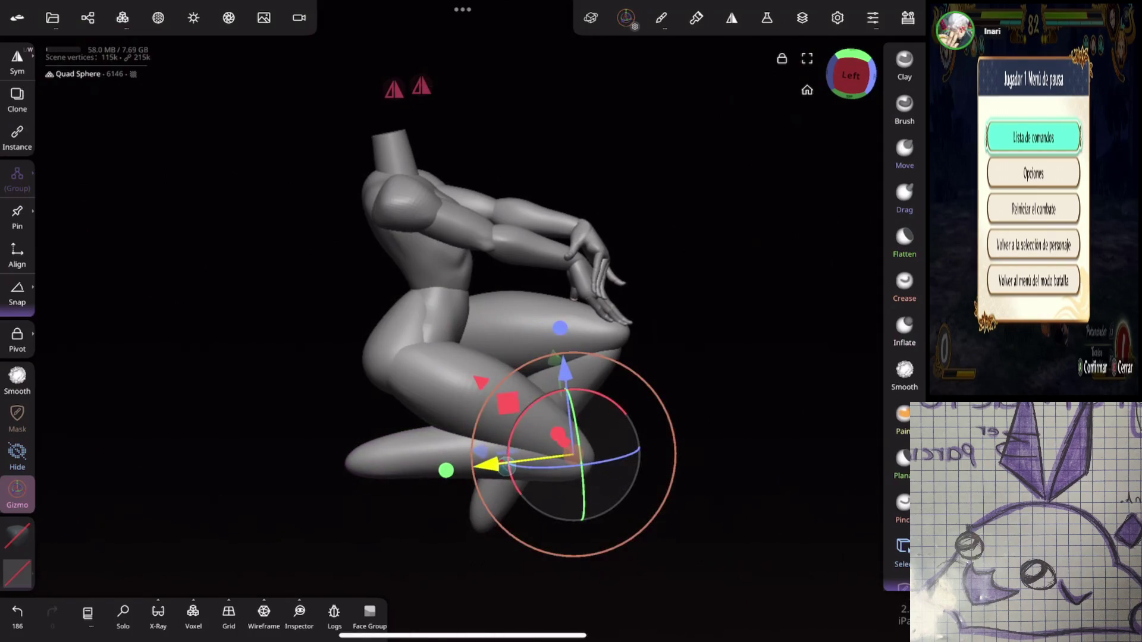
left_click_drag(516, 428, 514, 443)
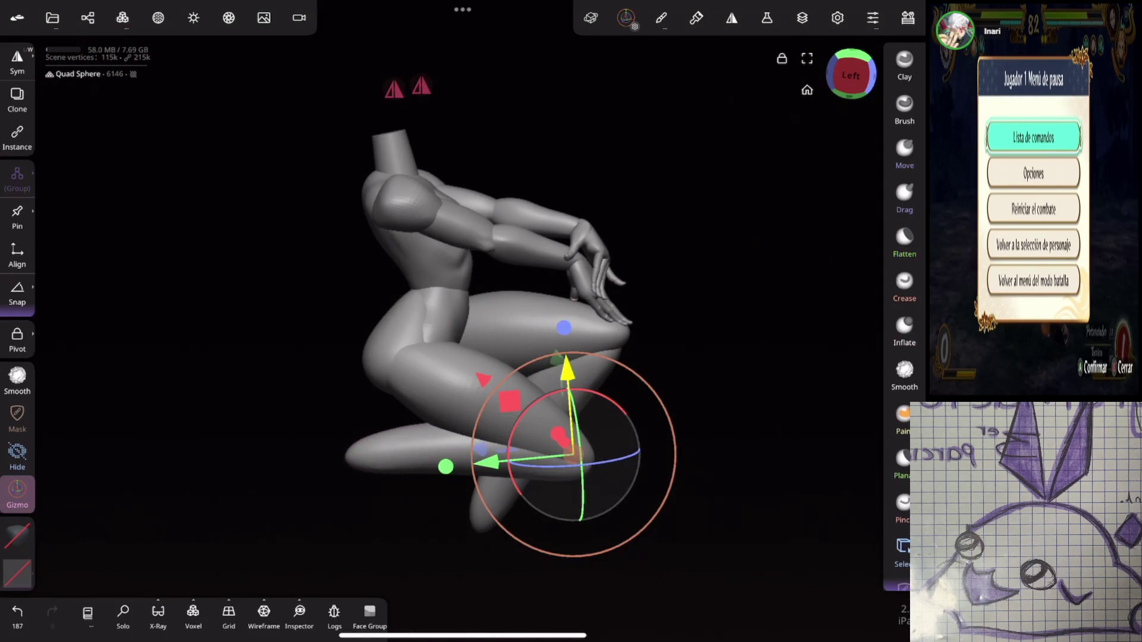
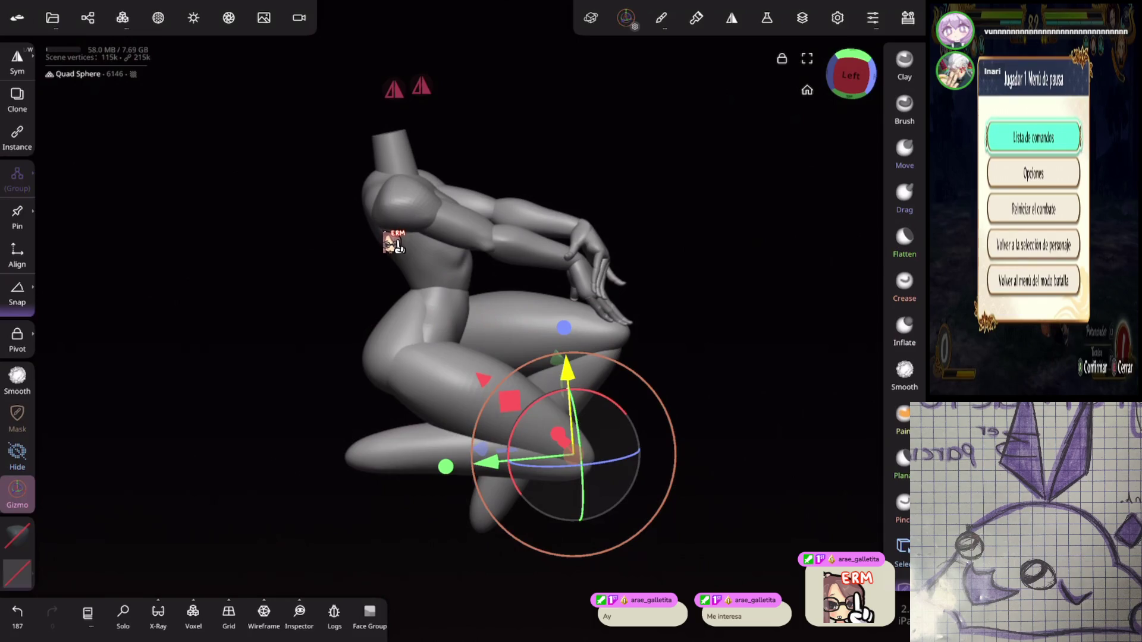
Step: Add a Plane primitive and drag it out of Quad Sphere 3 to the top level of the scene list
mouse_move(654, 452)
left_mouse_down()
mouse_move(714, 310)
mouse_move(768, 291)
mouse_move(714, 293)
mouse_move(726, 260)
mouse_move(767, 244)
mouse_move(803, 198)
mouse_move(782, 289)
mouse_move(804, 312)
left_mouse_up()
left_click(87, 17)
left_click(63, 59)
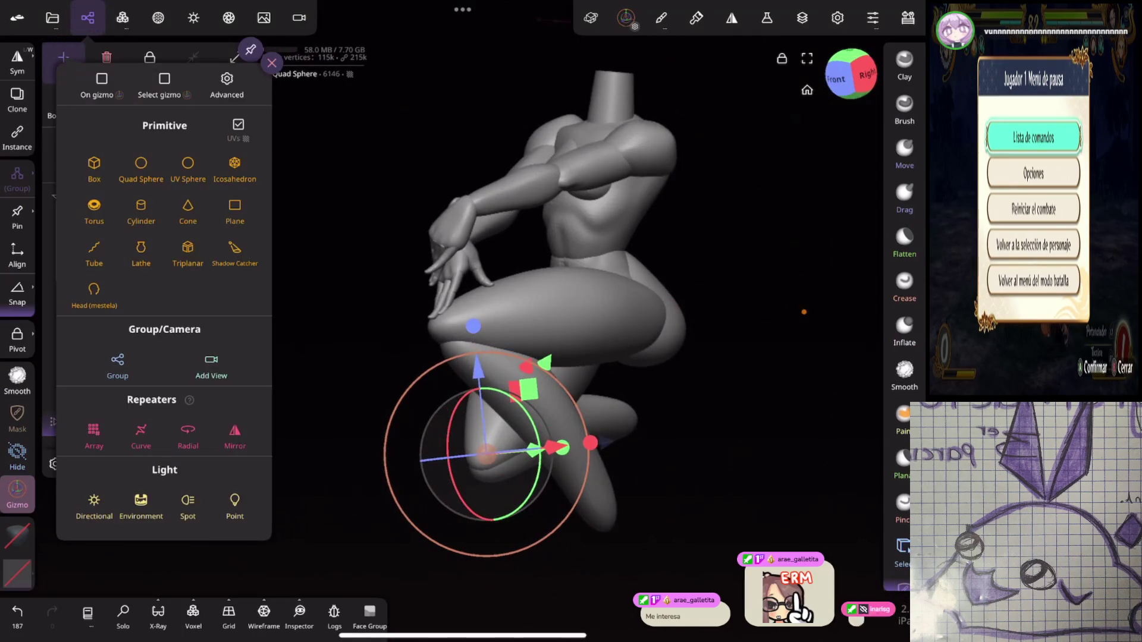
left_click(228, 212)
left_click_drag(699, 330, 675, 323)
left_click(54, 421)
left_click_drag(91, 483, 91, 176)
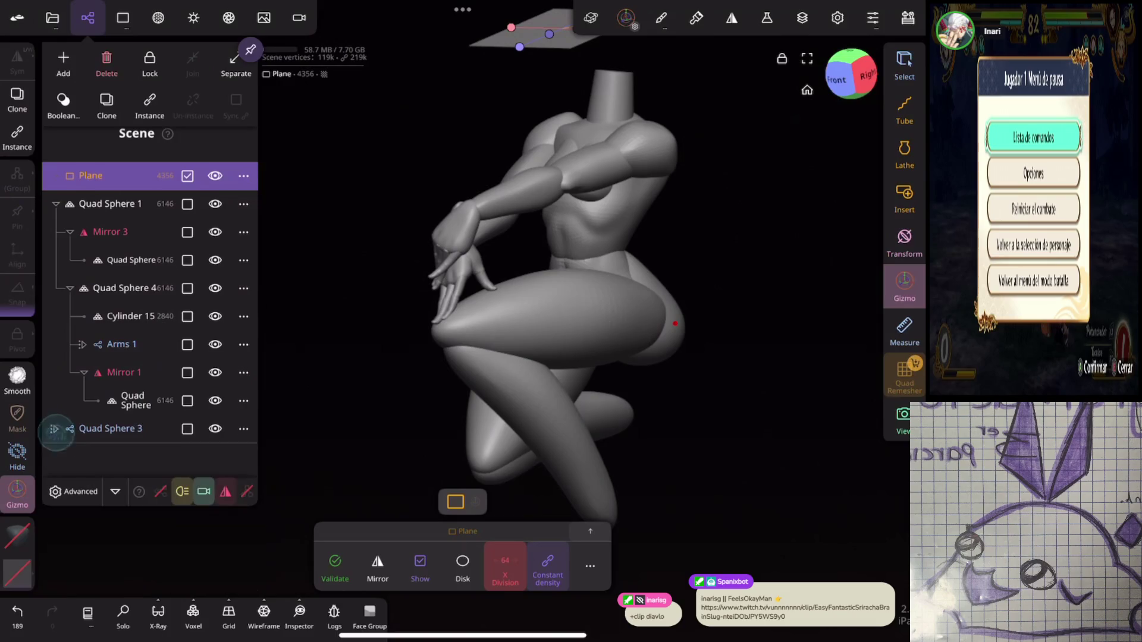
left_click(629, 444)
Step: Lower the plane along its vertical axis until it sits beneath the figure
mouse_move(754, 266)
left_mouse_down()
mouse_move(795, 262)
mouse_move(551, 460)
left_mouse_up()
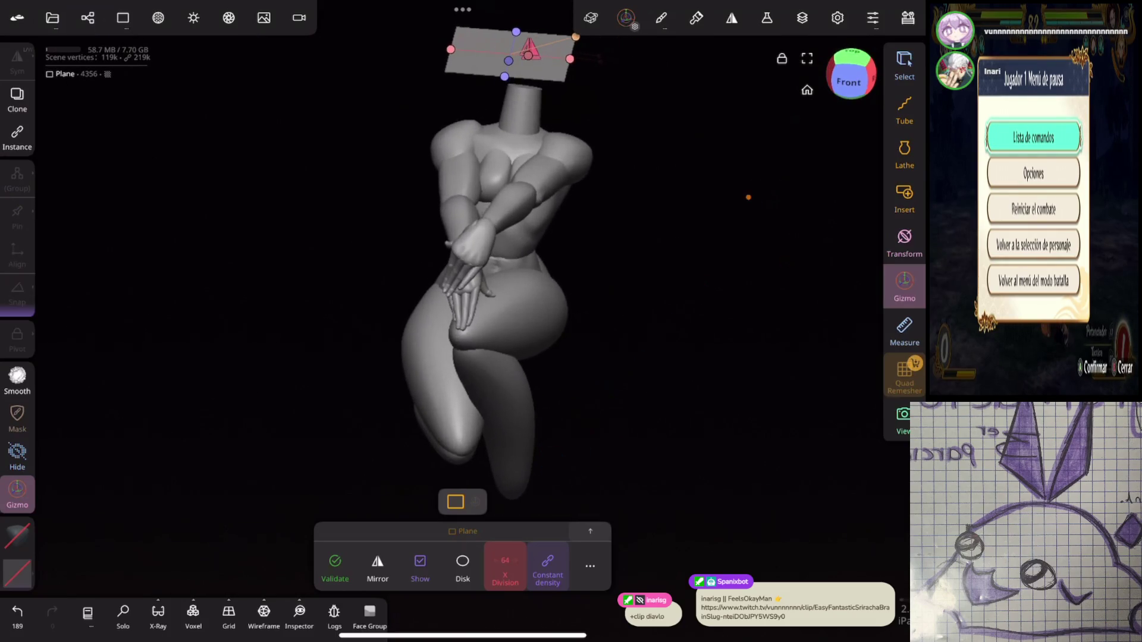
mouse_move(747, 199)
left_mouse_down()
mouse_move(721, 219)
mouse_move(717, 295)
mouse_move(635, 346)
mouse_move(513, 382)
left_mouse_up()
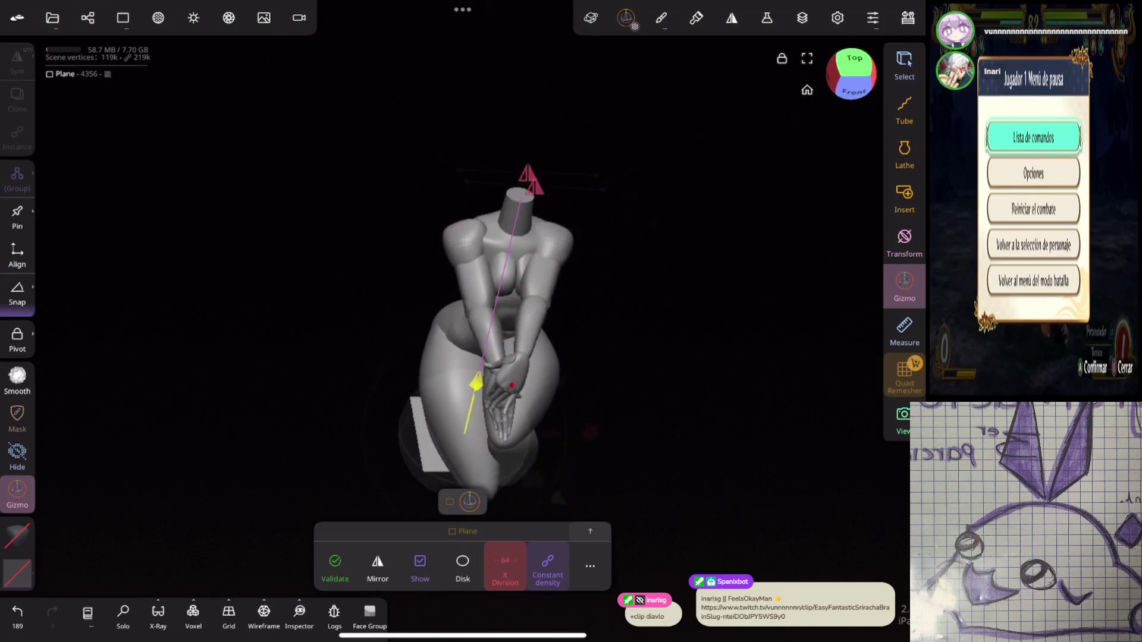
mouse_move(716, 345)
left_mouse_down()
mouse_move(699, 247)
mouse_move(802, 186)
mouse_move(693, 242)
left_mouse_up()
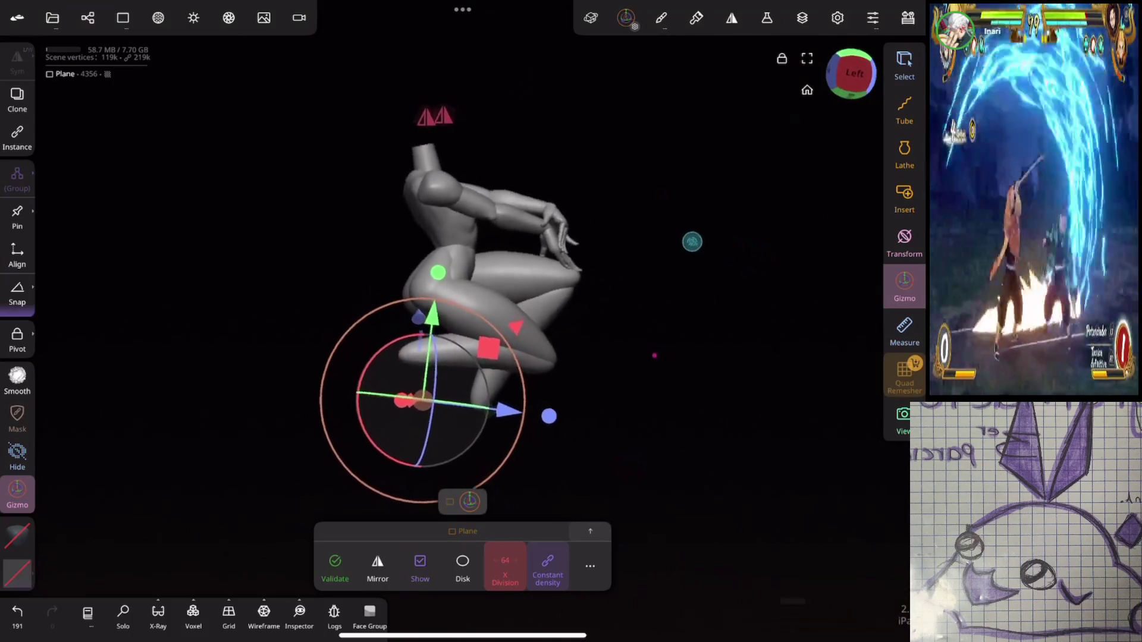
left_click_drag(433, 315, 428, 300)
left_click_drag(693, 249, 631, 333)
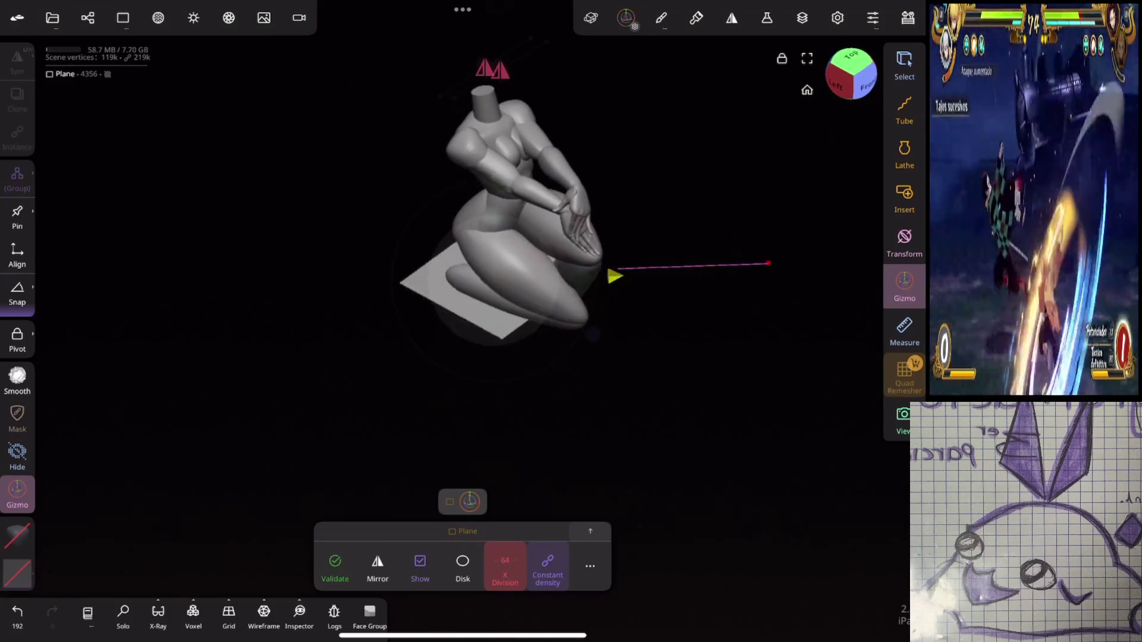
left_click_drag(748, 266, 831, 240)
Step: Scale the plane up into a floor and select the thigh sphere
mouse_move(624, 308)
left_mouse_down()
mouse_move(791, 248)
mouse_move(785, 194)
mouse_move(719, 242)
mouse_move(653, 265)
mouse_move(774, 244)
mouse_move(727, 293)
mouse_move(714, 285)
mouse_move(821, 298)
mouse_move(686, 246)
left_mouse_up()
middle_click_drag(686, 246, 549, 234)
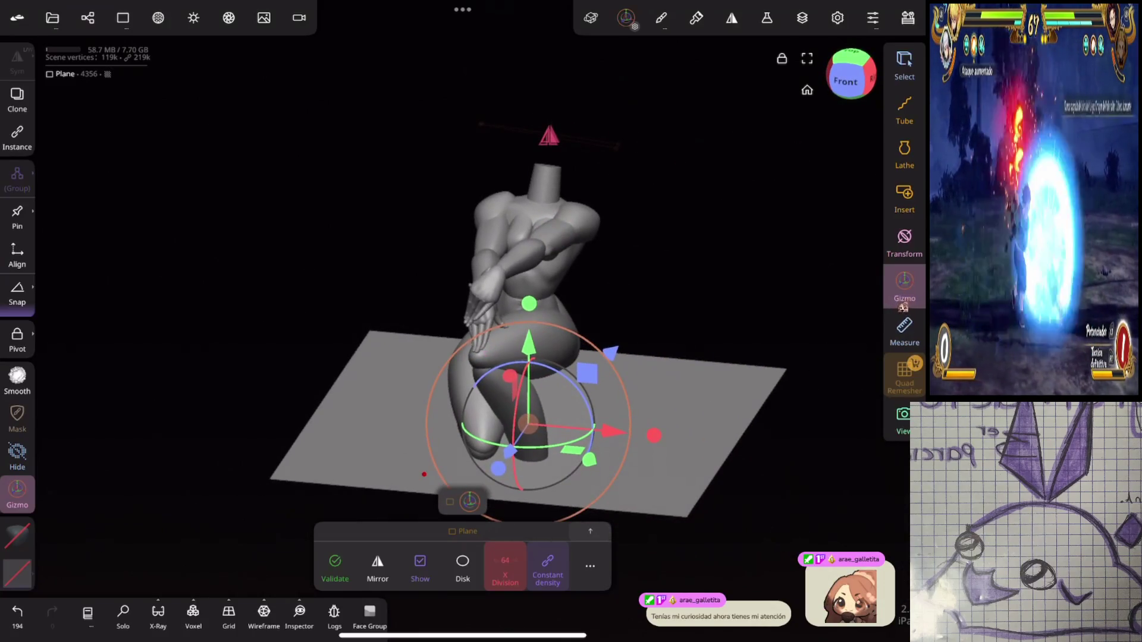
mouse_move(650, 225)
left_mouse_down()
mouse_move(643, 204)
mouse_move(630, 268)
left_mouse_up()
mouse_move(708, 265)
left_mouse_down()
mouse_move(747, 232)
mouse_move(732, 226)
mouse_move(755, 222)
left_mouse_up()
left_click(565, 322)
left_click(633, 353)
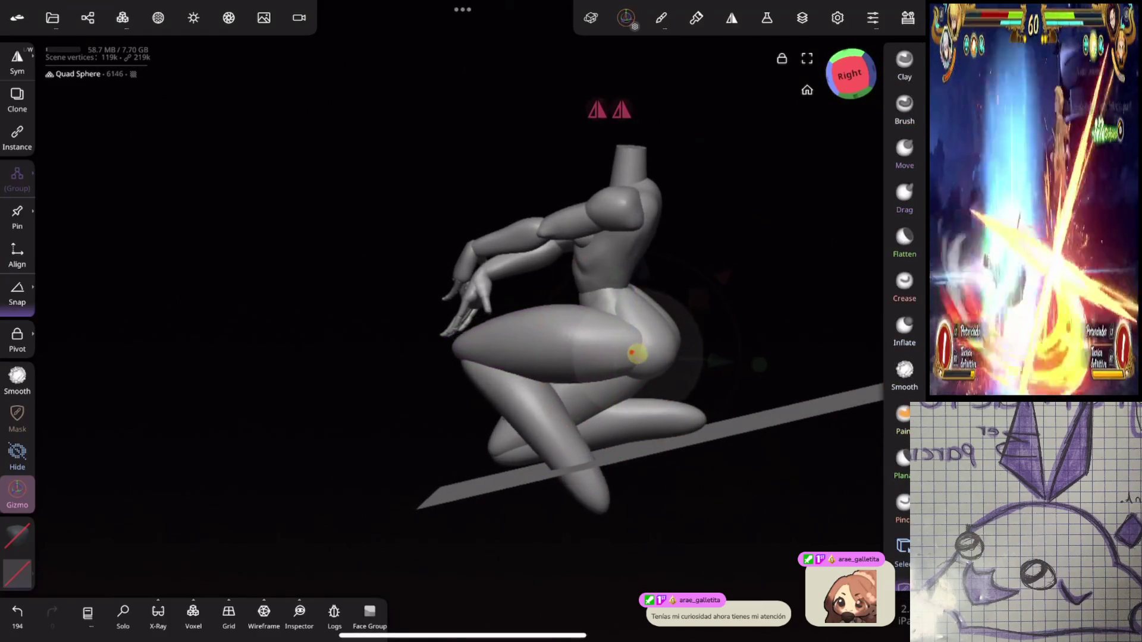
Step: Resize the thigh Quad Sphere, shift it along one axis and rotate the figure slightly
mouse_move(633, 354)
left_mouse_down()
mouse_move(693, 326)
mouse_move(697, 353)
left_mouse_up()
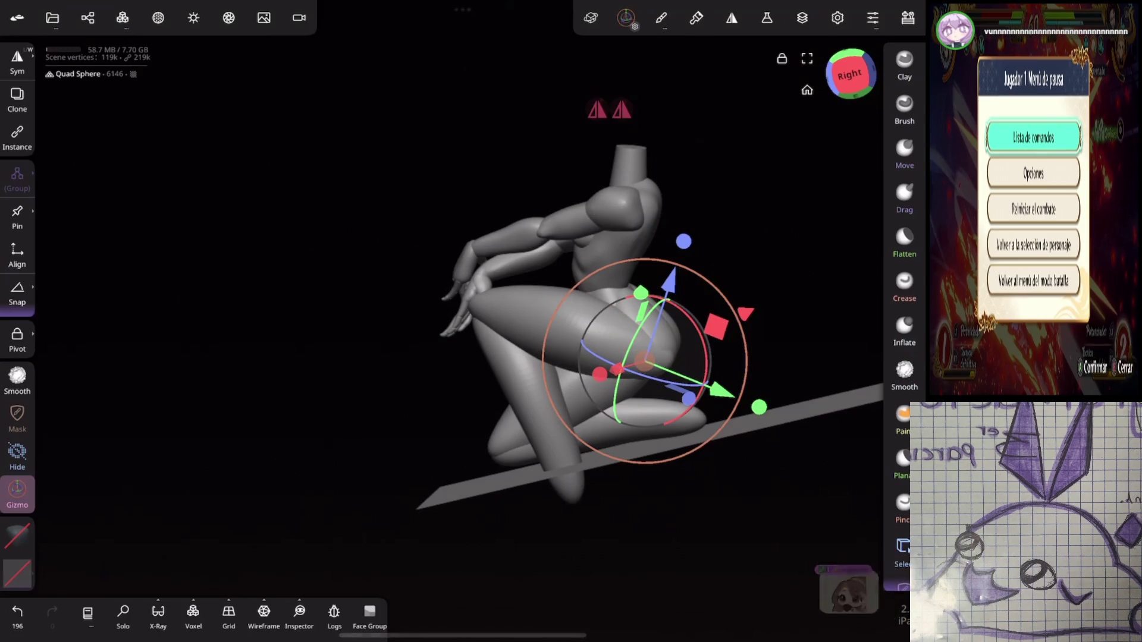
mouse_move(249, 297)
left_mouse_down()
mouse_move(250, 357)
mouse_move(214, 387)
mouse_move(142, 386)
left_mouse_up()
mouse_move(687, 225)
left_mouse_down()
mouse_move(818, 245)
mouse_move(818, 257)
mouse_move(785, 246)
mouse_move(725, 267)
left_mouse_up()
left_click_drag(351, 431, 357, 500)
mouse_move(684, 297)
left_mouse_down()
mouse_move(785, 333)
mouse_move(835, 234)
mouse_move(768, 257)
mouse_move(826, 234)
mouse_move(793, 247)
mouse_move(755, 289)
left_mouse_up()
left_click_drag(592, 262, 604, 294)
left_click_drag(583, 250, 601, 285)
mouse_move(773, 297)
left_mouse_down()
mouse_move(788, 331)
mouse_move(712, 316)
mouse_move(775, 280)
mouse_move(696, 276)
mouse_move(719, 318)
left_mouse_up()
scroll(648, 422, "up", 3)
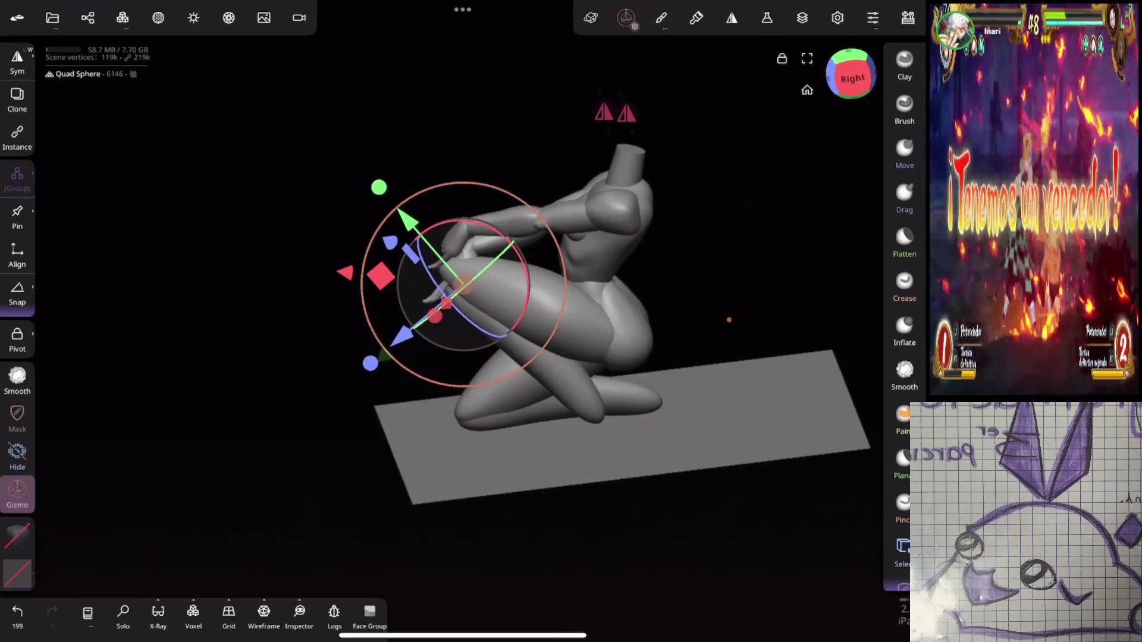
Step: Nudge the knee piece into place with a few Gizmo adjustments
left_click(452, 279)
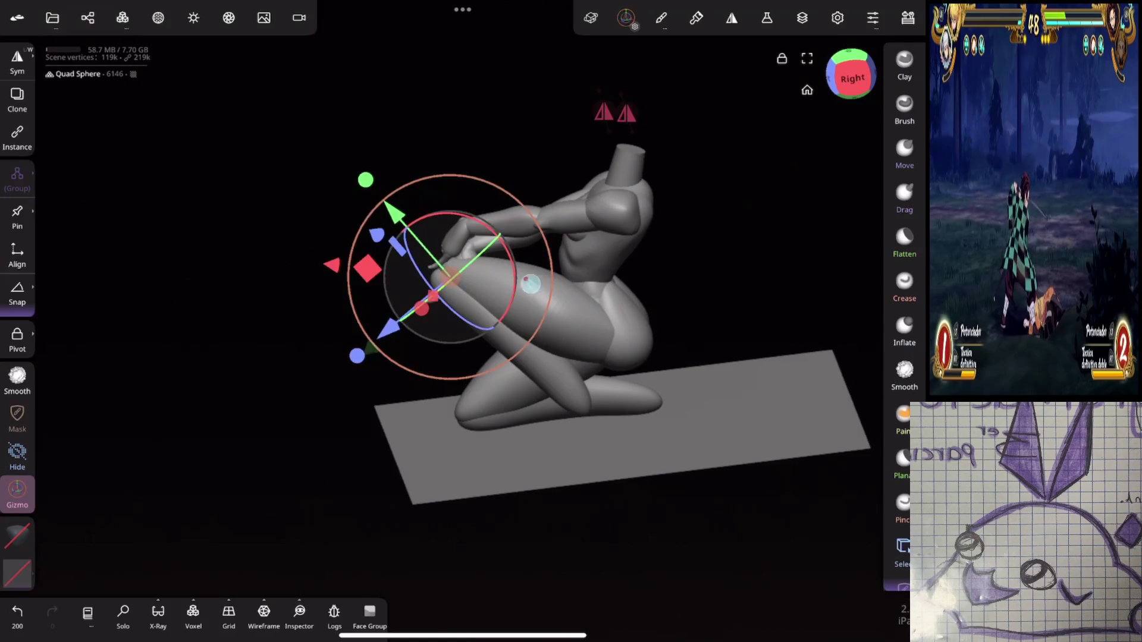
left_click(449, 277)
left_click(452, 277)
left_click(452, 277)
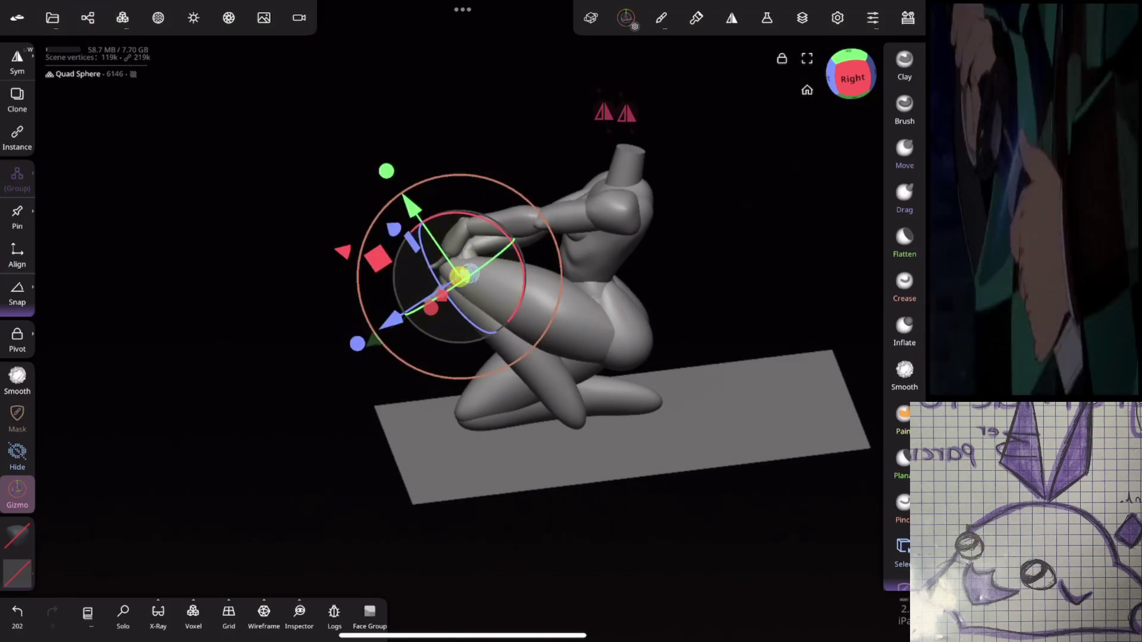
Step: Adjust the floor plane's position so the lower leg meets it
left_click_drag(594, 333, 666, 321)
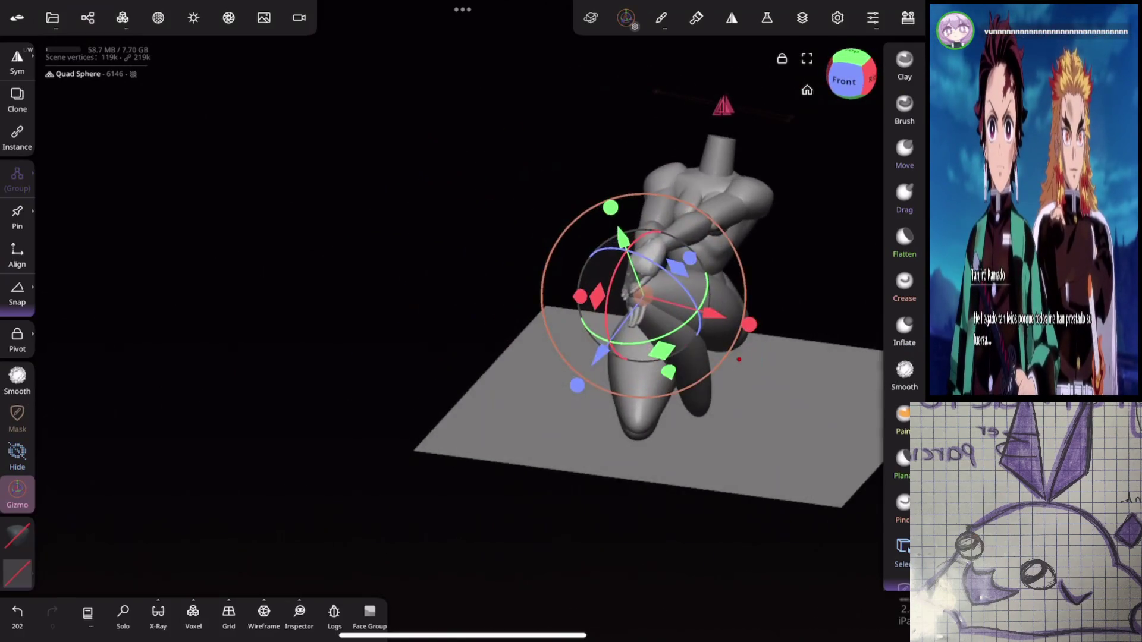
left_click(535, 416)
mouse_move(452, 309)
left_mouse_down()
mouse_move(490, 301)
mouse_move(578, 148)
mouse_move(678, 176)
mouse_move(730, 169)
left_mouse_up()
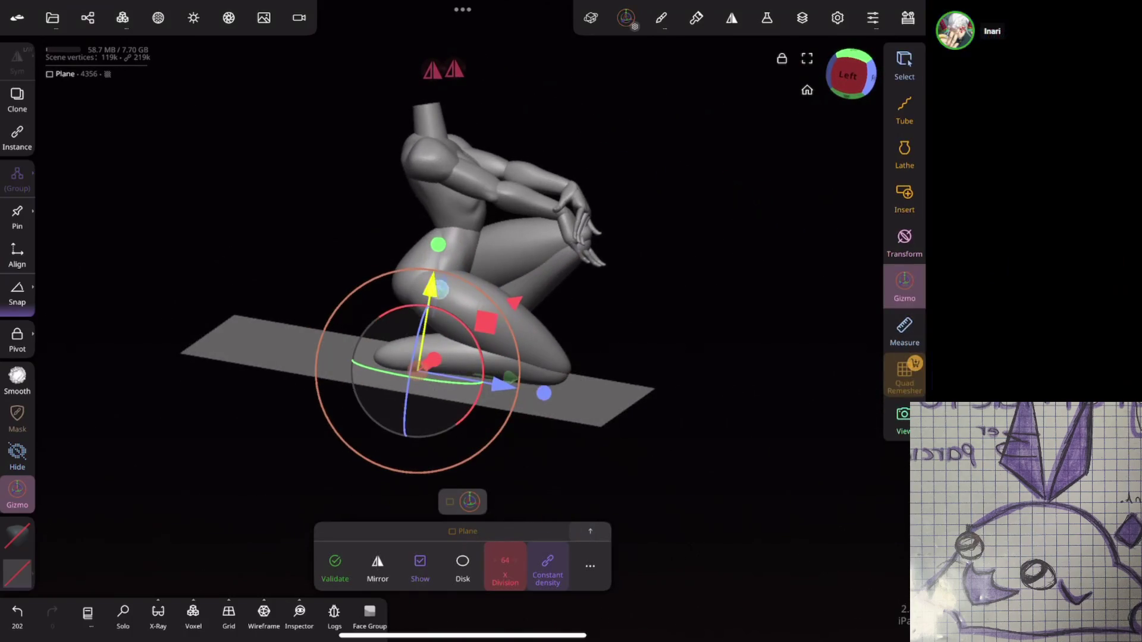
left_click(451, 275)
Step: Rotate the thigh slightly, reposition the calf sphere, and select the Arms object
left_click(523, 333)
mouse_move(666, 327)
left_mouse_down()
mouse_move(798, 209)
mouse_move(836, 224)
left_mouse_up()
left_click_drag(535, 256, 571, 285)
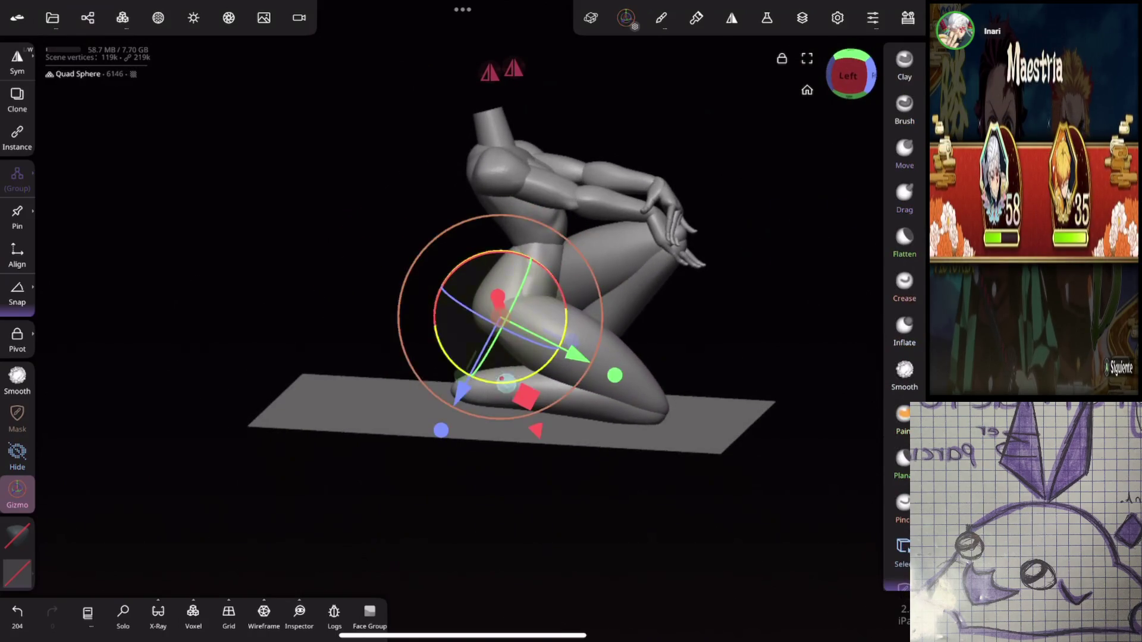
left_click(536, 398)
left_click_drag(650, 321, 660, 393)
left_click(594, 196)
mouse_move(702, 333)
left_mouse_down()
mouse_move(669, 438)
mouse_move(652, 339)
mouse_move(714, 259)
mouse_move(713, 344)
mouse_move(613, 316)
mouse_move(764, 294)
left_mouse_up()
Step: Rotate the thigh sphere slightly to settle the raised knee
left_click(446, 244)
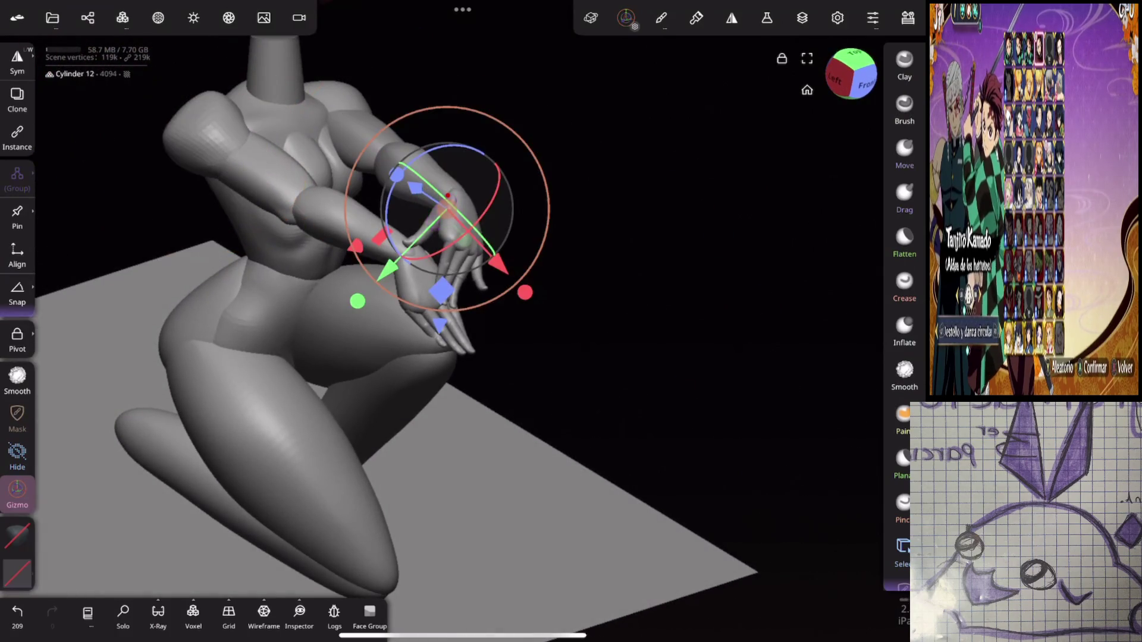
left_click_drag(654, 357, 595, 310)
mouse_move(428, 173)
left_mouse_down()
mouse_move(640, 315)
mouse_move(757, 286)
mouse_move(736, 305)
mouse_move(593, 327)
mouse_move(627, 377)
mouse_move(580, 408)
mouse_move(691, 301)
mouse_move(703, 321)
left_mouse_up()
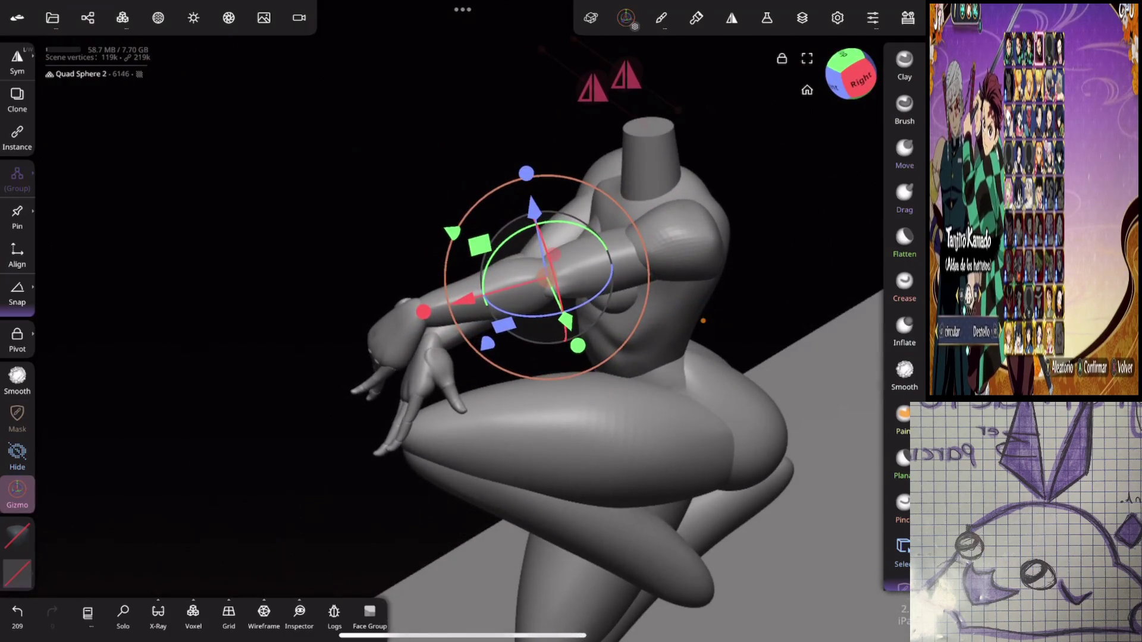
left_click(604, 416)
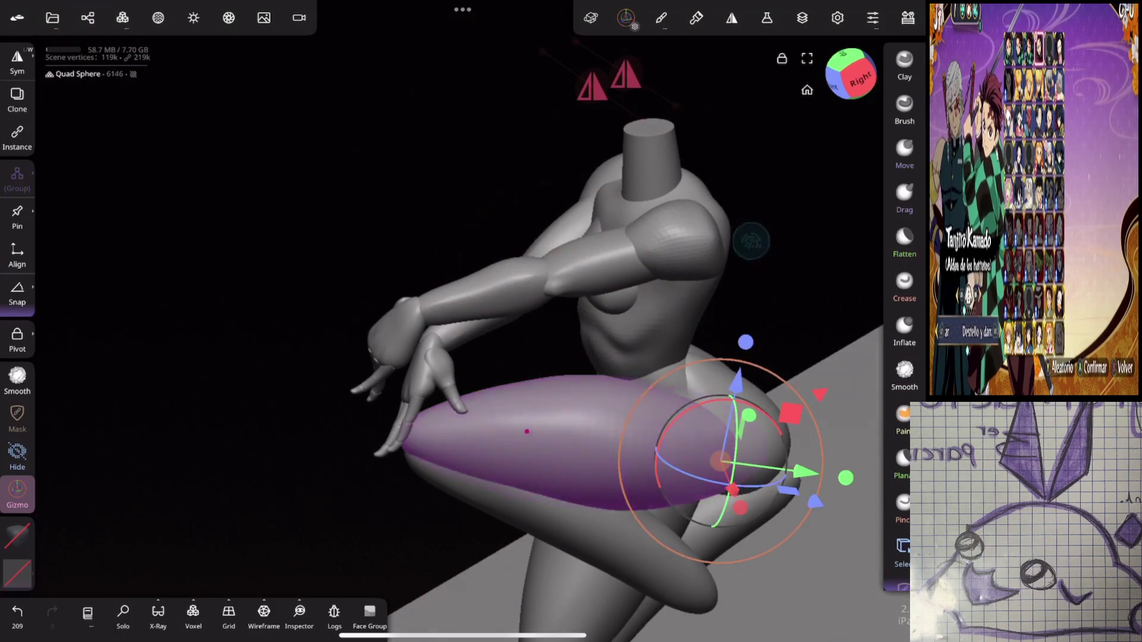
left_click_drag(604, 417, 794, 179)
left_click_drag(770, 428, 767, 476)
Step: Rotate the Arms object at the shoulder to bring the forearms and hands toward the knee
left_click(684, 161)
left_click_drag(178, 357, 119, 357)
left_click_drag(658, 220, 663, 226)
mouse_move(863, 410)
left_mouse_down()
mouse_move(724, 409)
mouse_move(688, 364)
mouse_move(683, 387)
left_mouse_up()
left_click_drag(389, 84, 390, 84)
mouse_move(606, 238)
left_mouse_down()
mouse_move(630, 216)
mouse_move(581, 250)
mouse_move(670, 203)
left_mouse_up()
left_click_drag(447, 268, 441, 268)
mouse_move(595, 381)
left_mouse_down()
mouse_move(756, 381)
mouse_move(841, 252)
mouse_move(704, 247)
mouse_move(631, 284)
left_mouse_up()
mouse_move(774, 249)
left_mouse_down()
mouse_move(821, 239)
mouse_move(655, 255)
left_mouse_up()
Step: Rotate and move the hand piece Cylinder 12 so it lies on the knee
left_click(544, 238)
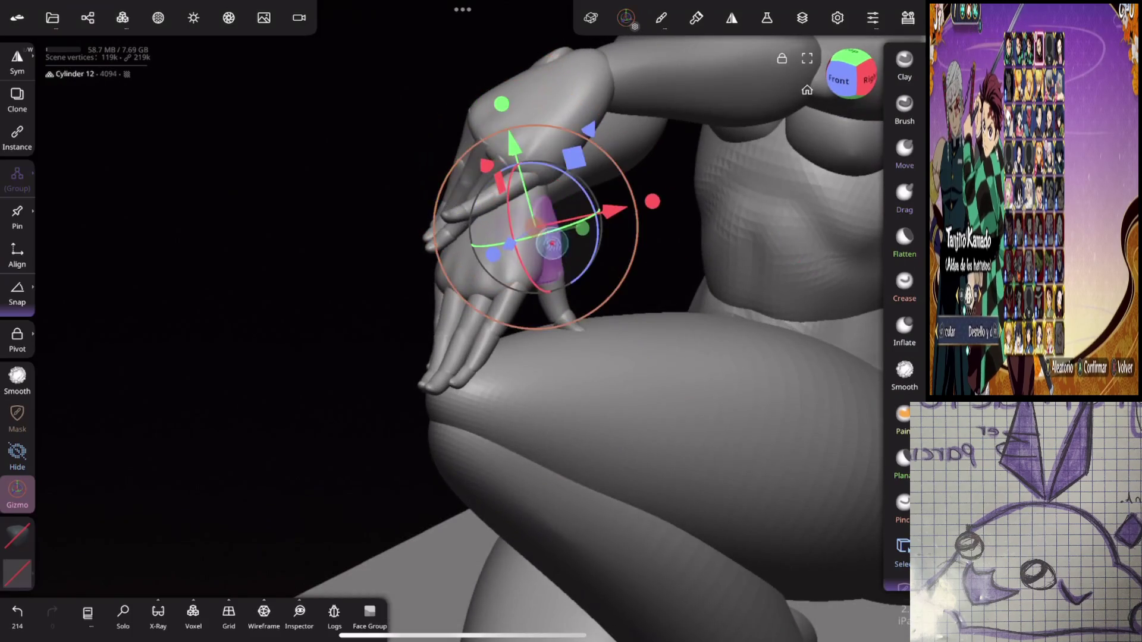
left_click_drag(571, 279, 535, 250)
mouse_move(702, 333)
left_mouse_down()
mouse_move(668, 235)
mouse_move(676, 298)
left_mouse_up()
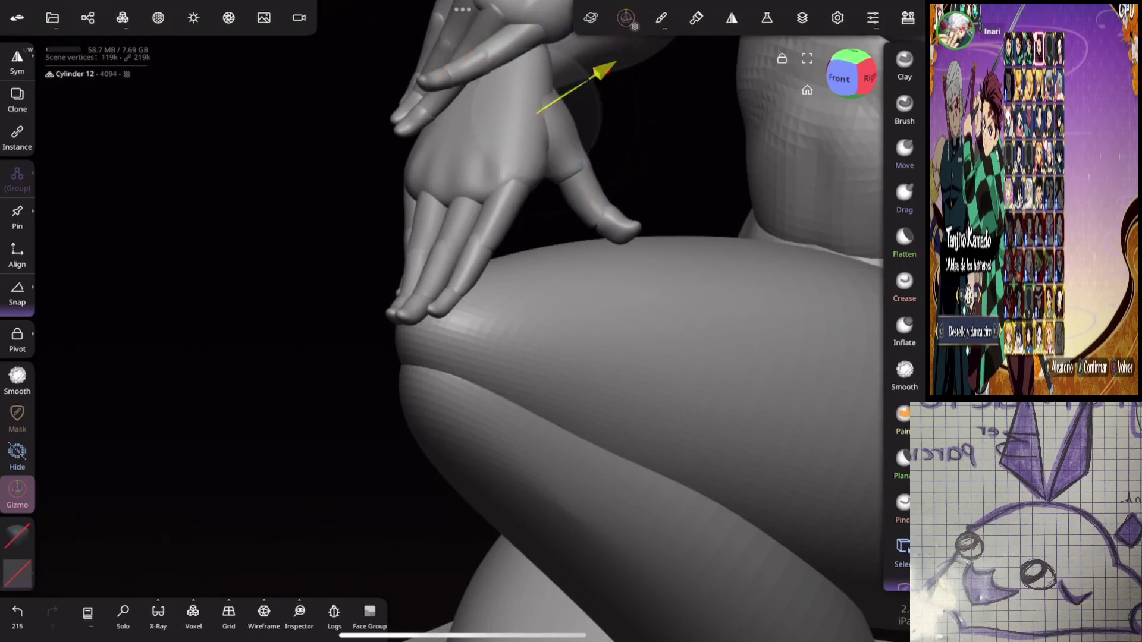
left_click_drag(601, 72, 613, 63)
left_click_drag(671, 279, 709, 269)
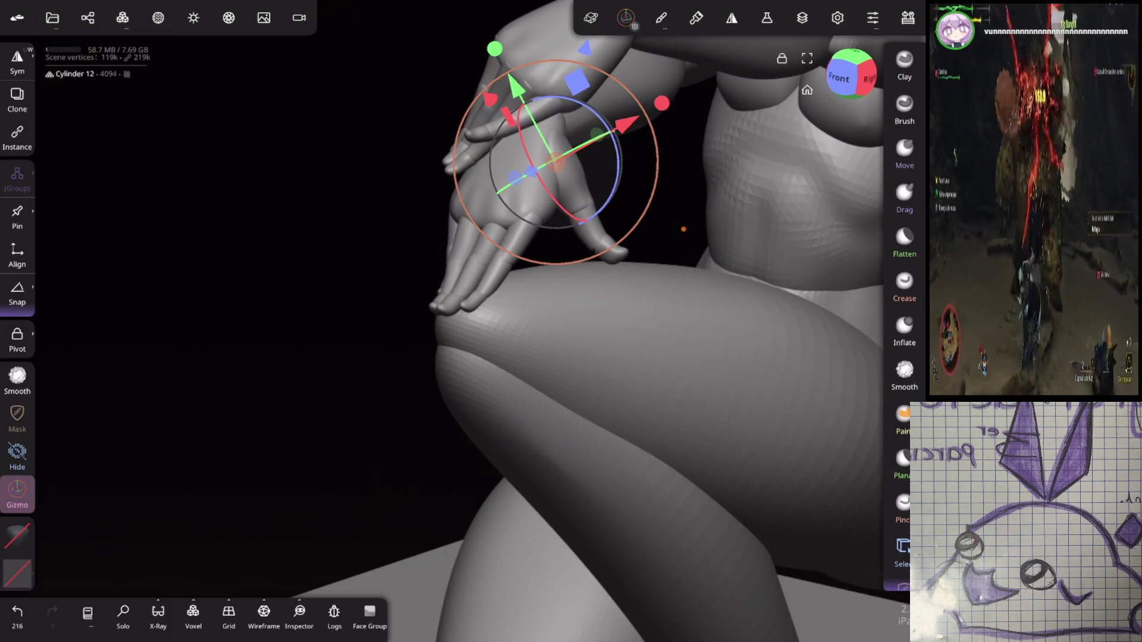
Step: Swing the Arms object down into a new pose so the hands cross and rise
mouse_move(702, 309)
left_mouse_down()
mouse_move(762, 196)
mouse_move(785, 238)
left_mouse_up()
left_click(417, 196)
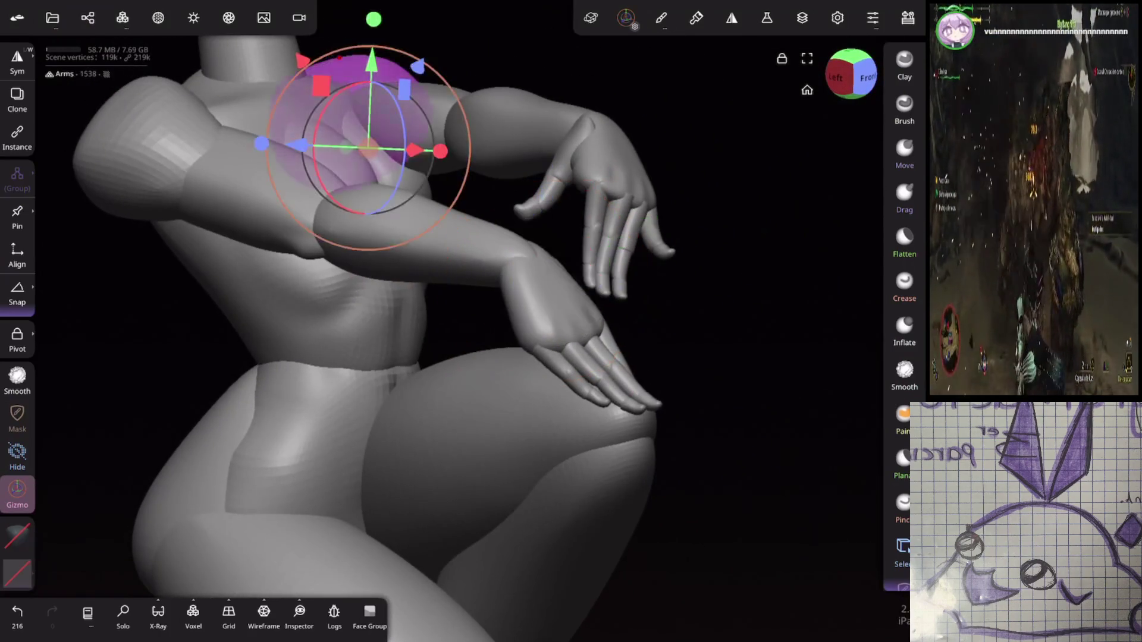
left_click_drag(438, 113, 393, 203)
mouse_move(724, 251)
left_mouse_down()
mouse_move(706, 148)
mouse_move(872, 194)
mouse_move(782, 242)
mouse_move(805, 250)
left_mouse_up()
mouse_move(241, 196)
left_mouse_down()
mouse_move(229, 169)
mouse_move(225, 183)
left_mouse_up()
left_click_drag(713, 333, 589, 343)
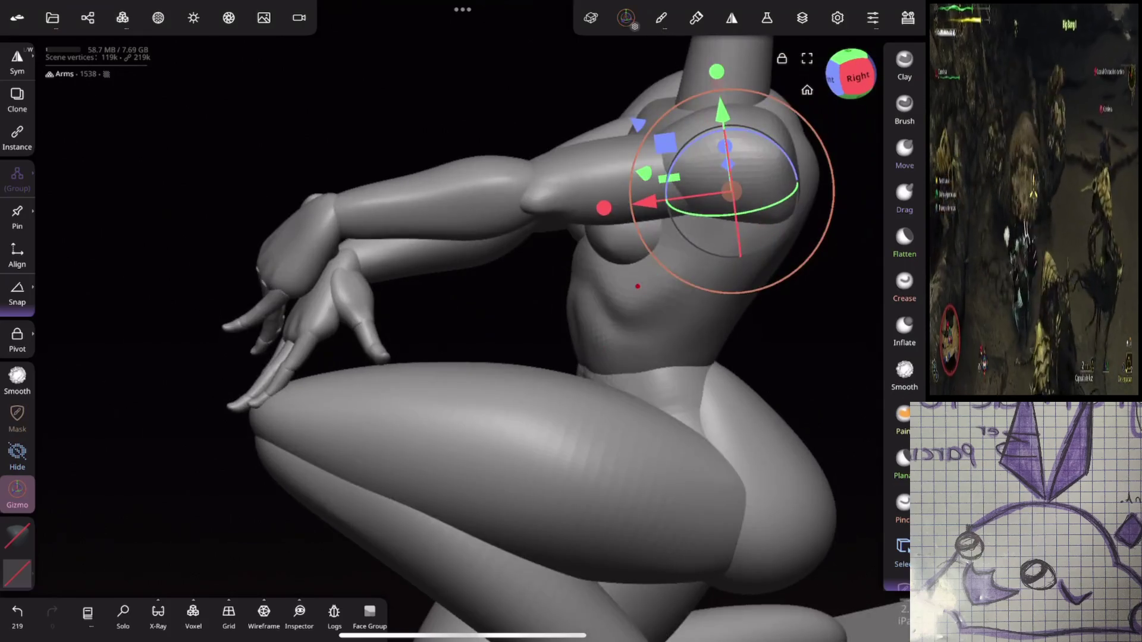
mouse_move(660, 192)
left_mouse_down()
mouse_move(637, 204)
mouse_move(660, 200)
left_mouse_up()
mouse_move(684, 333)
left_mouse_down()
mouse_move(823, 332)
mouse_move(697, 283)
left_mouse_up()
left_click_drag(703, 161, 689, 174)
mouse_move(684, 398)
left_mouse_down()
mouse_move(730, 402)
mouse_move(691, 326)
mouse_move(773, 326)
mouse_move(772, 224)
left_mouse_up()
Step: Rotate the wrist sphere to re-pose the hand and slightly tweak the Arms rotation
left_click(602, 244)
left_click_drag(603, 244, 611, 259)
mouse_move(684, 333)
left_mouse_down()
mouse_move(702, 342)
mouse_move(791, 291)
mouse_move(742, 316)
mouse_move(765, 324)
mouse_move(724, 349)
mouse_move(759, 279)
mouse_move(647, 249)
mouse_move(583, 280)
left_mouse_up()
left_click(428, 321)
left_click_drag(732, 202, 755, 188)
left_click(469, 280)
mouse_move(571, 333)
left_mouse_down()
mouse_move(753, 343)
mouse_move(650, 250)
mouse_move(624, 253)
left_mouse_up()
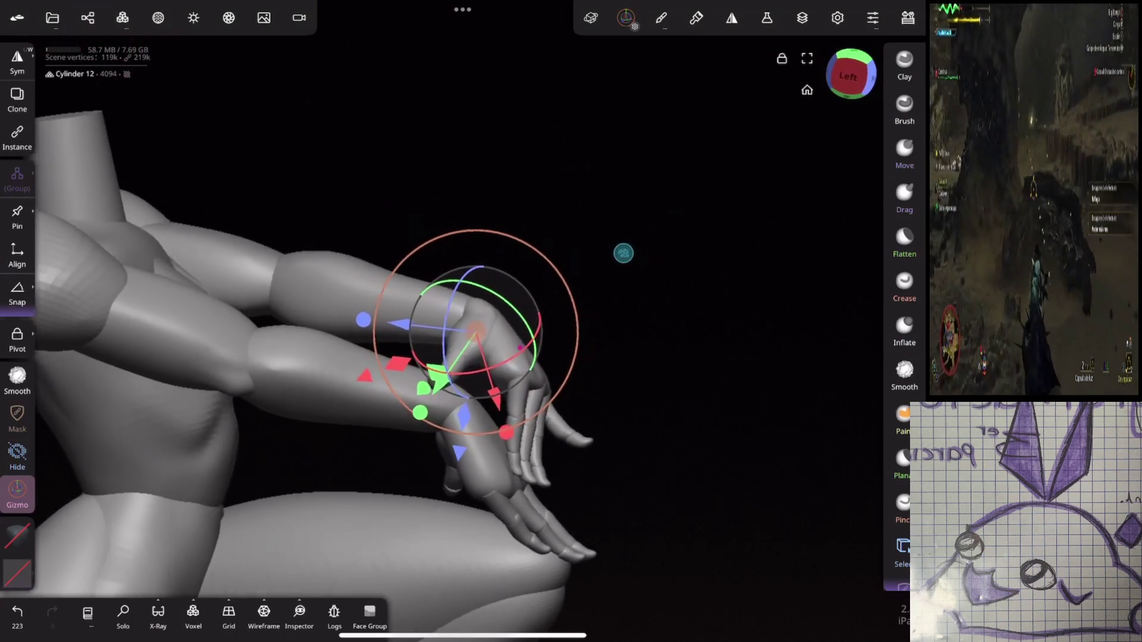
left_click(369, 285)
mouse_move(173, 280)
left_mouse_down()
mouse_move(702, 313)
mouse_move(749, 268)
mouse_move(640, 237)
mouse_move(760, 253)
mouse_move(822, 187)
left_mouse_up()
Step: Bend the finger segments Cylinder 3, Cylinder 6 and Cylinder 9 to curl over the knee
left_click(488, 309)
left_click_drag(743, 321, 684, 345)
mouse_move(544, 303)
left_mouse_down()
mouse_move(581, 369)
mouse_move(713, 344)
mouse_move(707, 262)
mouse_move(606, 262)
mouse_move(684, 186)
left_mouse_up()
left_click(502, 325)
left_click(721, 265)
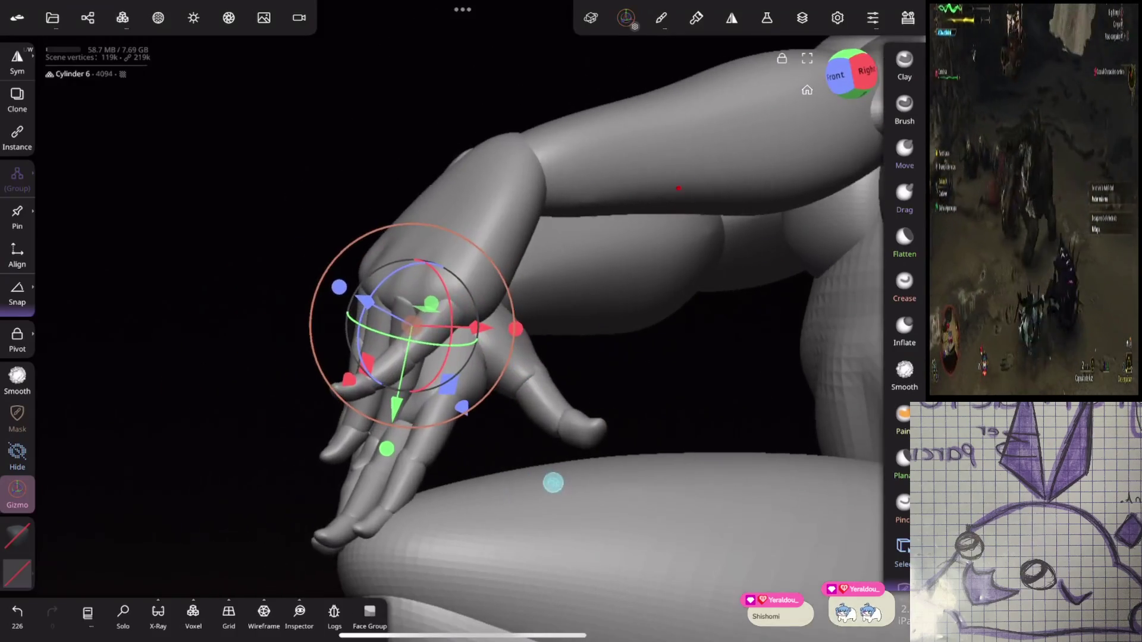
mouse_move(381, 309)
left_mouse_down()
mouse_move(398, 274)
mouse_move(392, 283)
left_mouse_up()
left_click(446, 315)
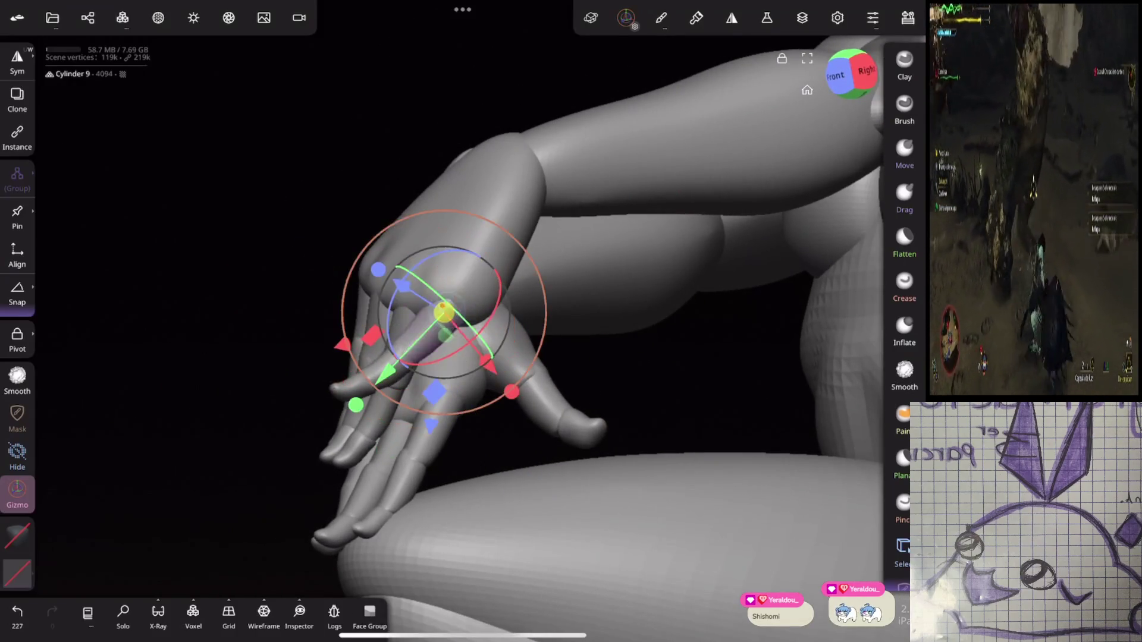
mouse_move(624, 333)
left_mouse_down()
mouse_move(755, 339)
mouse_move(765, 286)
mouse_move(791, 303)
left_mouse_up()
Step: Nudge the wrist piece Cylinder 12 slightly and pick the Move brush
left_click(433, 191)
left_click_drag(767, 226, 778, 276)
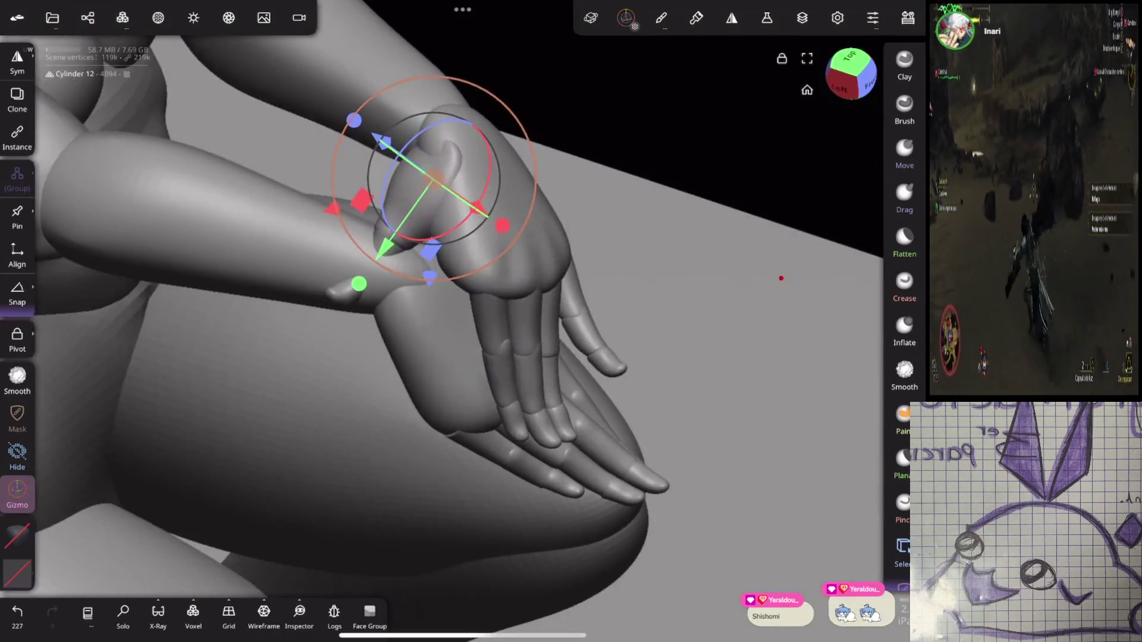
left_click(477, 177)
left_click_drag(476, 176, 472, 178)
left_click_drag(721, 220, 687, 251)
mouse_move(734, 172)
left_mouse_down()
mouse_move(711, 196)
mouse_move(721, 275)
mouse_move(727, 190)
mouse_move(747, 216)
left_mouse_up()
left_click(904, 152)
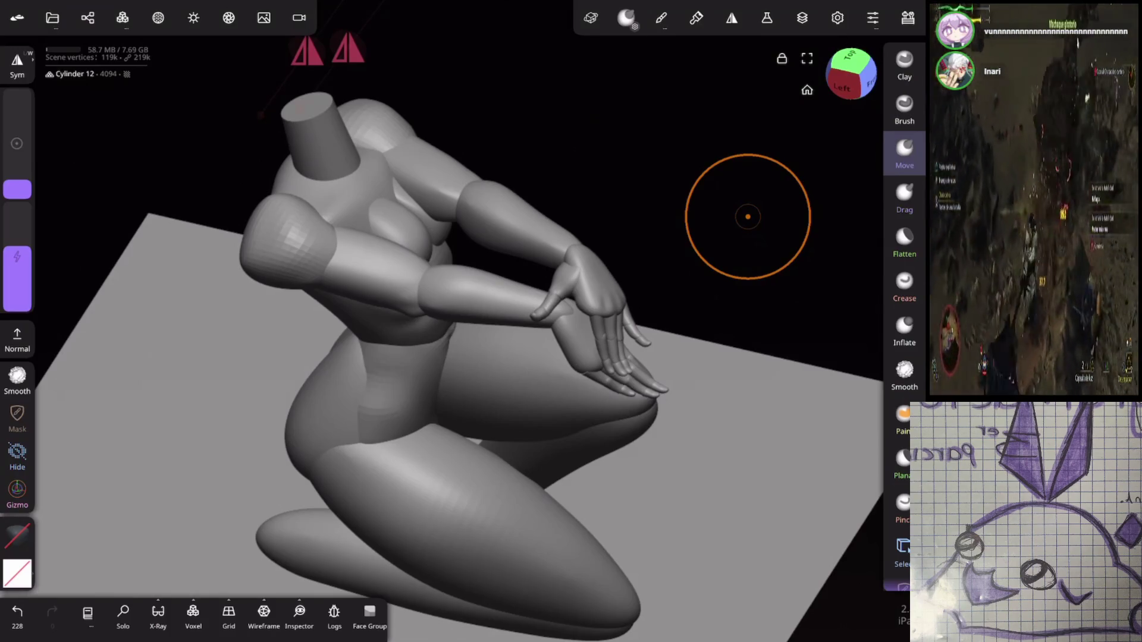
Step: Undo the Move-brush pull on the thumb, restoring its earlier pose, and reselect the hand
mouse_move(748, 217)
left_mouse_down()
mouse_move(727, 220)
mouse_move(745, 184)
mouse_move(648, 221)
mouse_move(708, 326)
mouse_move(790, 222)
mouse_move(526, 526)
mouse_move(783, 142)
mouse_move(785, 158)
mouse_move(739, 208)
mouse_move(765, 186)
left_mouse_up()
left_click_drag(571, 187, 565, 212)
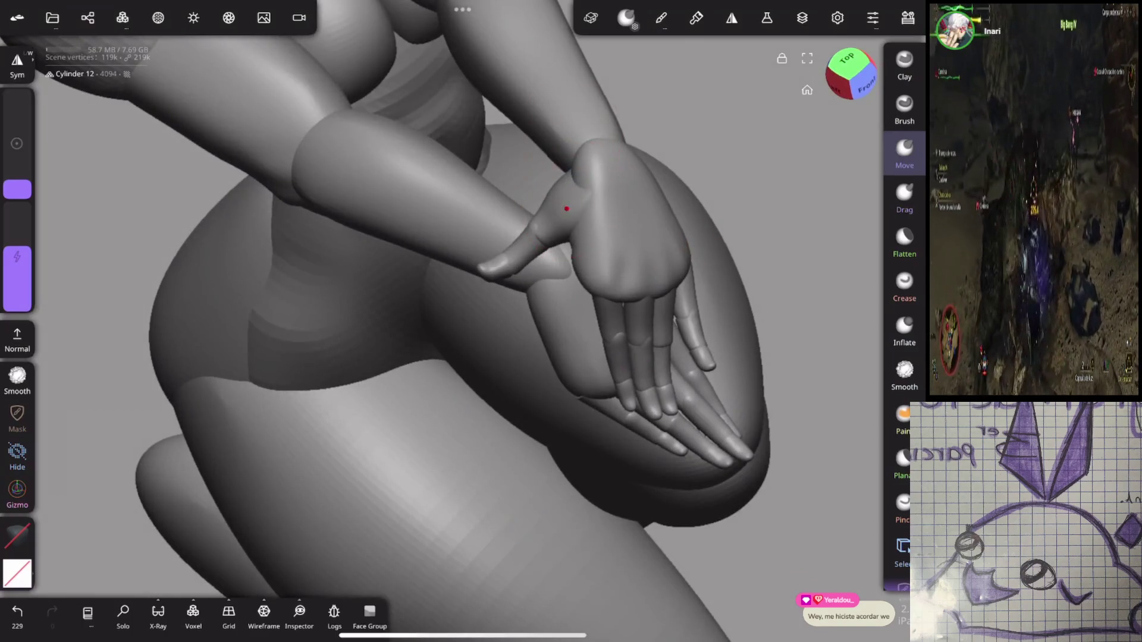
left_click(17, 489)
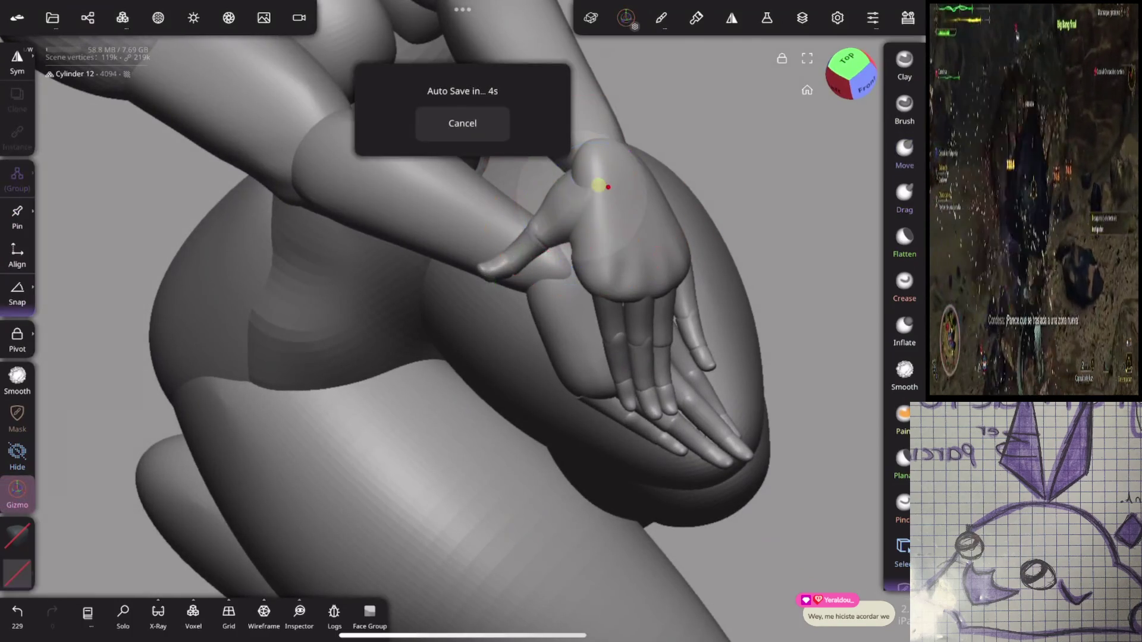
key("ctrl+z")
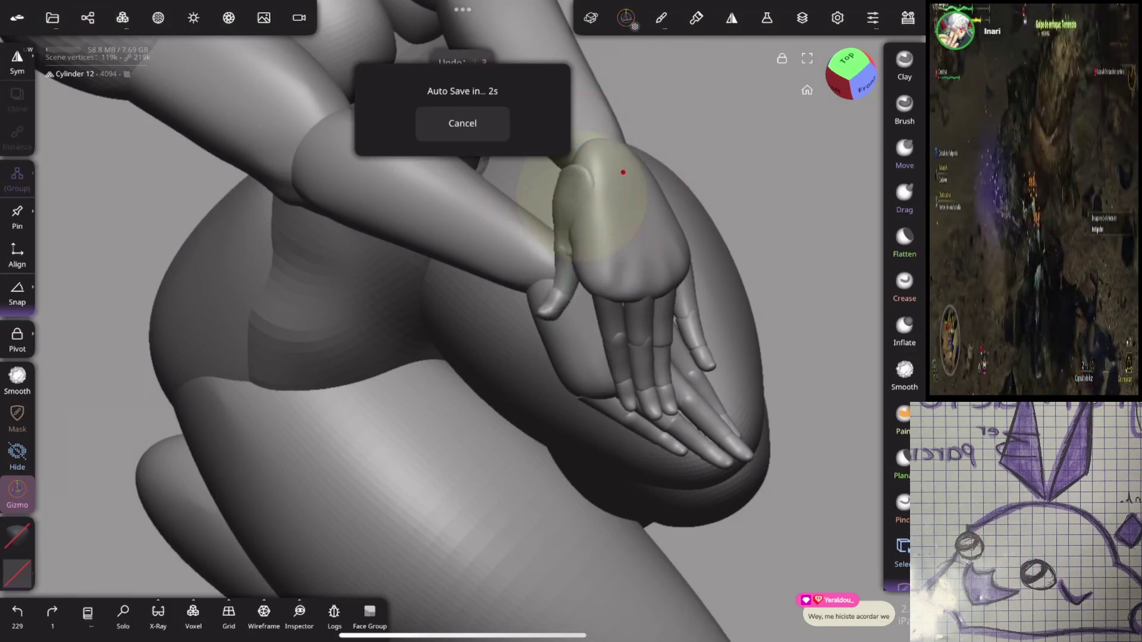
left_click(622, 172)
Step: Orbit around the kneeling figure to a front view and bring up the scene list
mouse_move(739, 316)
left_mouse_down()
mouse_move(760, 237)
mouse_move(664, 343)
mouse_move(678, 357)
mouse_move(678, 405)
mouse_move(702, 429)
mouse_move(773, 417)
mouse_move(650, 331)
mouse_move(811, 201)
mouse_move(658, 298)
mouse_move(680, 346)
mouse_move(797, 288)
left_mouse_up()
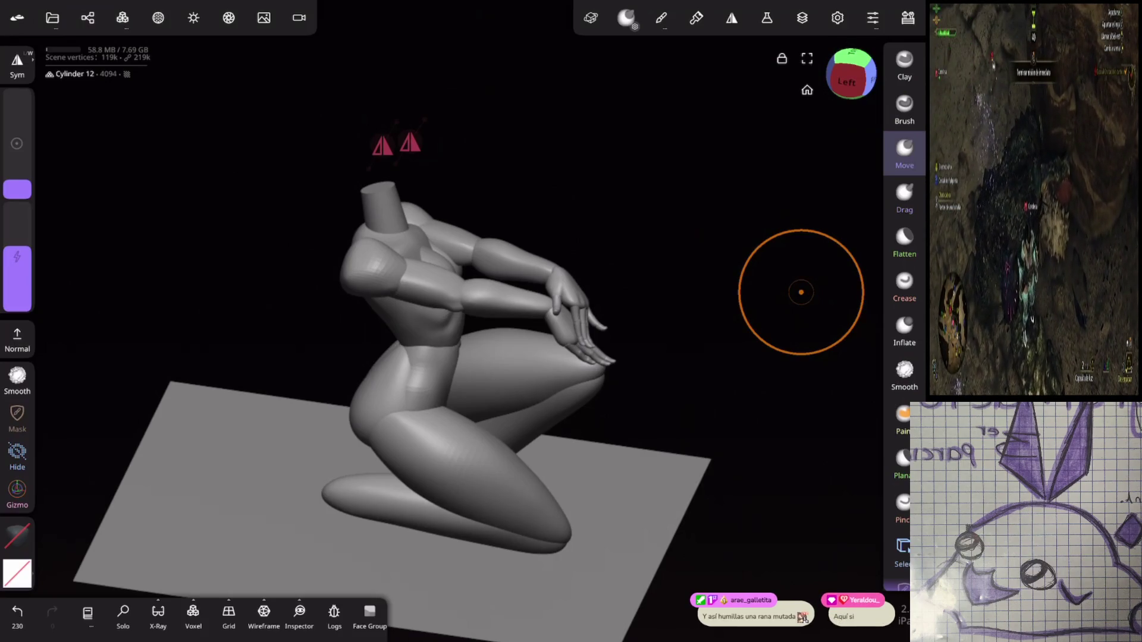
mouse_move(801, 292)
left_mouse_down()
mouse_move(688, 306)
mouse_move(678, 344)
mouse_move(660, 232)
left_mouse_up()
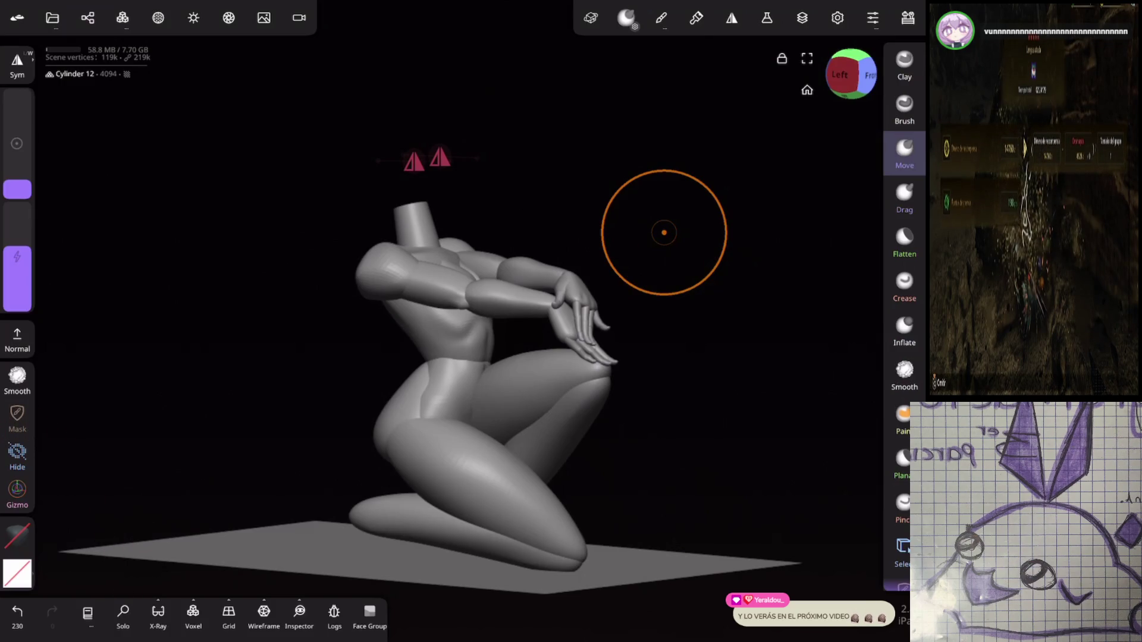
mouse_move(740, 255)
left_mouse_down()
mouse_move(728, 295)
mouse_move(725, 275)
mouse_move(806, 214)
mouse_move(689, 359)
mouse_move(707, 340)
mouse_move(714, 391)
mouse_move(741, 382)
mouse_move(594, 383)
mouse_move(632, 505)
mouse_move(732, 314)
mouse_move(731, 333)
mouse_move(755, 331)
mouse_move(714, 415)
mouse_move(671, 423)
mouse_move(788, 408)
mouse_move(813, 387)
mouse_move(803, 326)
mouse_move(831, 270)
mouse_move(701, 288)
mouse_move(748, 265)
left_mouse_up()
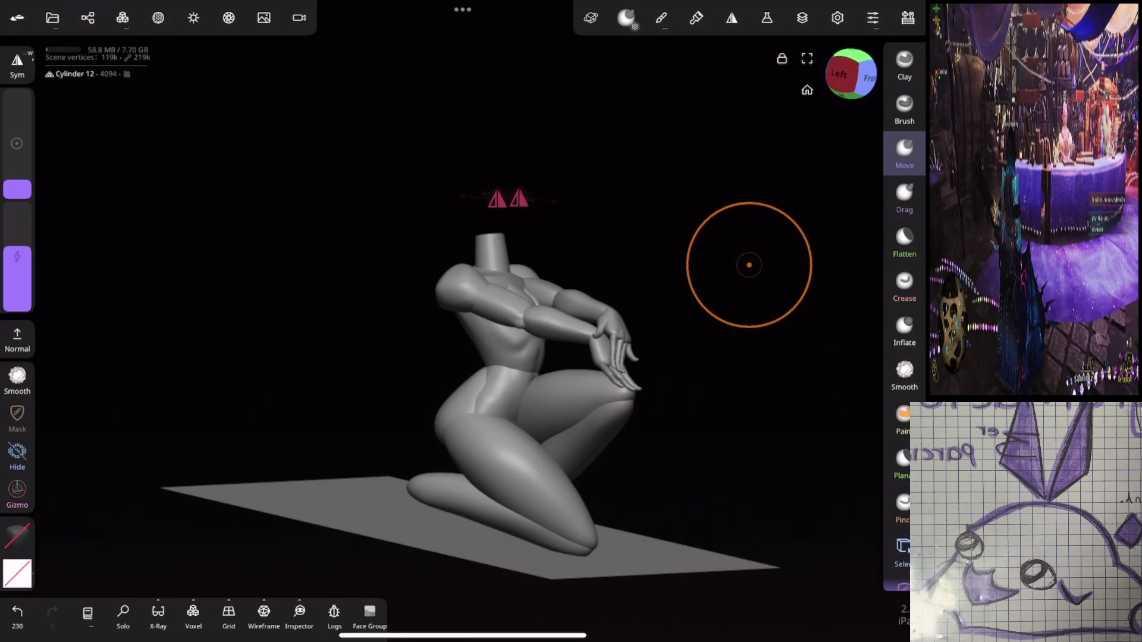
mouse_move(748, 265)
left_mouse_down()
mouse_move(625, 327)
mouse_move(755, 262)
left_mouse_up()
left_click(88, 17)
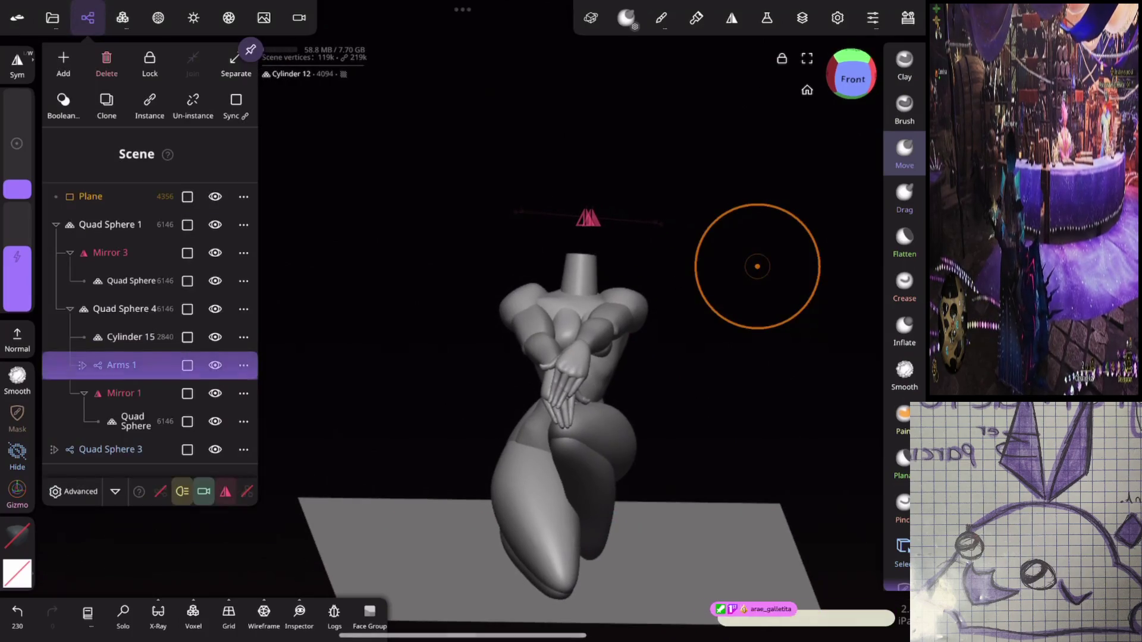
Step: Add a Quad Sphere as the head and switch to outline selection
left_click(64, 57)
left_click(141, 169)
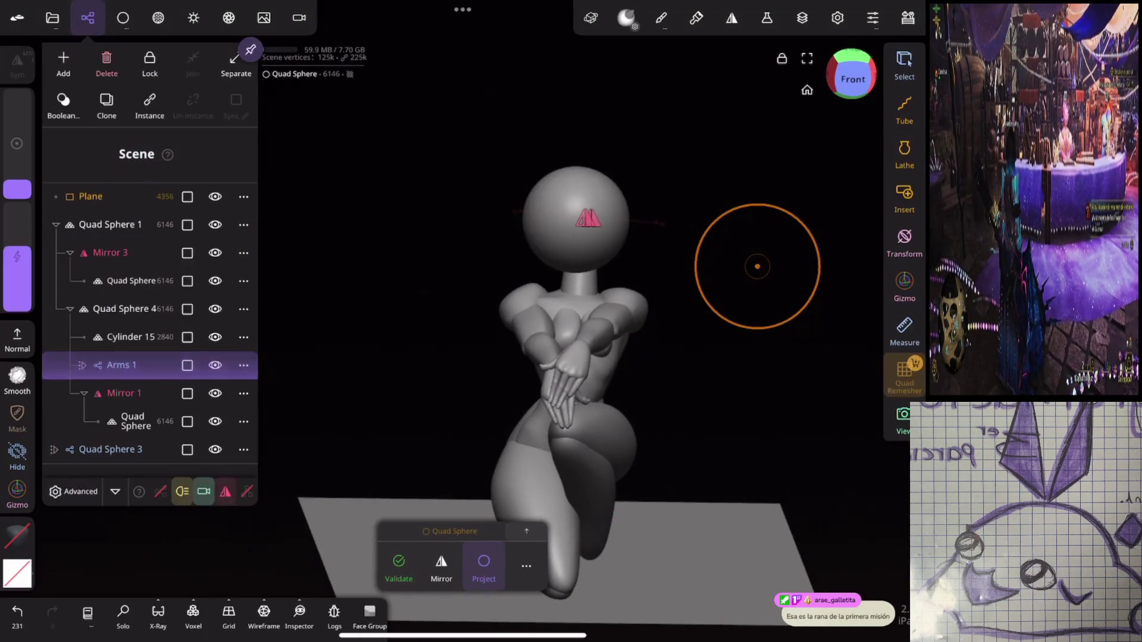
left_click(732, 271)
mouse_move(732, 271)
left_mouse_down()
mouse_move(740, 258)
mouse_move(702, 401)
mouse_move(642, 432)
mouse_move(773, 191)
left_mouse_up()
left_click(773, 190)
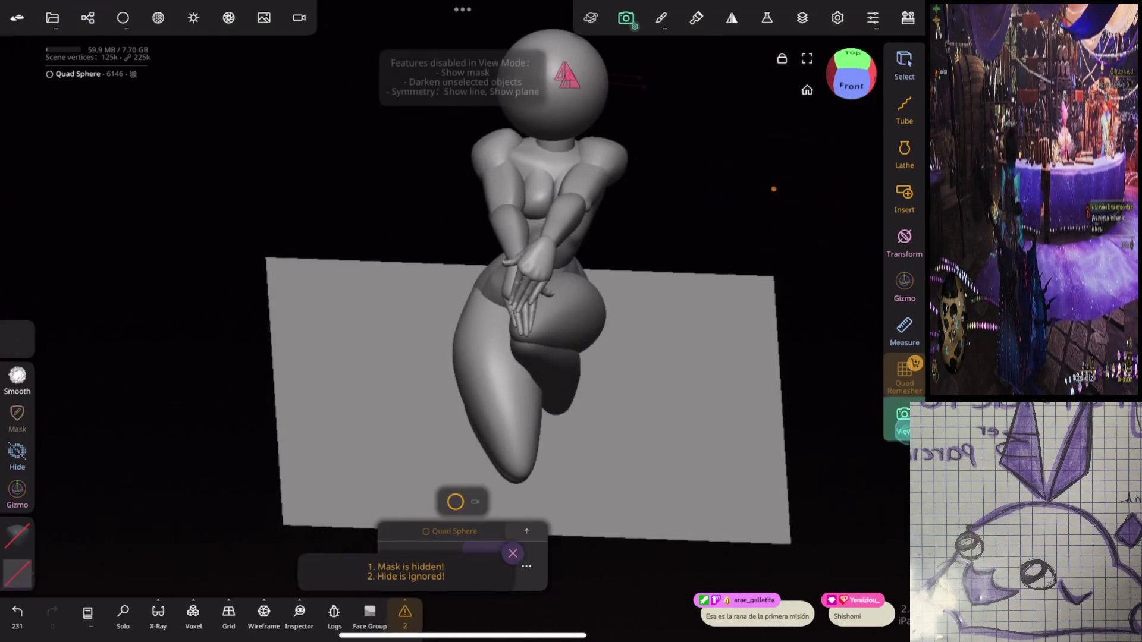
left_click(903, 421)
left_click(902, 458)
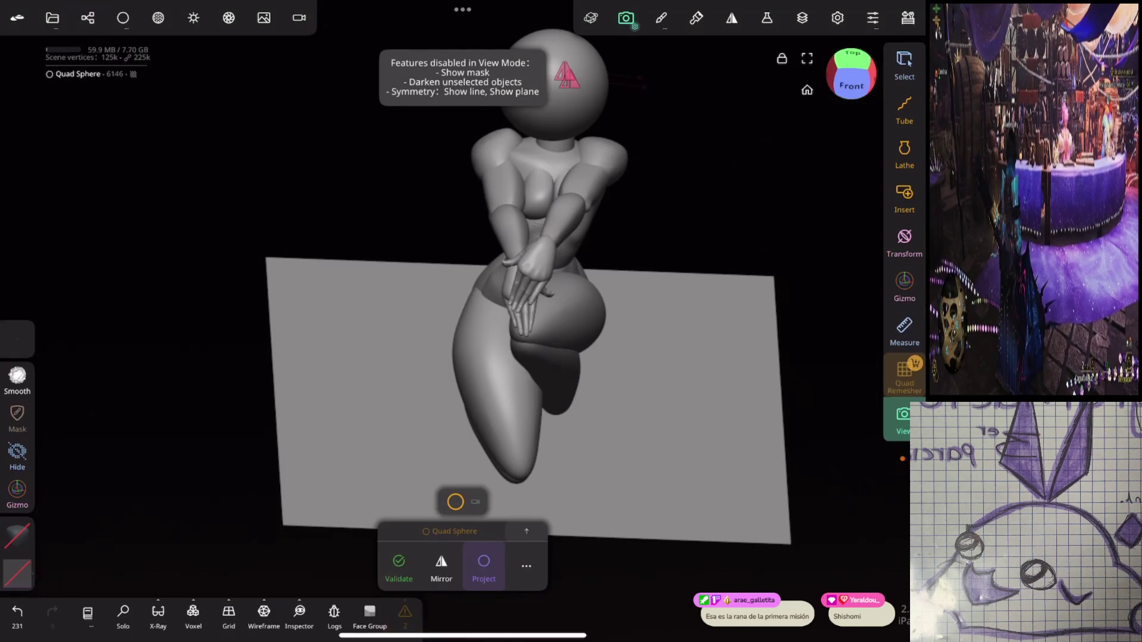
Step: Box-select the figure's parts, undo the accidental transform, and select only the head sphere
left_click_drag(772, 247, 690, 440)
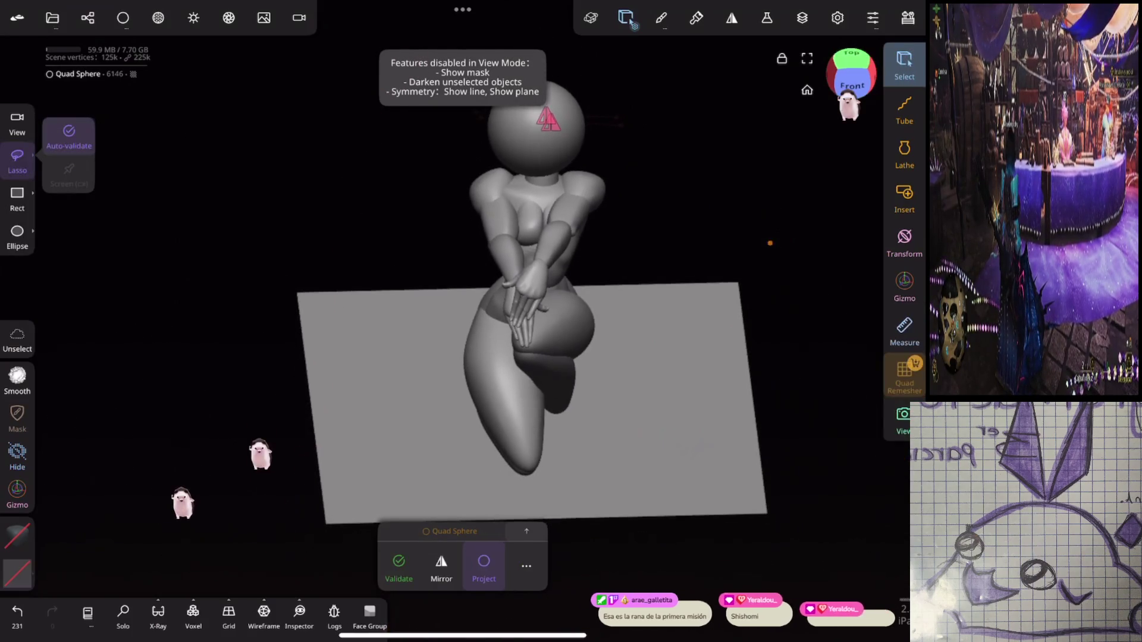
left_click_drag(564, 186, 325, 390)
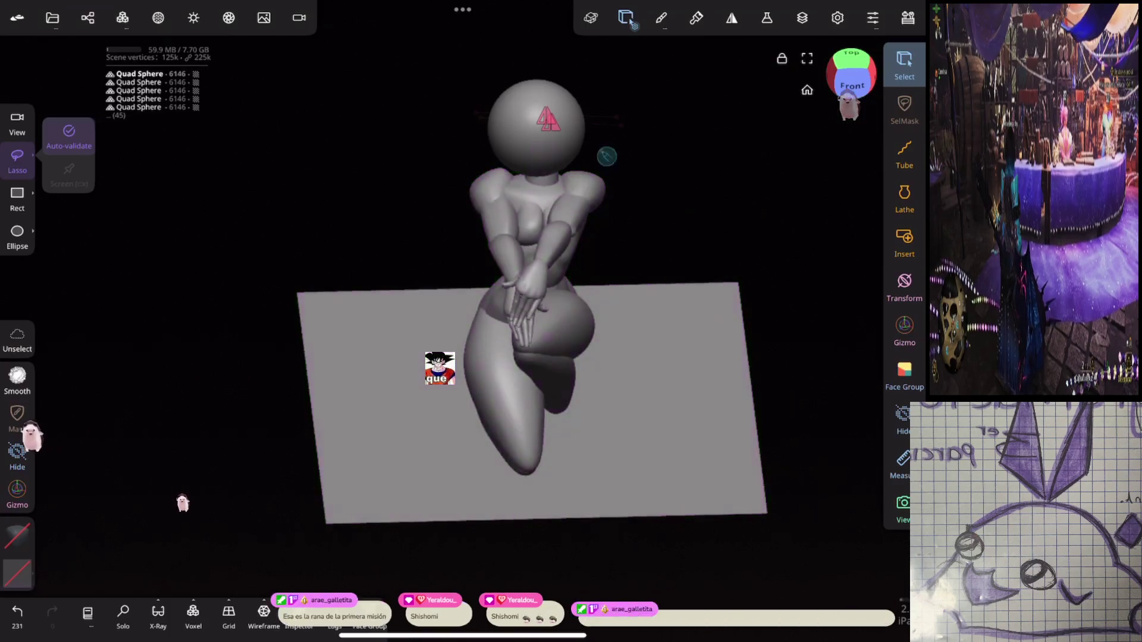
left_click(905, 330)
left_click_drag(714, 179, 714, 285)
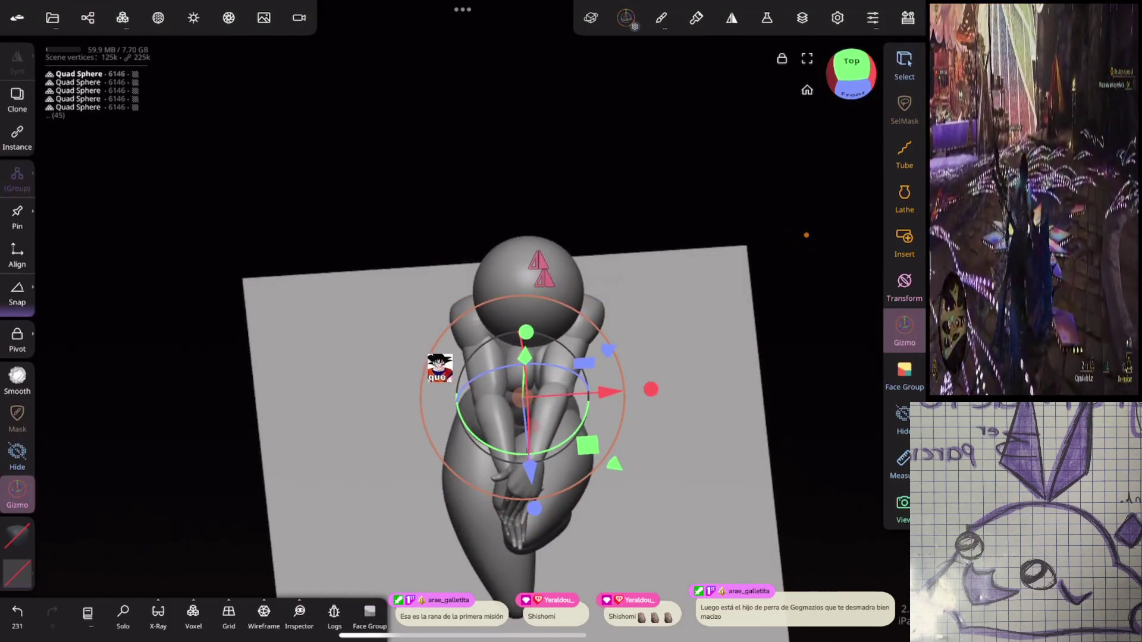
key("ctrl+z")
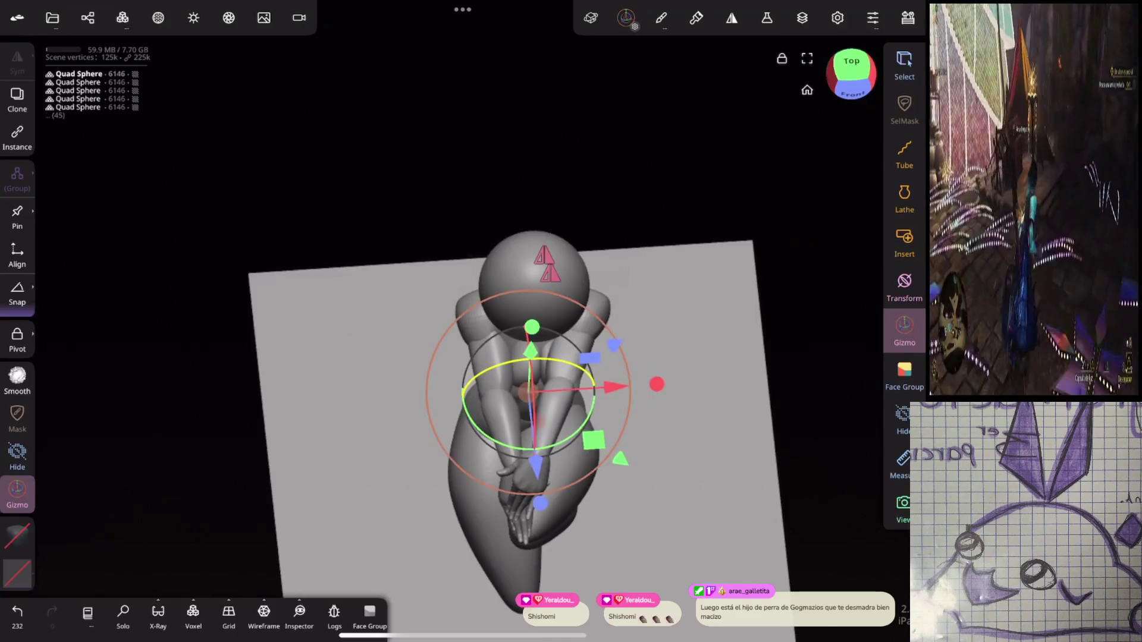
left_click_drag(713, 267, 714, 178)
left_click(488, 113)
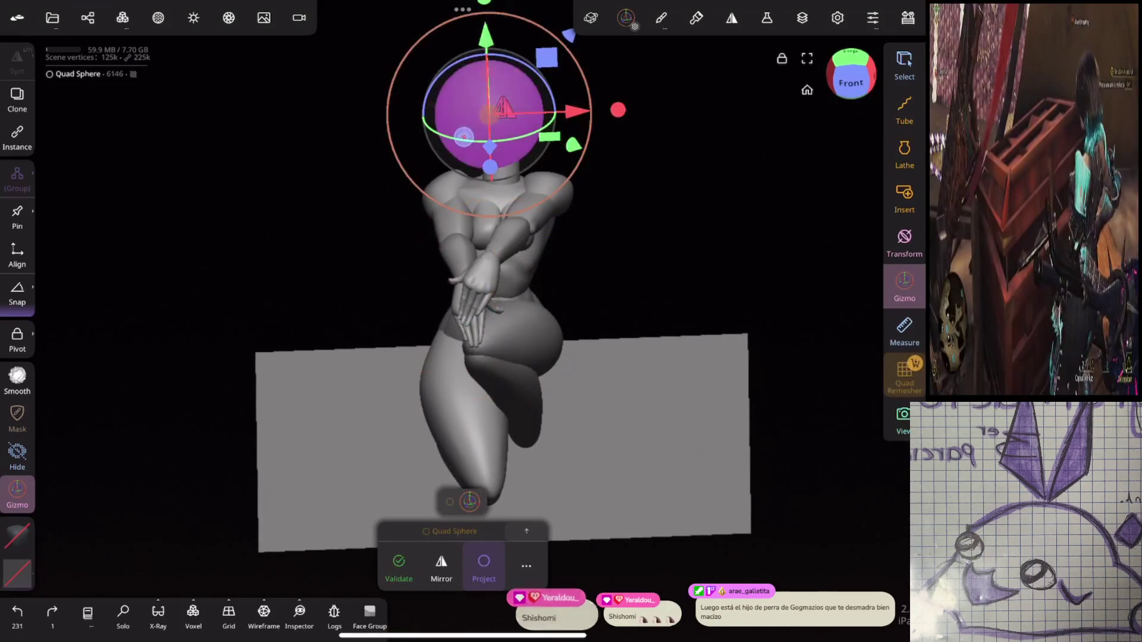
Step: Drag the head sphere nested under Arms 1 to the top level of the scene list
left_click(87, 17)
left_click(84, 365)
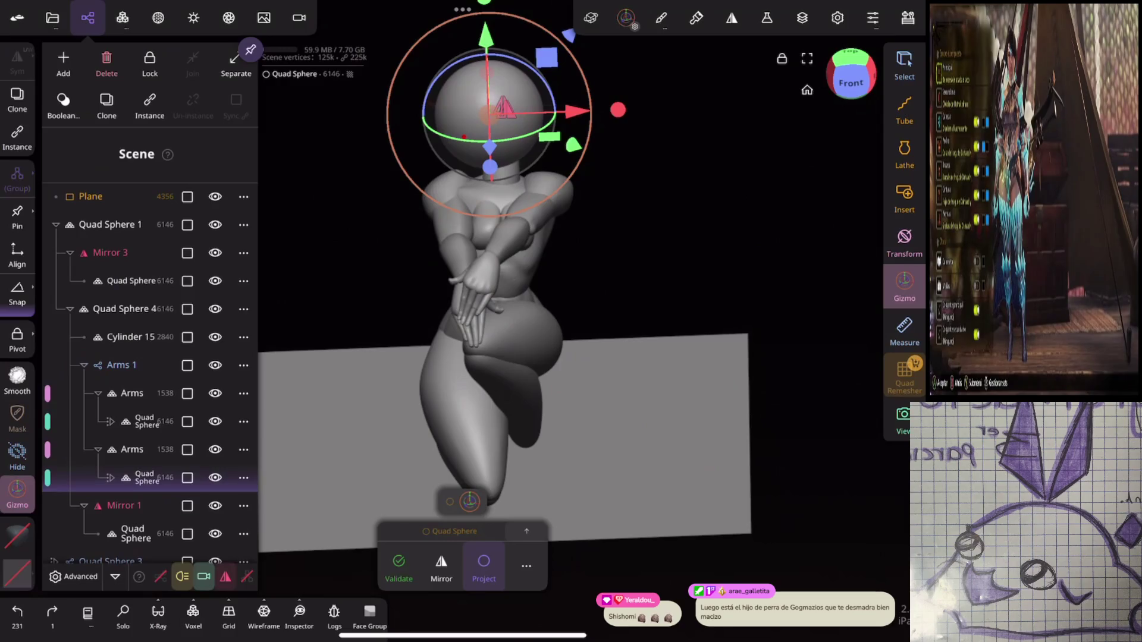
left_click(110, 478)
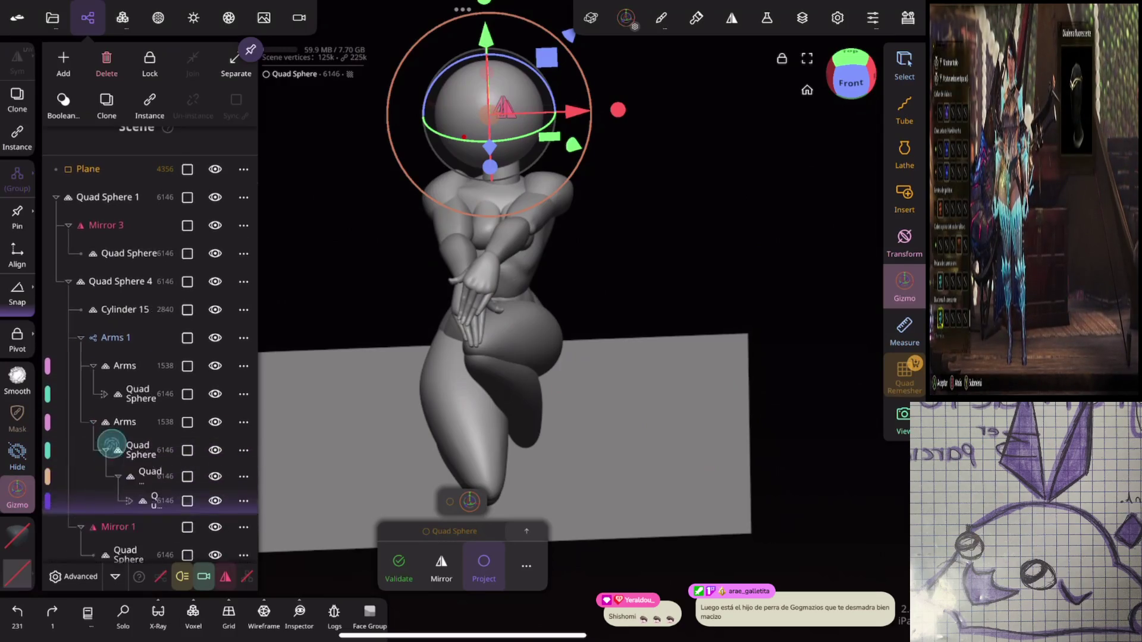
left_click_drag(107, 446, 75, 377)
left_click(124, 453)
mouse_move(143, 484)
left_mouse_down()
mouse_move(72, 138)
mouse_move(30, 225)
left_mouse_up()
left_click(56, 253)
left_click(87, 18)
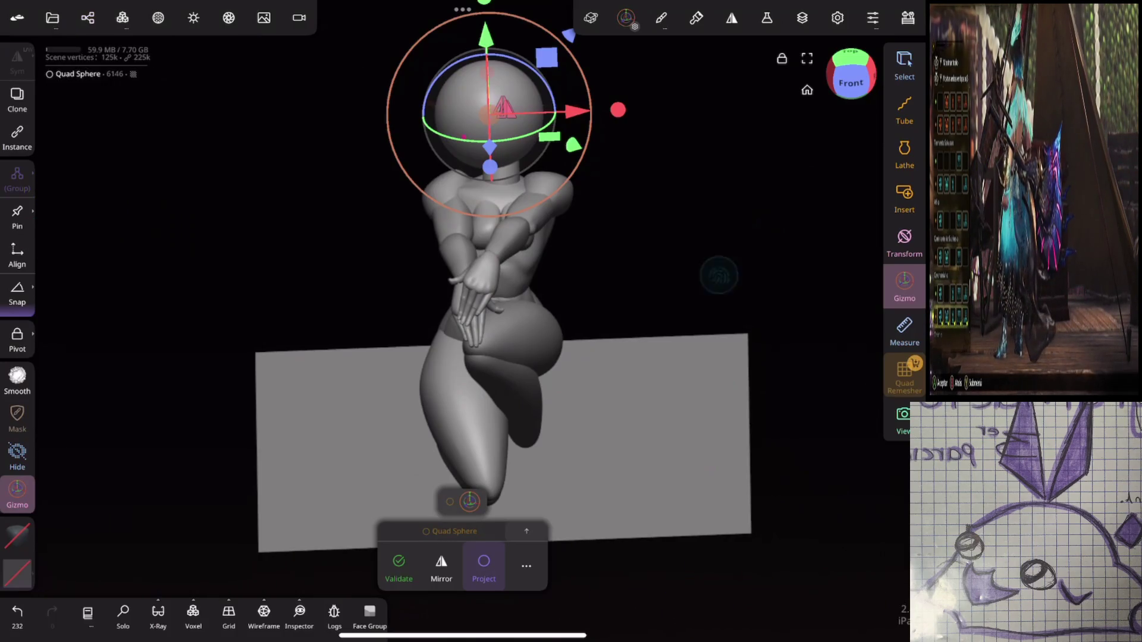
Step: Select all parts of the figure and orbit to a front view
left_click_drag(684, 178, 684, 268)
mouse_move(733, 338)
left_mouse_down()
mouse_move(765, 322)
mouse_move(797, 256)
mouse_move(742, 313)
mouse_move(717, 289)
left_mouse_up()
left_click(904, 65)
mouse_move(586, 156)
left_mouse_down()
mouse_move(332, 179)
mouse_move(762, 333)
mouse_move(595, 154)
left_mouse_up()
left_click_drag(690, 149, 690, 208)
left_click_drag(612, 457, 612, 387)
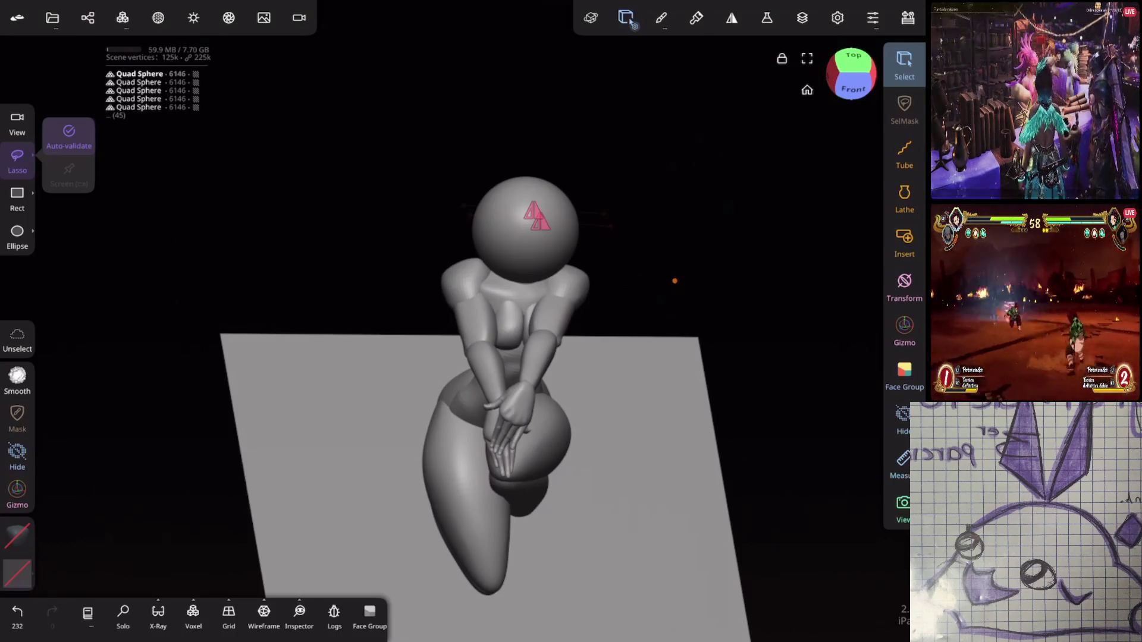
Step: Slide the whole kneeling figure along one axis with the Gizmo arrow
mouse_move(675, 281)
left_mouse_down()
mouse_move(709, 286)
mouse_move(742, 242)
mouse_move(742, 214)
left_mouse_up()
left_click(904, 327)
left_click_drag(762, 301, 762, 404)
mouse_move(684, 416)
left_mouse_down()
mouse_move(667, 226)
mouse_move(672, 148)
mouse_move(631, 314)
mouse_move(772, 188)
mouse_move(768, 234)
left_mouse_up()
left_click_drag(743, 357, 594, 351)
mouse_move(649, 427)
left_mouse_down()
mouse_move(658, 426)
mouse_move(660, 386)
mouse_move(571, 324)
left_mouse_up()
mouse_move(714, 369)
left_mouse_down()
mouse_move(805, 280)
mouse_move(676, 397)
mouse_move(700, 393)
mouse_move(821, 262)
mouse_move(713, 255)
mouse_move(859, 254)
left_mouse_up()
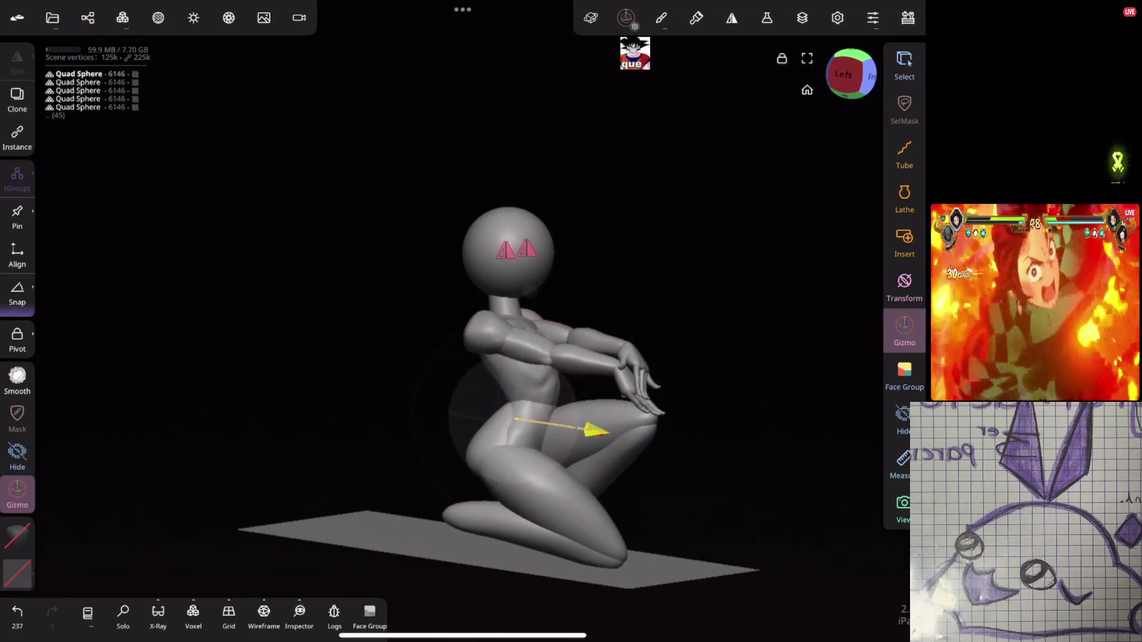
left_click_drag(713, 309, 694, 298)
Step: Select the head sphere with the Select tool
left_click(904, 65)
mouse_move(595, 285)
left_mouse_down()
mouse_move(668, 252)
mouse_move(679, 268)
mouse_move(715, 257)
mouse_move(706, 260)
mouse_move(706, 214)
mouse_move(634, 282)
mouse_move(670, 278)
mouse_move(630, 301)
mouse_move(667, 296)
left_mouse_up()
left_click(598, 255)
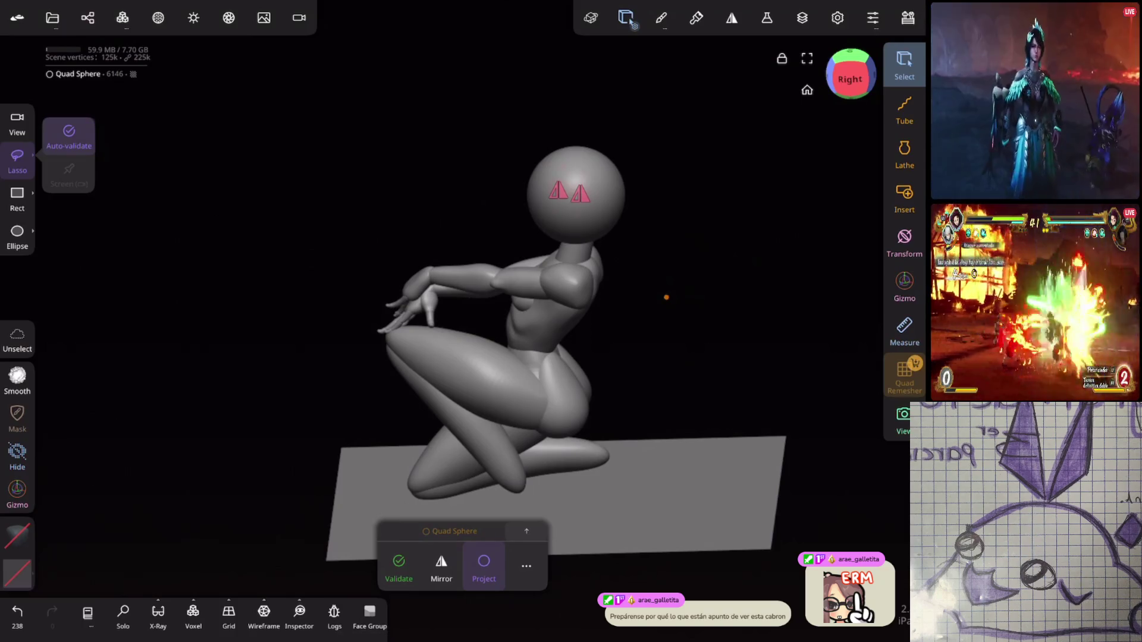
mouse_move(666, 297)
left_mouse_down()
mouse_move(724, 295)
mouse_move(676, 484)
mouse_move(639, 495)
left_mouse_up()
Step: Pull a patch of the body with the Move brush, then undo the stroke
left_click(904, 154)
left_click_drag(757, 230, 700, 338)
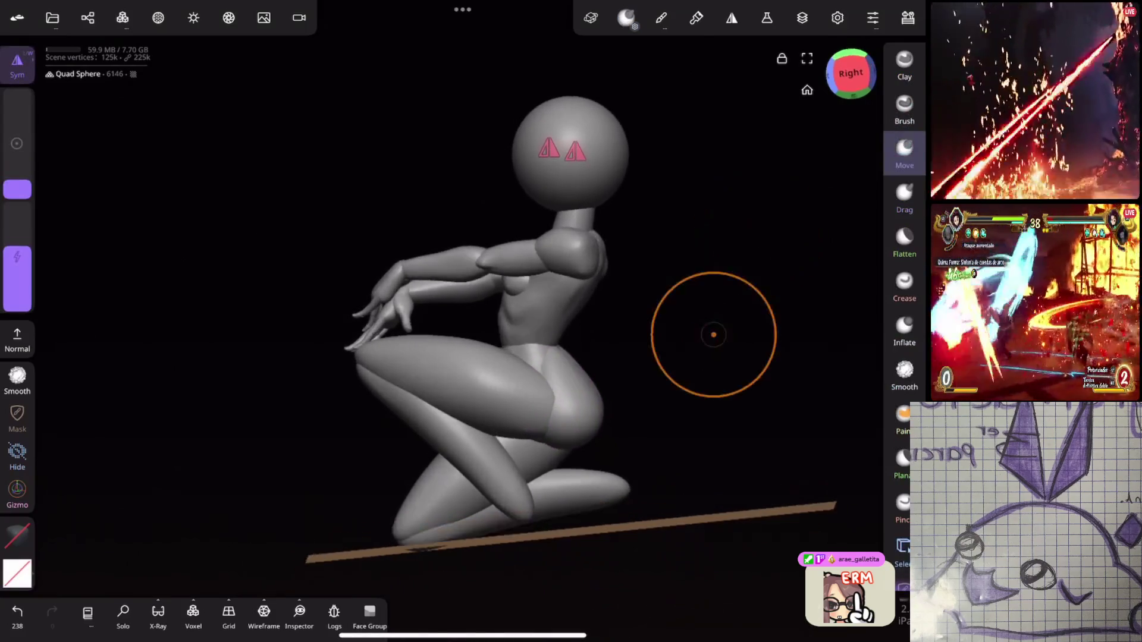
mouse_move(613, 450)
left_mouse_down()
mouse_move(612, 401)
mouse_move(590, 453)
left_mouse_up()
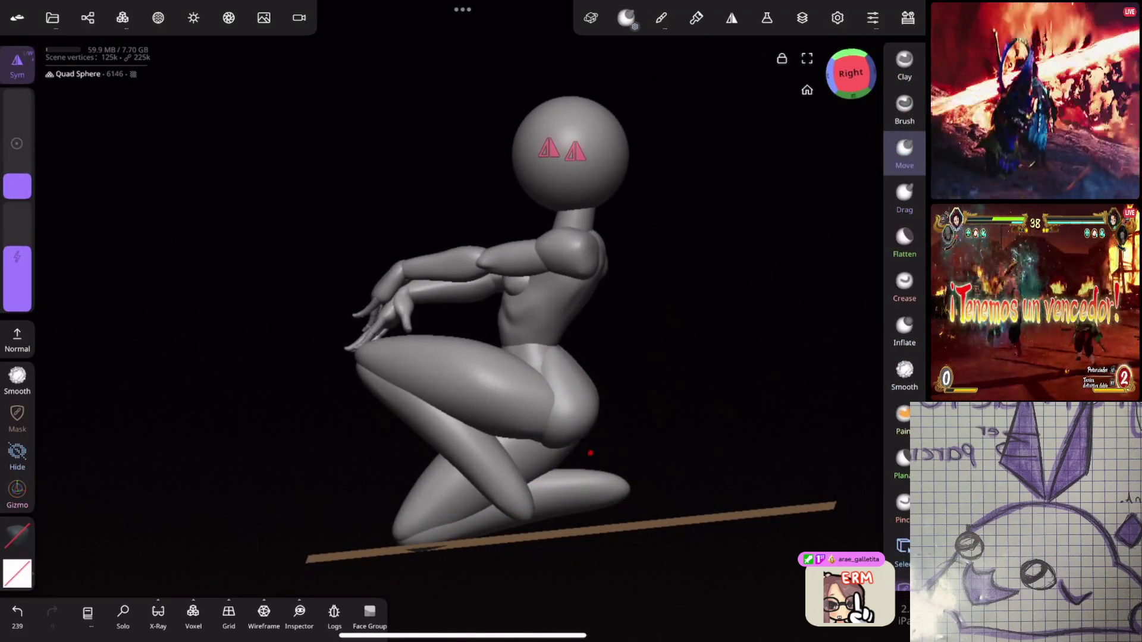
mouse_move(676, 426)
left_mouse_down()
mouse_move(573, 408)
mouse_move(655, 401)
left_mouse_up()
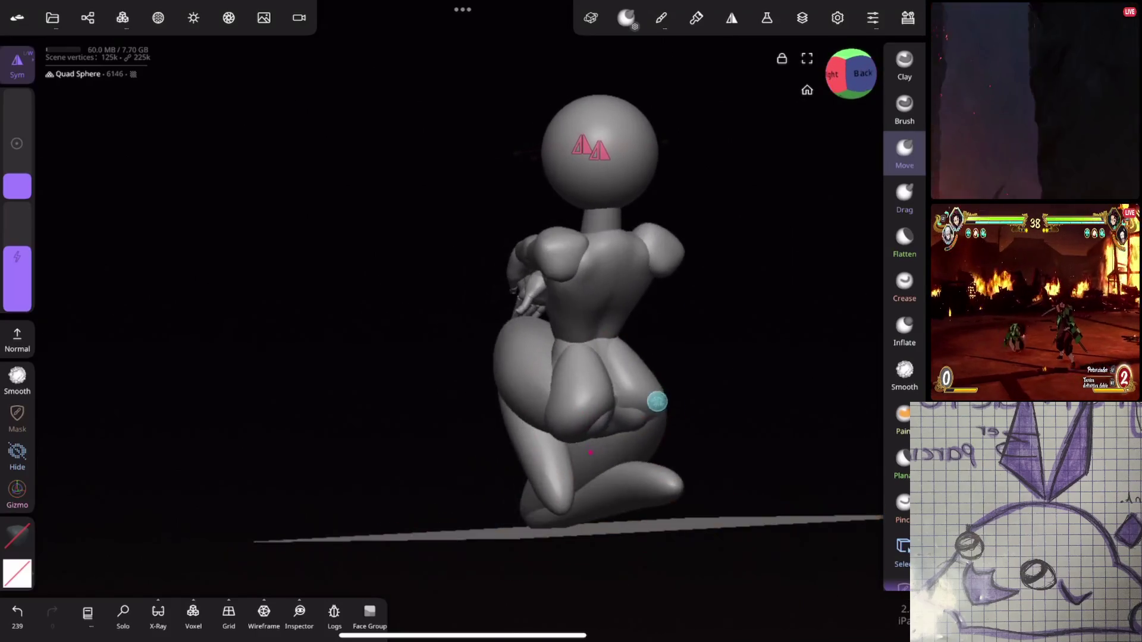
key("ctrl+z")
Step: Smooth the body surface with the Smooth brush in Relax mode
left_click_drag(691, 360, 745, 329)
key("shift")
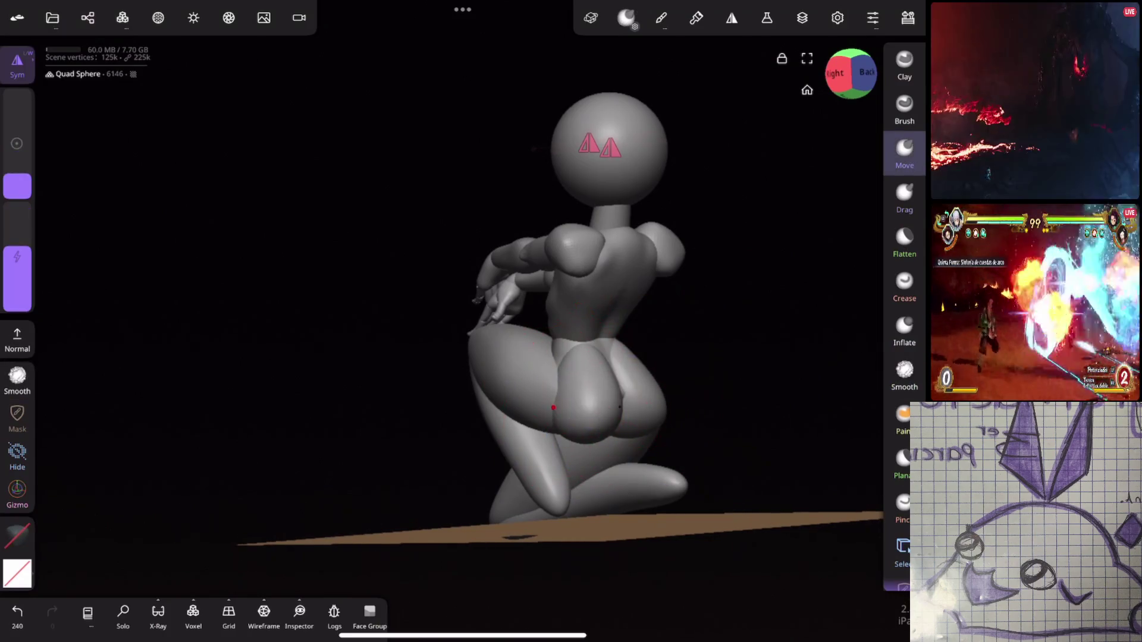
mouse_move(651, 443)
left_mouse_down()
mouse_move(683, 410)
mouse_move(713, 413)
mouse_move(763, 392)
mouse_move(734, 342)
mouse_move(700, 333)
mouse_move(780, 255)
mouse_move(719, 361)
mouse_move(696, 255)
mouse_move(686, 264)
mouse_move(734, 306)
mouse_move(742, 270)
mouse_move(576, 248)
mouse_move(744, 226)
mouse_move(756, 263)
mouse_move(744, 293)
mouse_move(688, 273)
mouse_move(738, 284)
mouse_move(752, 349)
mouse_move(729, 361)
mouse_move(861, 292)
mouse_move(777, 323)
mouse_move(545, 321)
mouse_move(587, 272)
mouse_move(601, 448)
mouse_move(704, 413)
mouse_move(811, 289)
mouse_move(811, 268)
mouse_move(773, 216)
mouse_move(793, 300)
mouse_move(783, 306)
mouse_move(803, 273)
mouse_move(782, 237)
mouse_move(758, 232)
mouse_move(788, 222)
mouse_move(748, 236)
left_mouse_up()
Step: Select the Arms object and rotate it at the shoulder with the Gizmo ring
left_click(747, 236)
left_click_drag(783, 295, 765, 275)
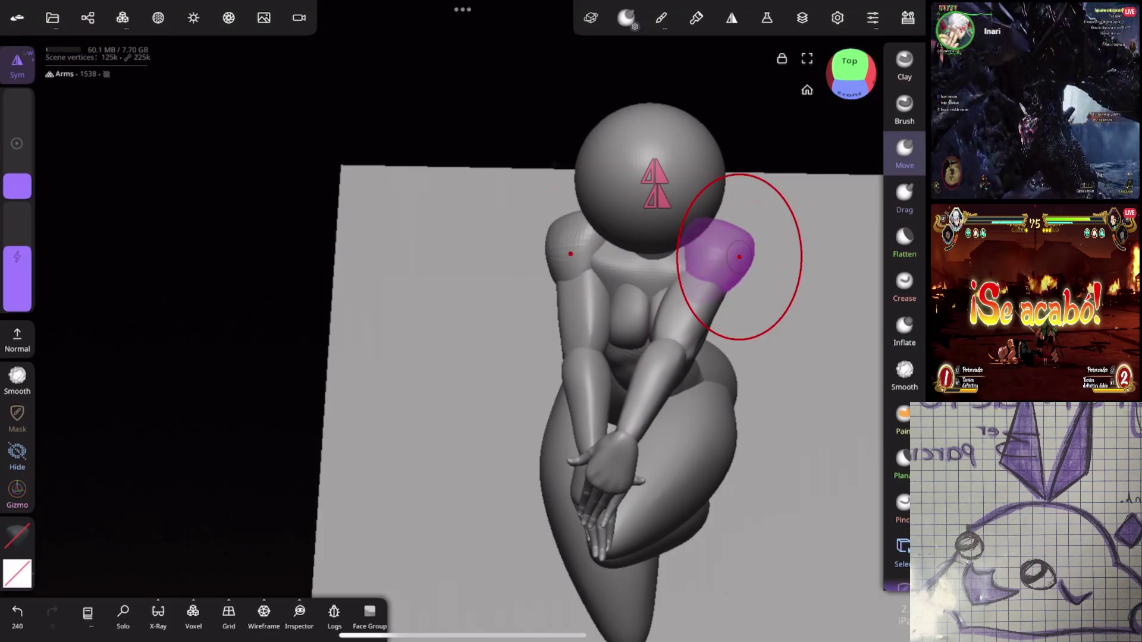
left_click(20, 493)
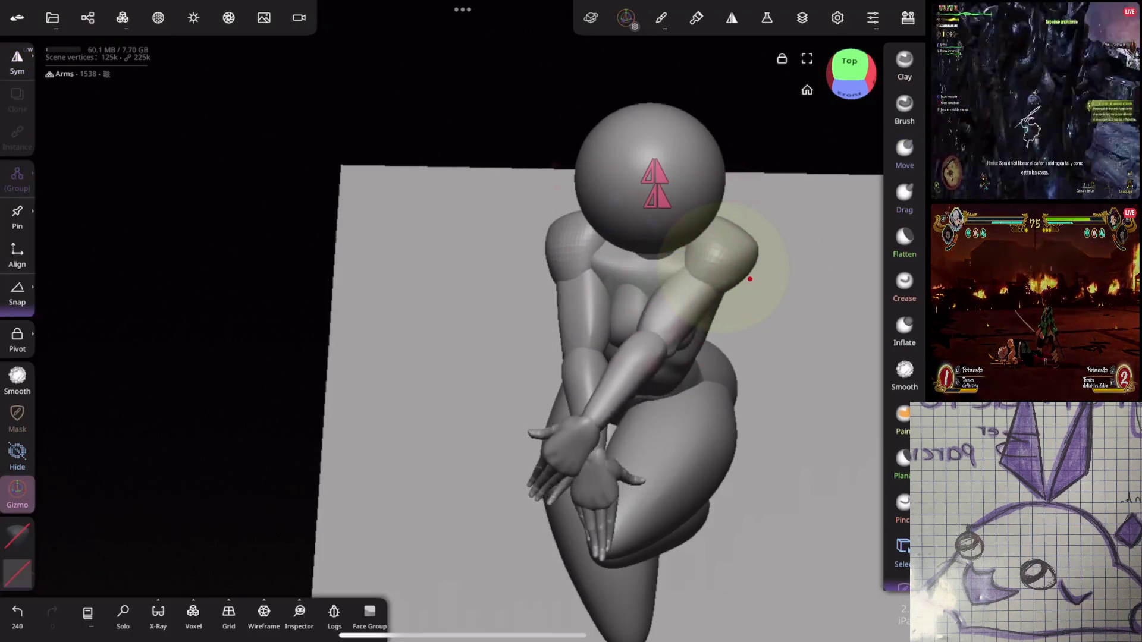
key("ctrl+z")
left_click_drag(645, 296, 654, 312)
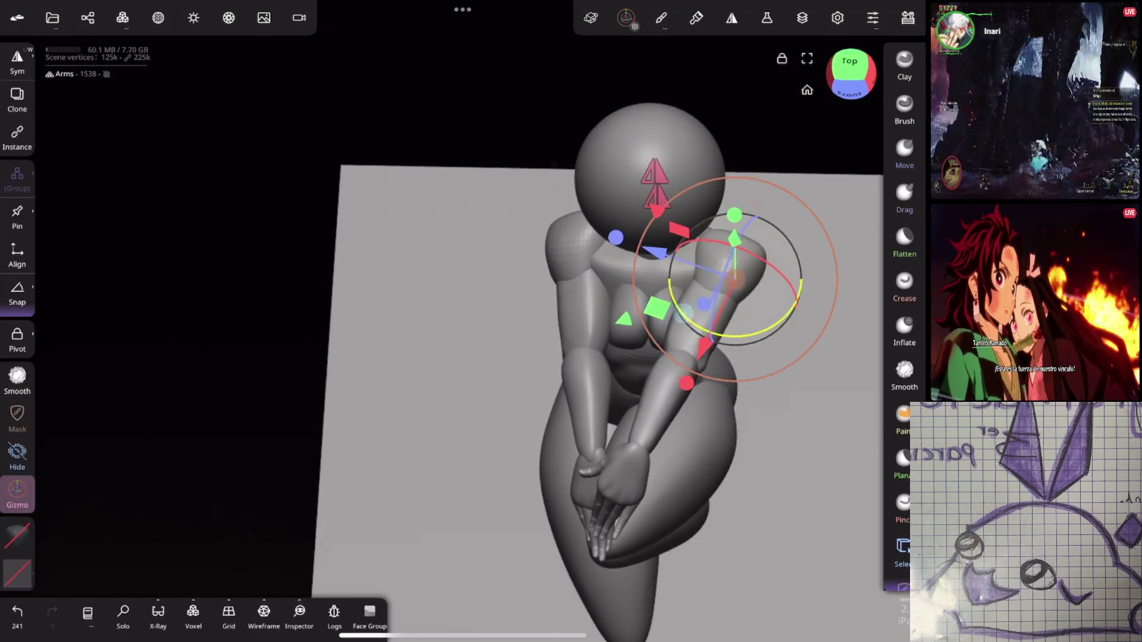
left_click_drag(748, 335, 721, 351)
Step: Orbit to the figure's front and select the head sphere
mouse_move(773, 322)
left_mouse_down()
mouse_move(836, 324)
mouse_move(808, 303)
mouse_move(787, 329)
mouse_move(775, 326)
left_mouse_up()
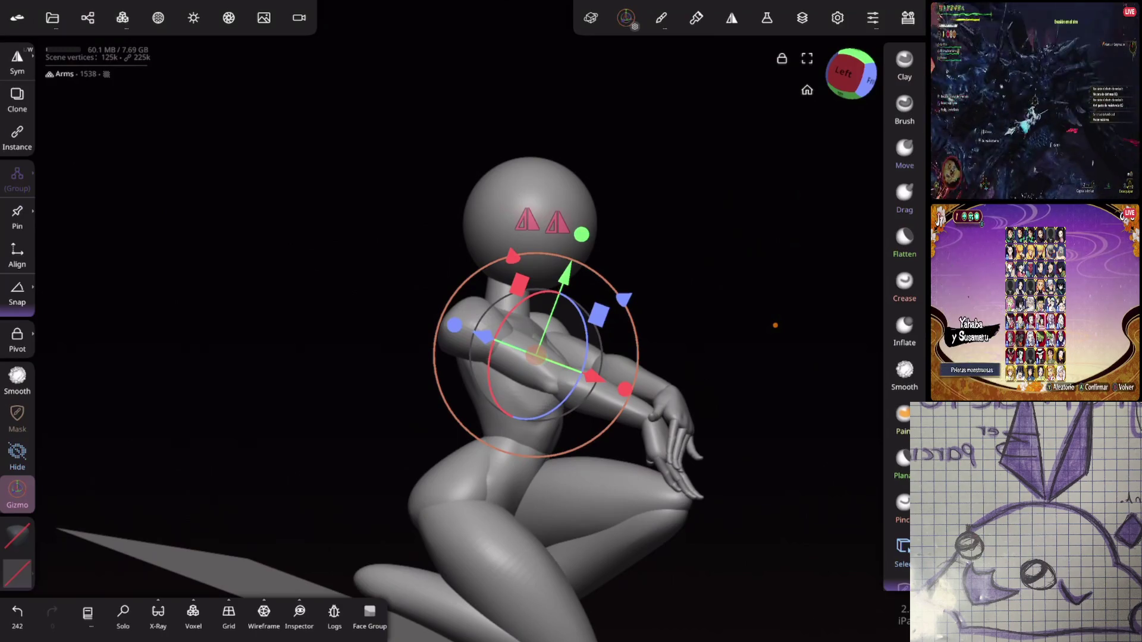
mouse_move(755, 240)
left_mouse_down()
mouse_move(711, 226)
mouse_move(677, 298)
mouse_move(739, 222)
mouse_move(713, 250)
left_mouse_up()
left_click(654, 137)
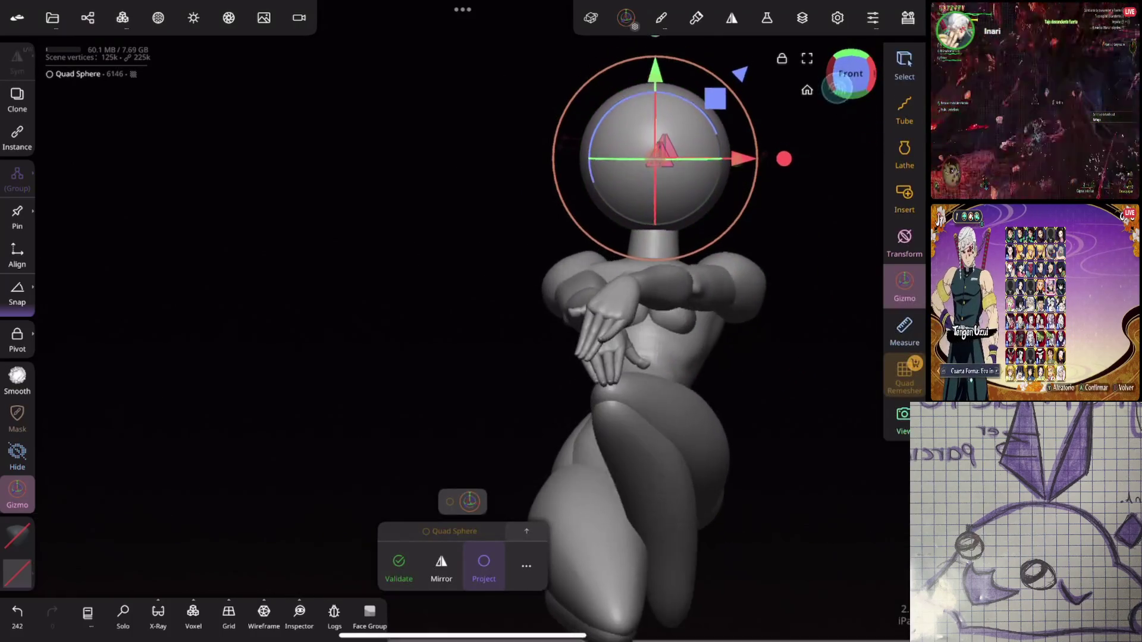
Step: Turn on visibility for Quad Sphere 1 and the Quad Sphere 3 group
scroll(712, 347, "up", 5)
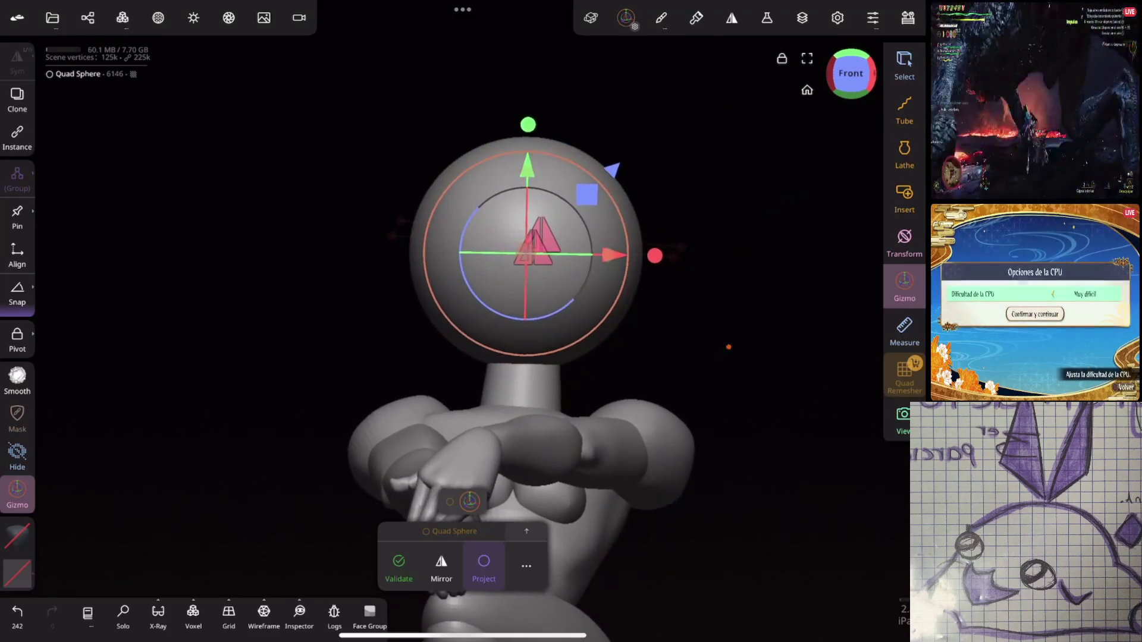
left_click(87, 18)
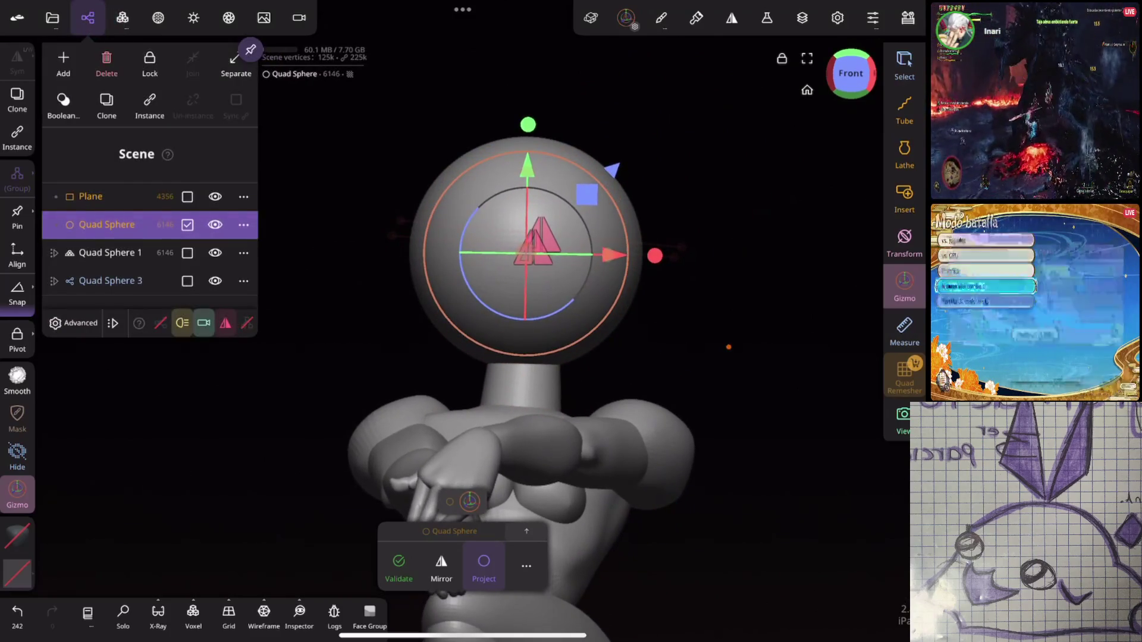
left_click(214, 251)
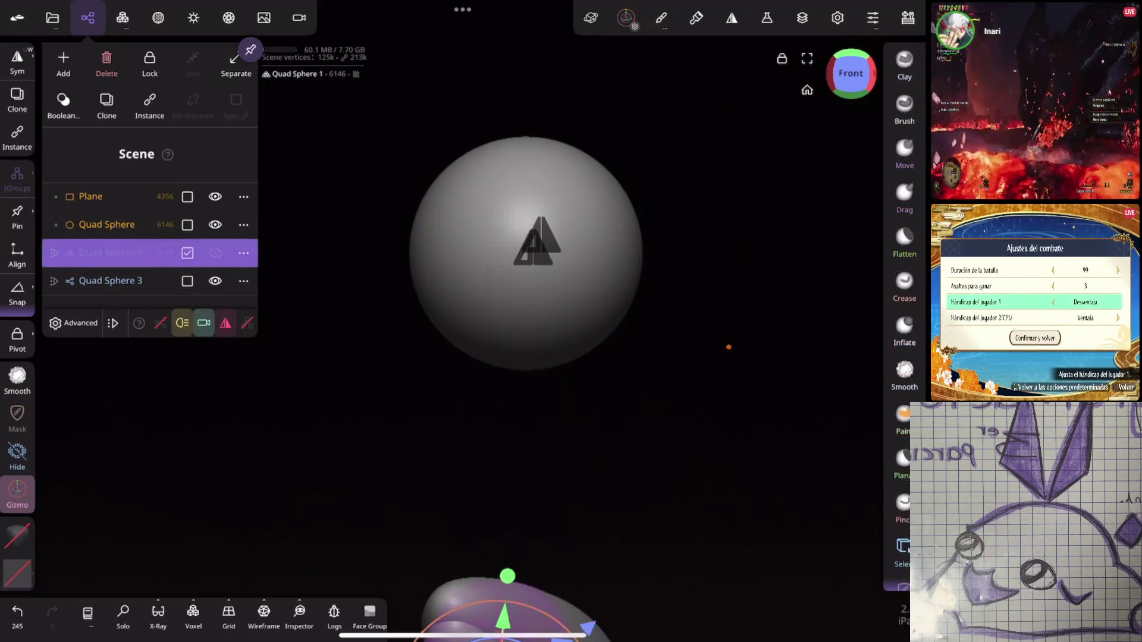
left_click(215, 253)
left_click(218, 282)
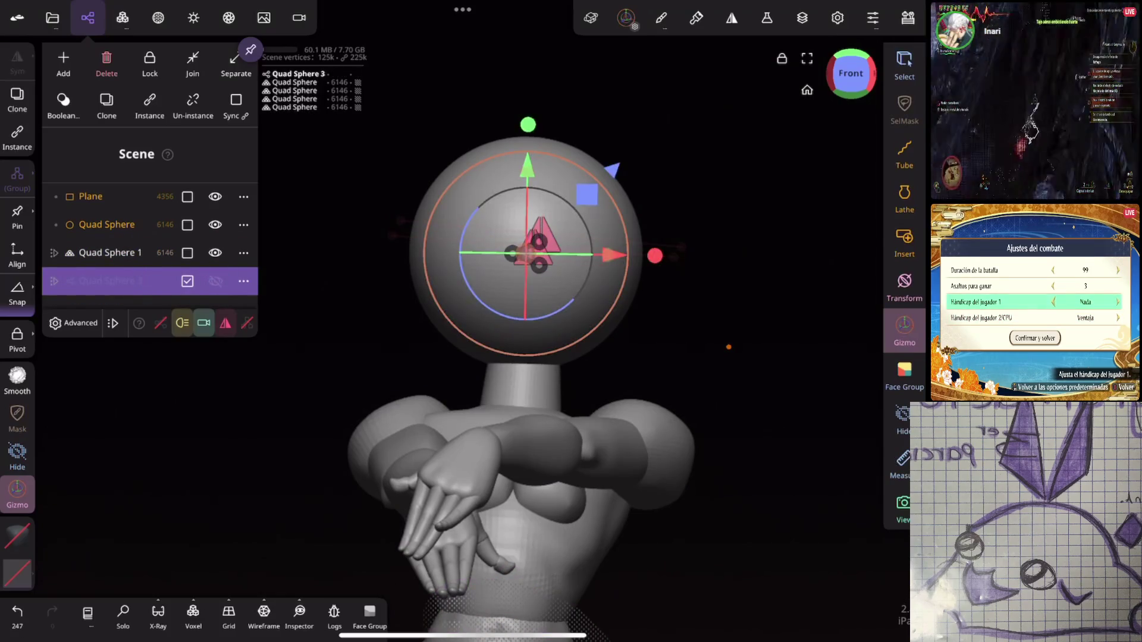
left_click(214, 281)
Step: Expand the Quad Sphere 3 group and select its lower and upper child spheres
left_click(55, 280)
left_click(55, 281)
left_click(55, 281)
left_click(113, 364)
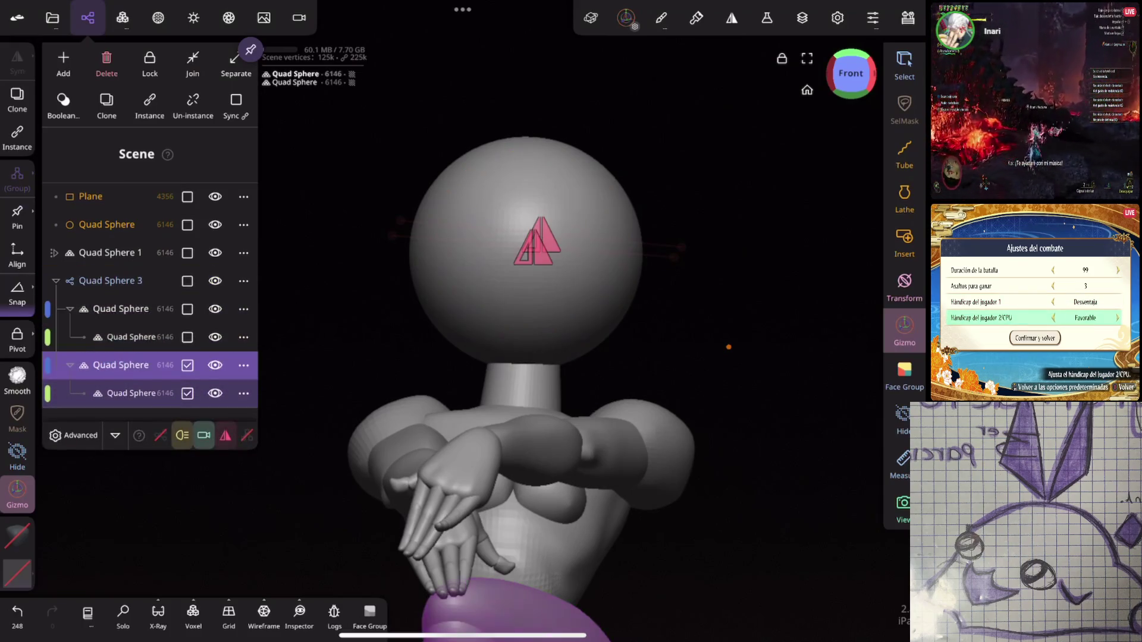
left_click(110, 309)
scroll(518, 356, "down", 3)
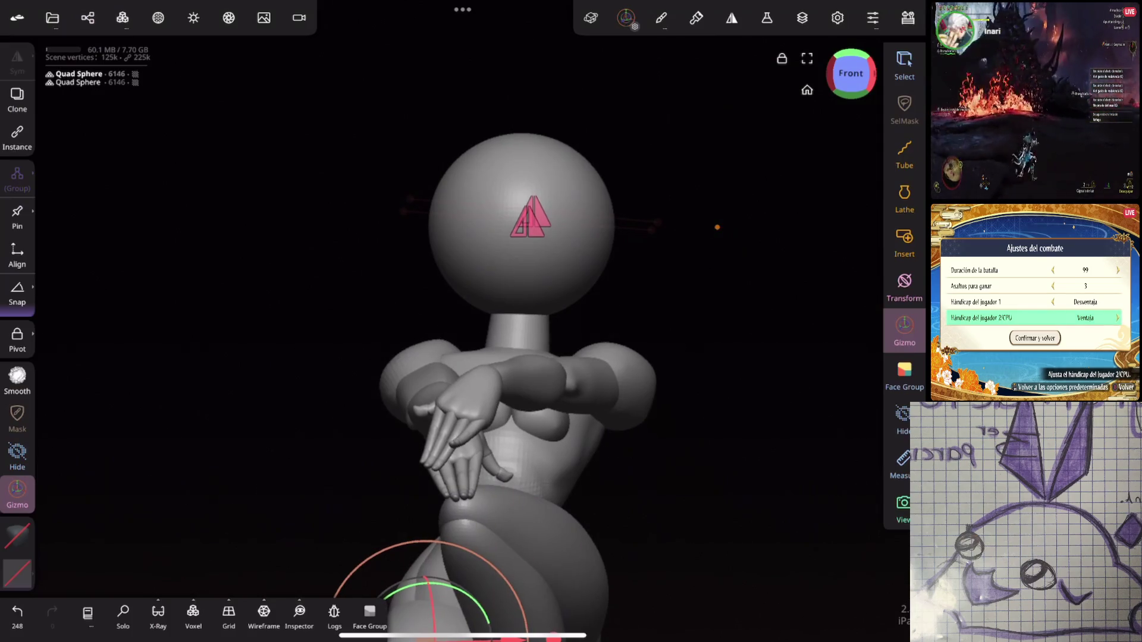
Step: Select the head sphere and Validate it into an editable sculpting mesh
left_click_drag(741, 299, 728, 305)
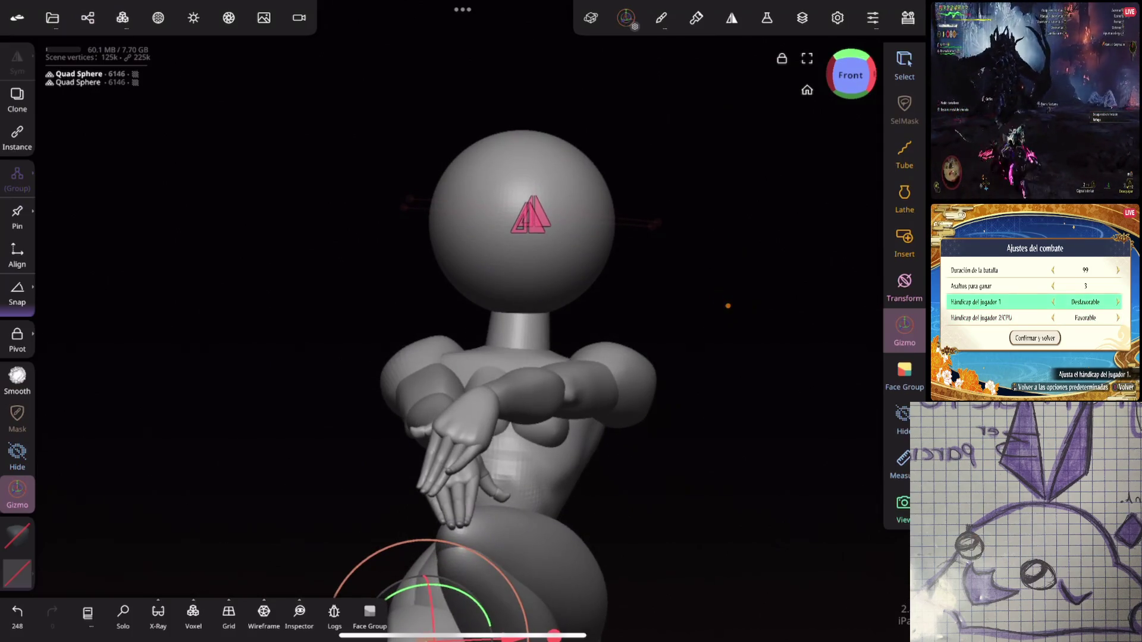
left_click(903, 505)
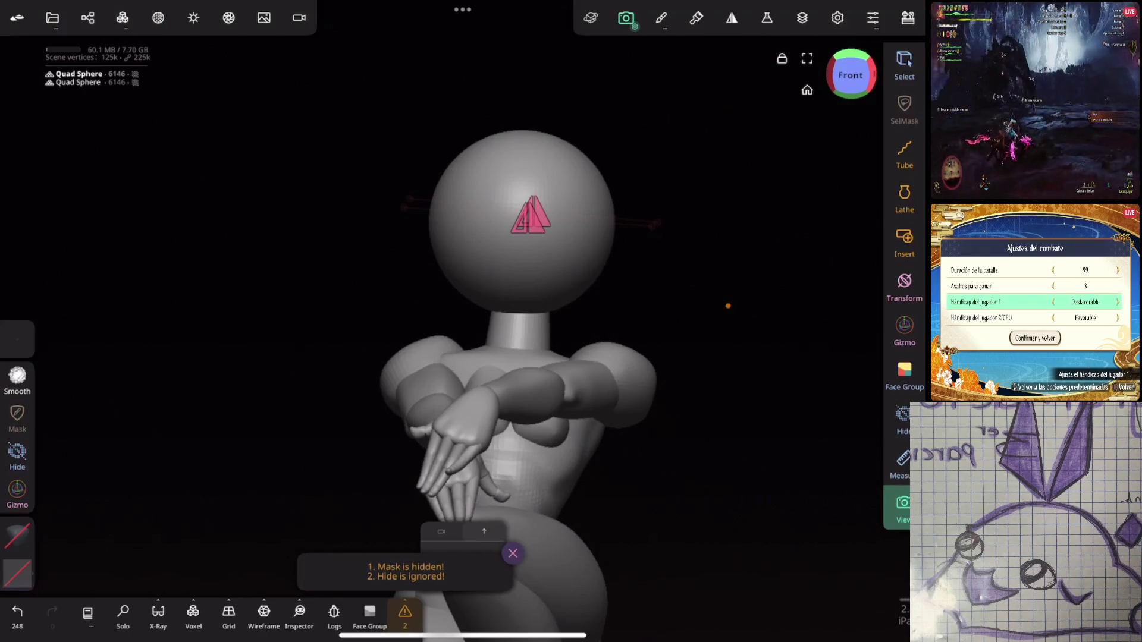
mouse_move(728, 306)
left_mouse_down()
mouse_move(599, 428)
mouse_move(663, 331)
mouse_move(573, 382)
mouse_move(573, 301)
mouse_move(542, 333)
left_mouse_up()
left_click(543, 248)
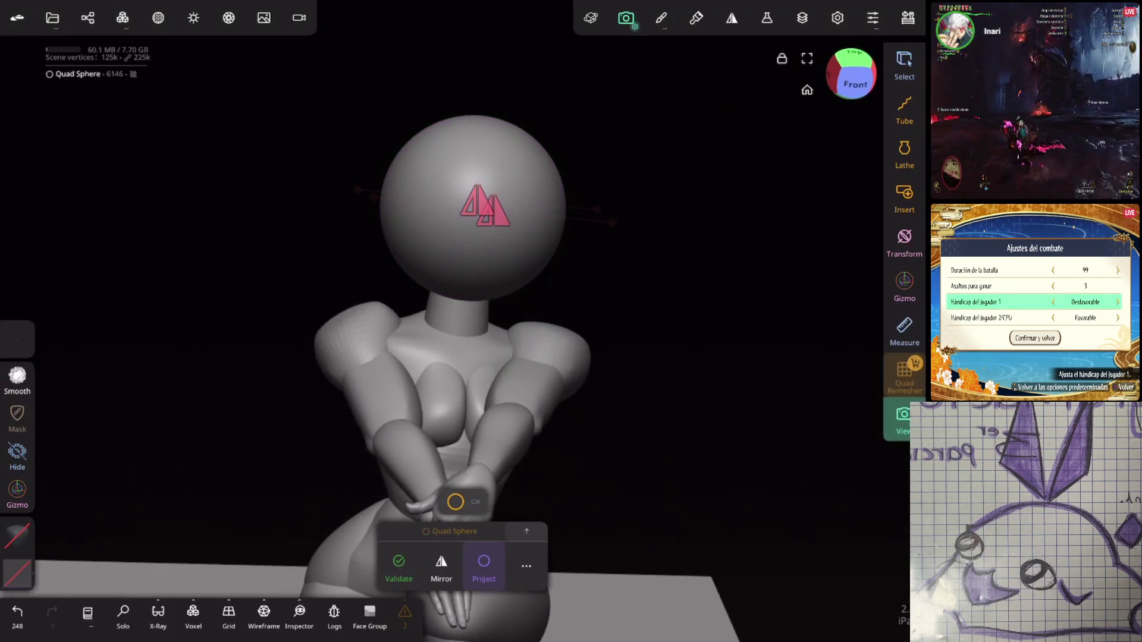
left_click(902, 416)
left_click(900, 447)
left_click_drag(629, 407, 632, 419)
left_click(398, 568)
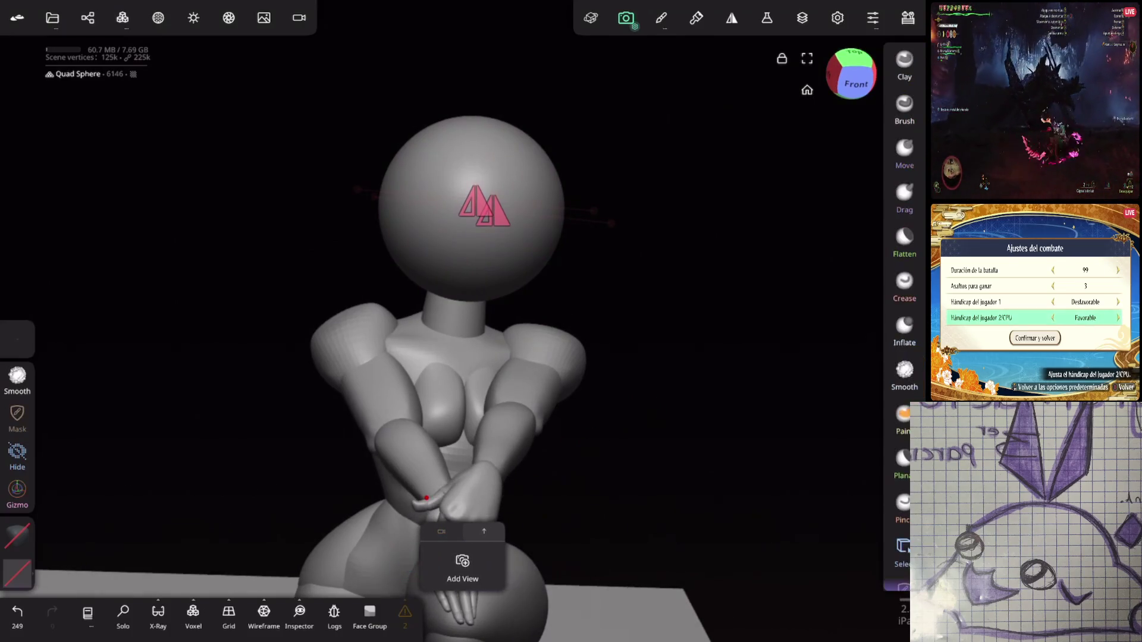
mouse_move(797, 470)
left_mouse_down()
mouse_move(771, 417)
mouse_move(688, 525)
left_mouse_up()
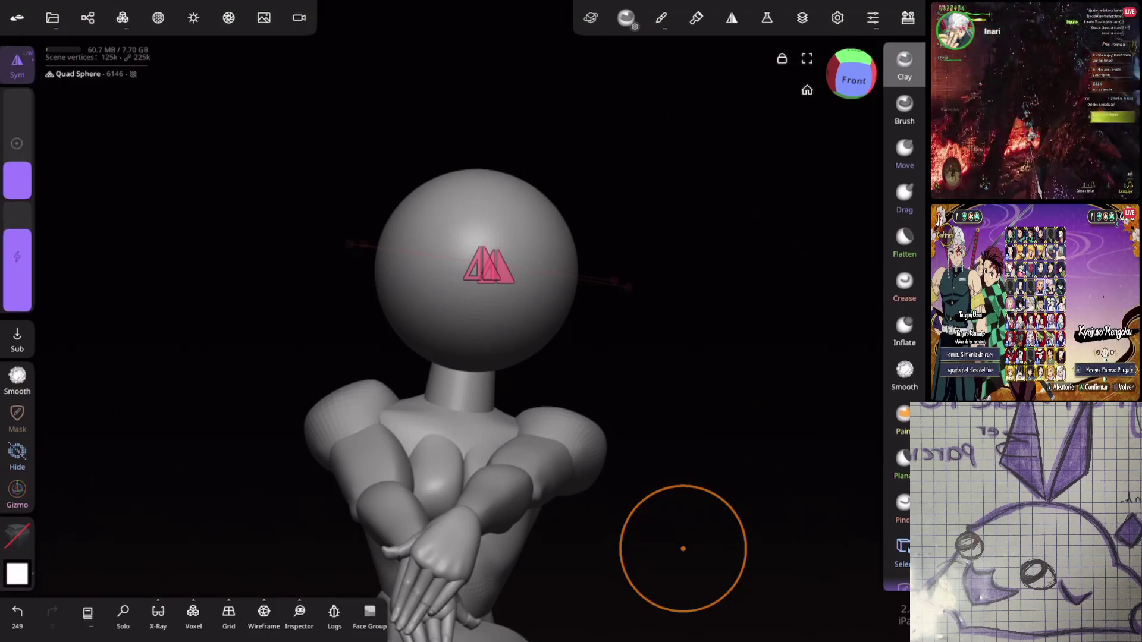
Step: Frame the head in front view and open its mirror settings
left_click(854, 63)
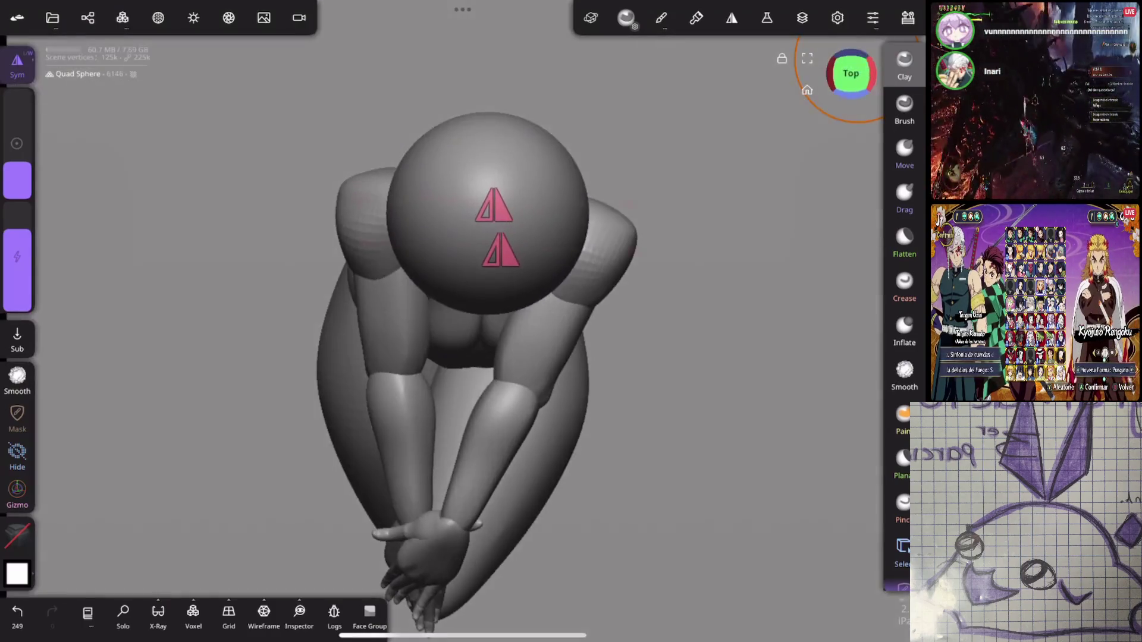
left_click(850, 77)
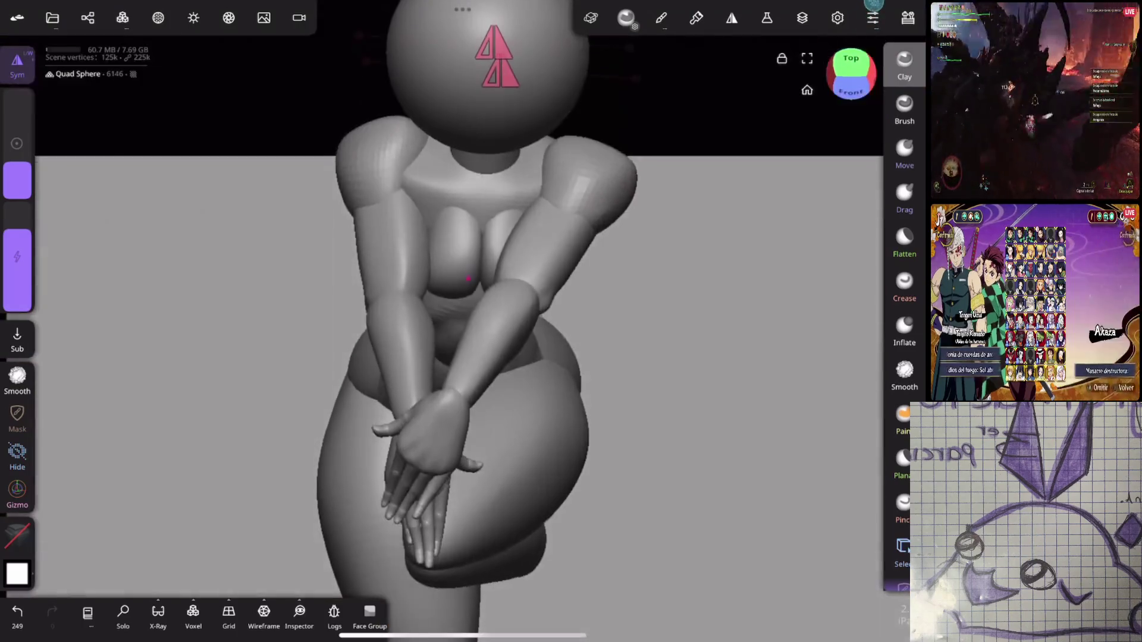
mouse_move(720, 333)
left_mouse_down()
mouse_move(716, 454)
mouse_move(721, 247)
mouse_move(540, 295)
left_mouse_up()
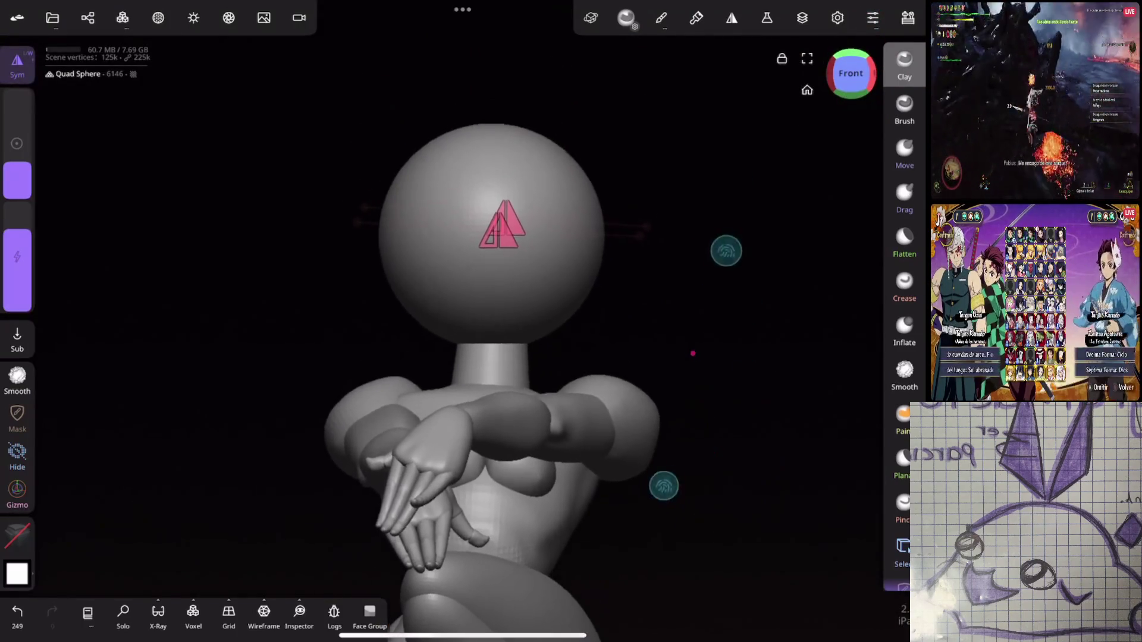
left_click(904, 356)
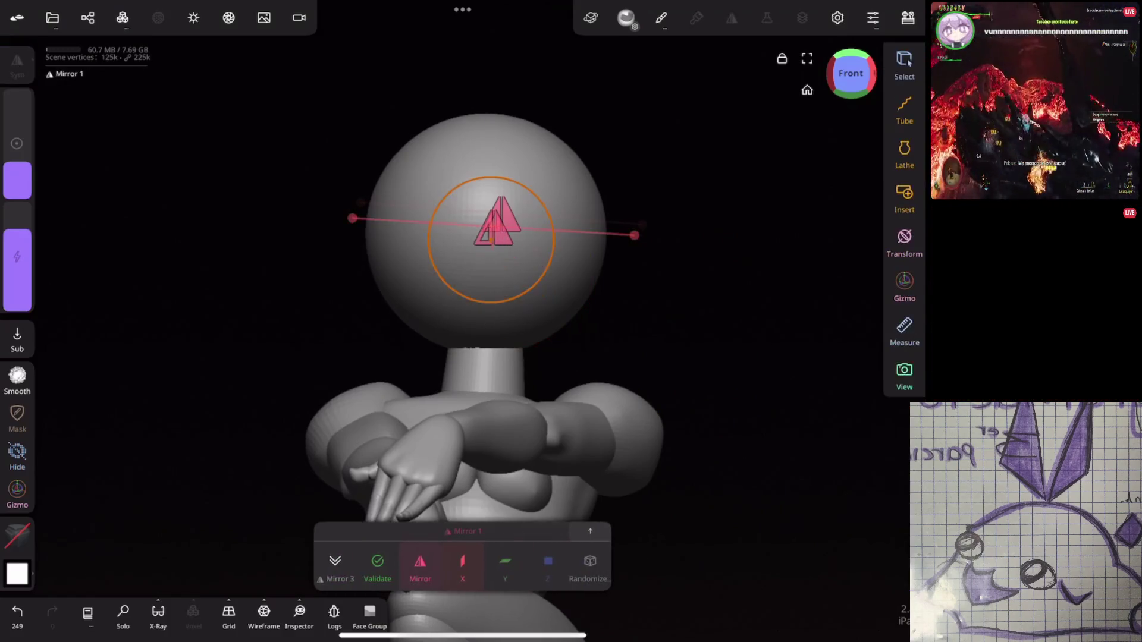
left_click(349, 563)
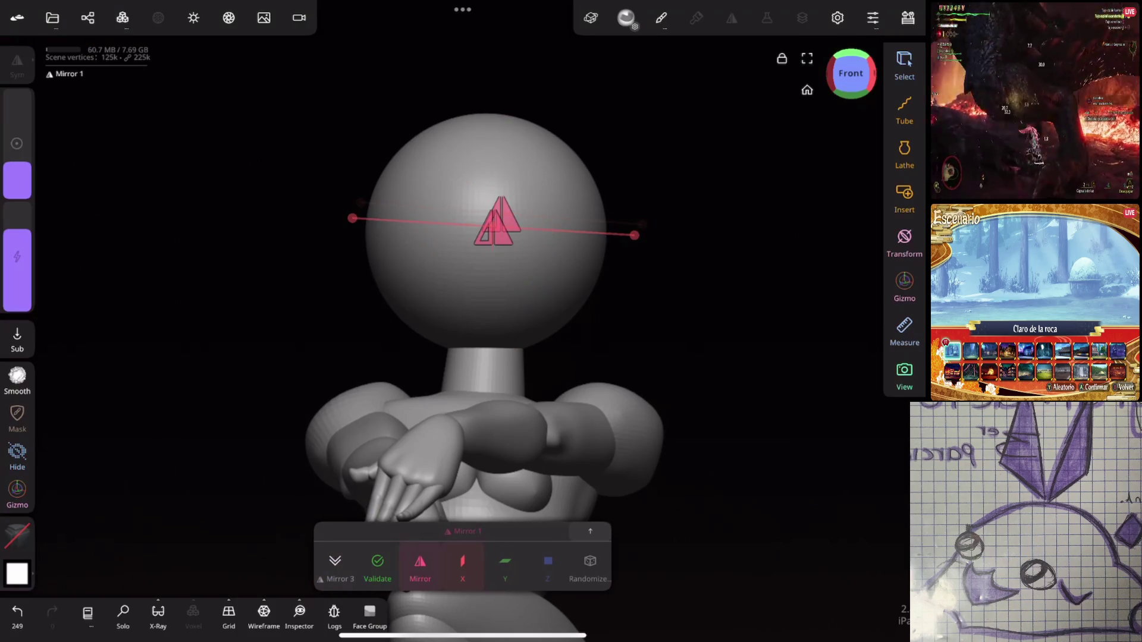
Step: Select the head's Mirror object under Quad Sphere 1 and check its settings
left_click(88, 18)
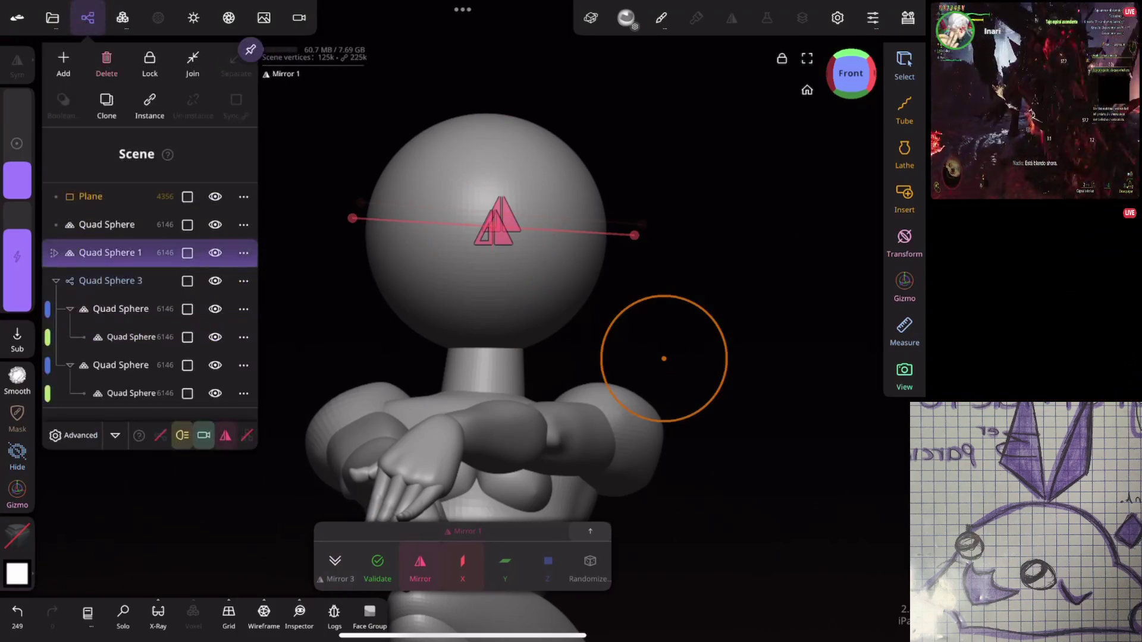
left_click(54, 252)
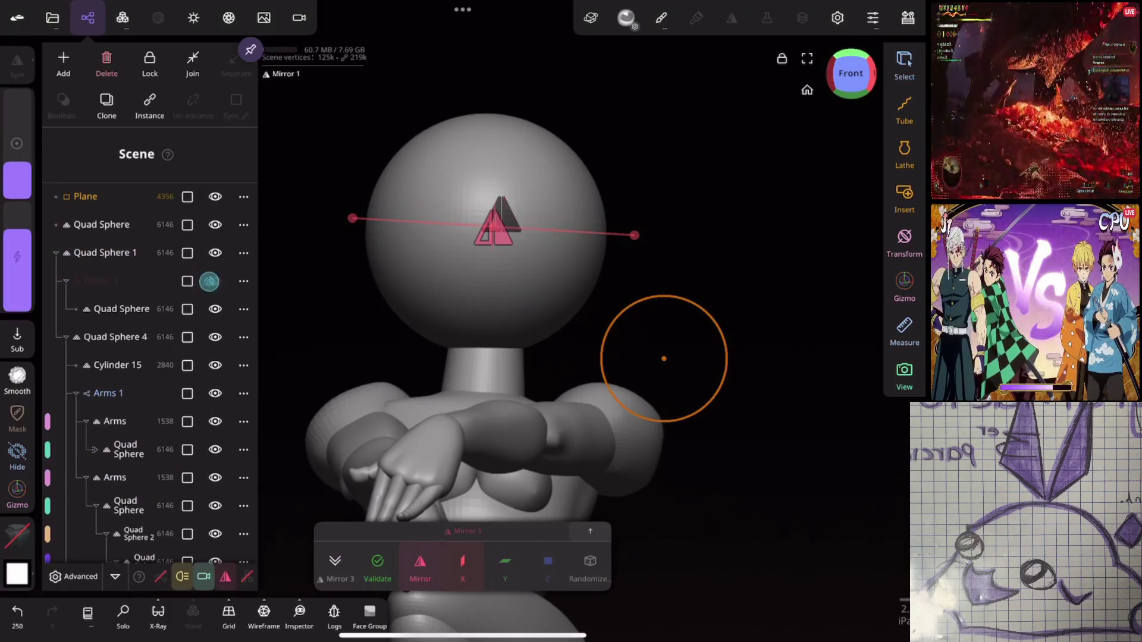
scroll(149, 345, "down", 10)
left_click(119, 402)
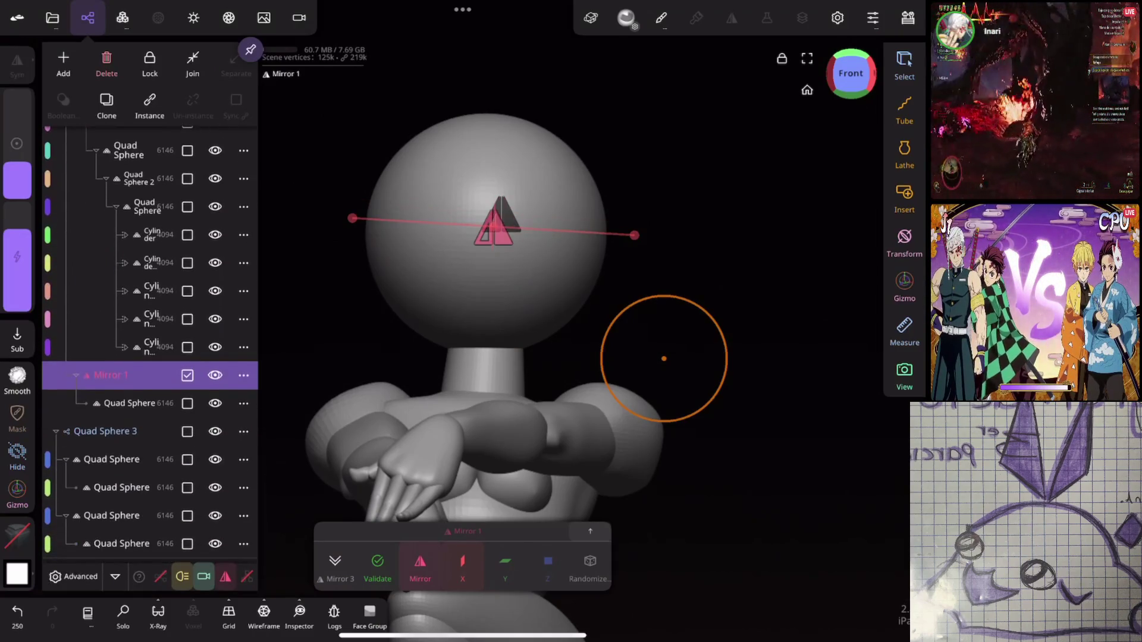
left_click_drag(664, 359, 730, 372)
left_click(505, 562)
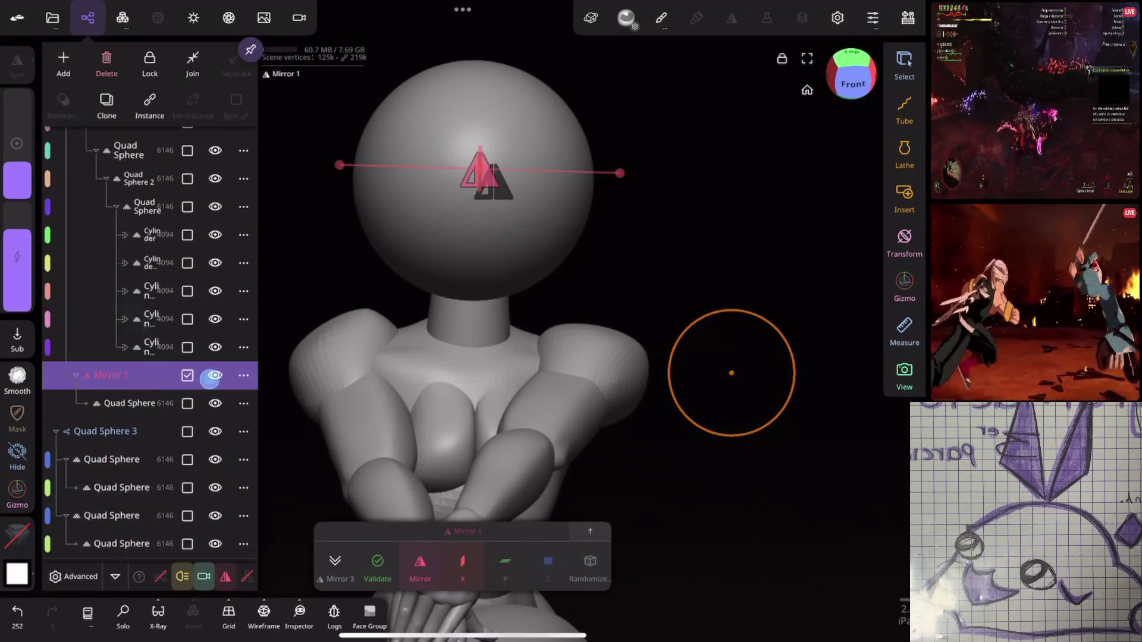
scroll(149, 345, "up", 5)
mouse_move(730, 370)
left_mouse_down()
mouse_move(649, 431)
mouse_move(527, 287)
left_mouse_up()
mouse_move(768, 196)
middle_mouse_down()
mouse_move(775, 206)
mouse_move(760, 227)
mouse_move(770, 231)
middle_mouse_up()
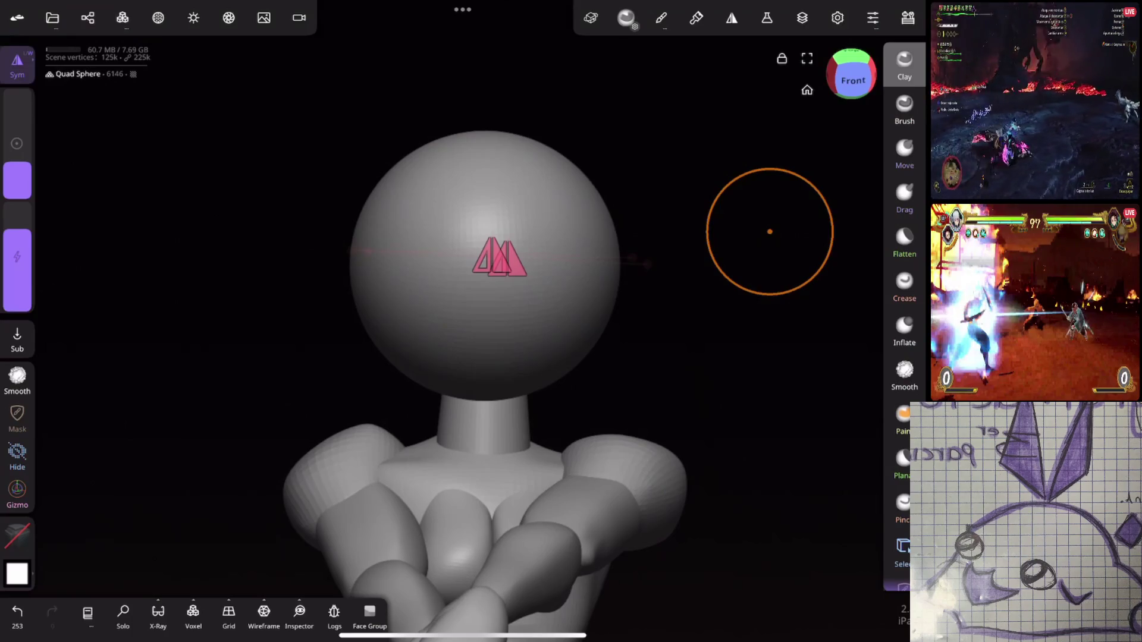
Step: Pull the lower head toward the neck and round its right side with the Move brush
left_click(904, 154)
left_click_drag(17, 181, 17, 174)
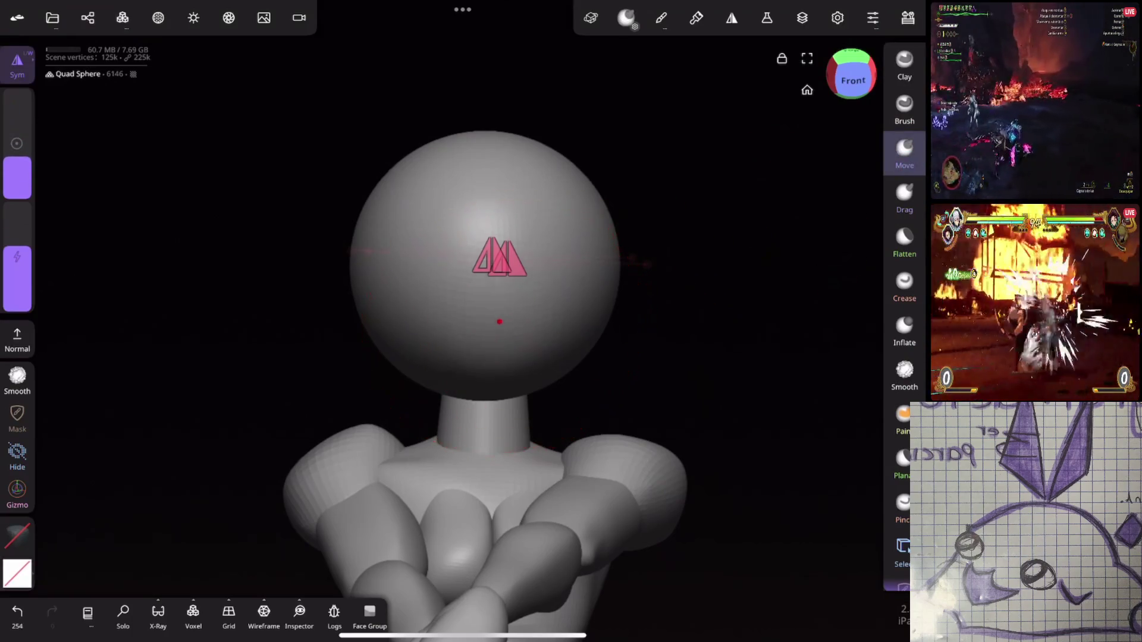
left_click_drag(498, 319, 505, 365)
key("ctrl+z")
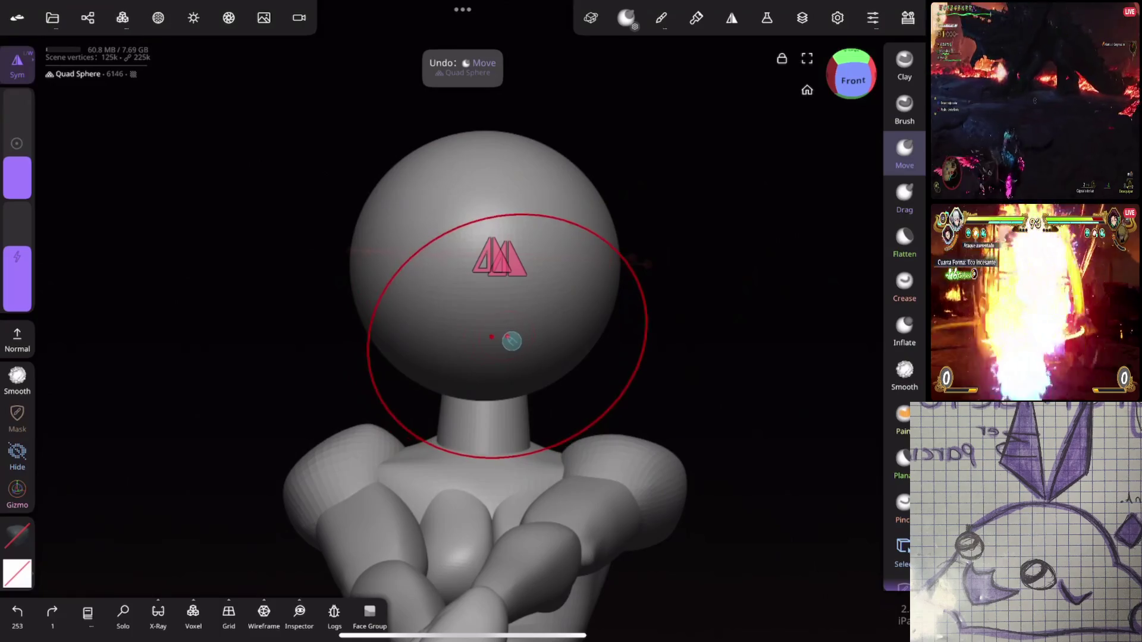
key("ctrl+shift+z")
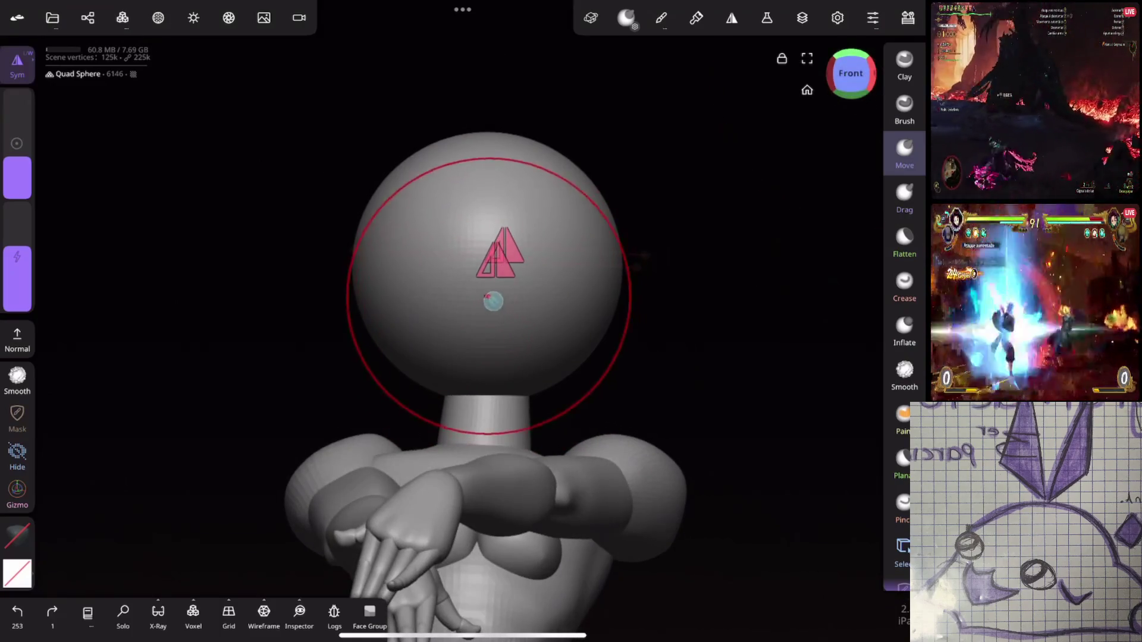
mouse_move(487, 303)
left_mouse_down()
mouse_move(519, 357)
mouse_move(552, 377)
mouse_move(530, 404)
left_mouse_up()
left_click_drag(416, 369, 422, 399)
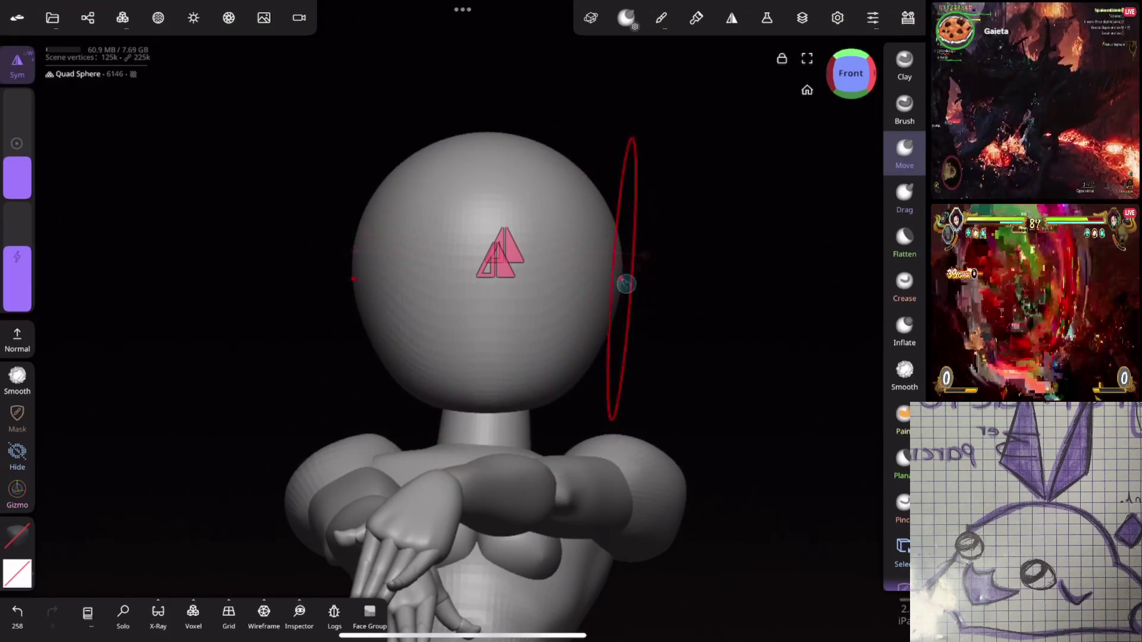
mouse_move(609, 272)
left_mouse_down()
mouse_move(601, 262)
mouse_move(620, 285)
mouse_move(612, 357)
mouse_move(587, 375)
left_mouse_up()
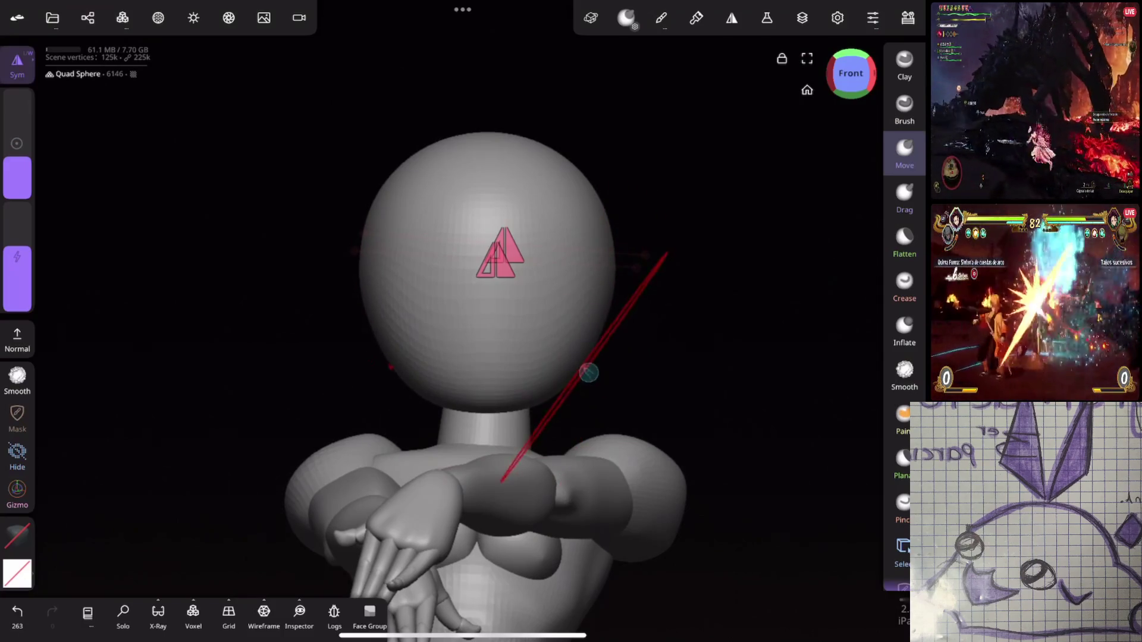
Step: With a resized brush, pull the chin down toward the neck
left_click_drag(17, 190, 20, 178)
mouse_move(570, 389)
left_mouse_down()
mouse_move(553, 357)
mouse_move(582, 345)
left_mouse_up()
mouse_move(535, 392)
left_mouse_down()
mouse_move(487, 408)
mouse_move(543, 408)
mouse_move(544, 380)
mouse_move(552, 403)
mouse_move(499, 387)
left_mouse_up()
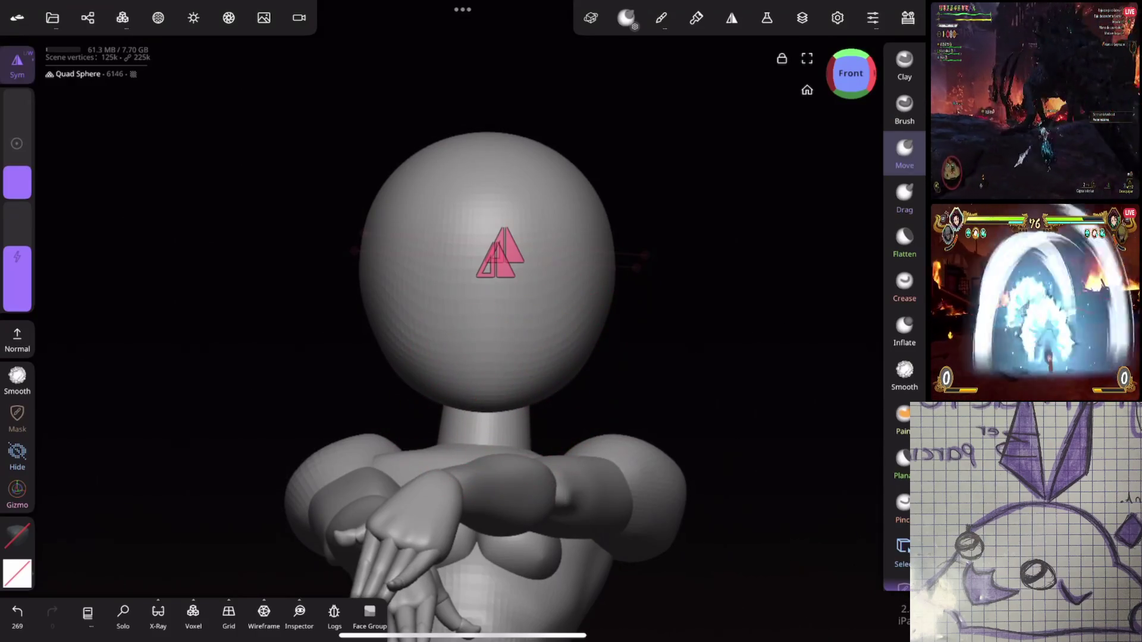
left_click_drag(714, 255, 556, 253)
left_click_drag(516, 389, 546, 369)
key("ctrl+z")
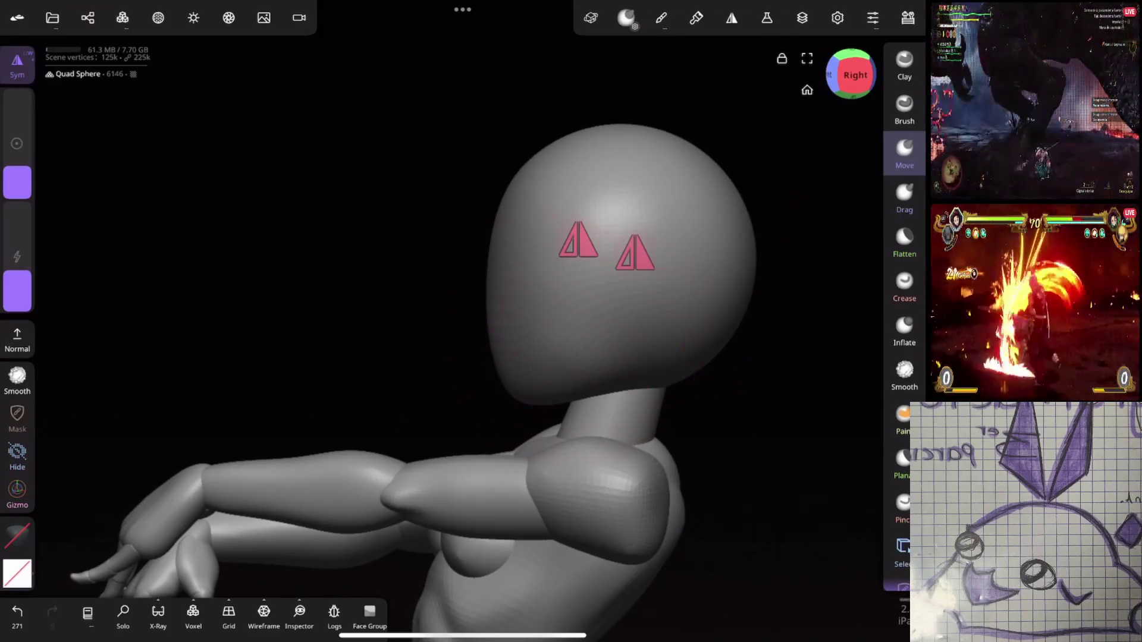
Step: Reshape the front of the face and bulge out the back of the head
middle_click_drag(721, 357, 678, 351)
mouse_move(740, 275)
left_mouse_down()
mouse_move(705, 201)
mouse_move(744, 275)
left_mouse_up()
key("ctrl+z")
left_click_drag(454, 342, 451, 382)
left_click_drag(17, 148, 17, 134)
left_click_drag(713, 183, 708, 179)
left_click_drag(744, 285, 724, 294)
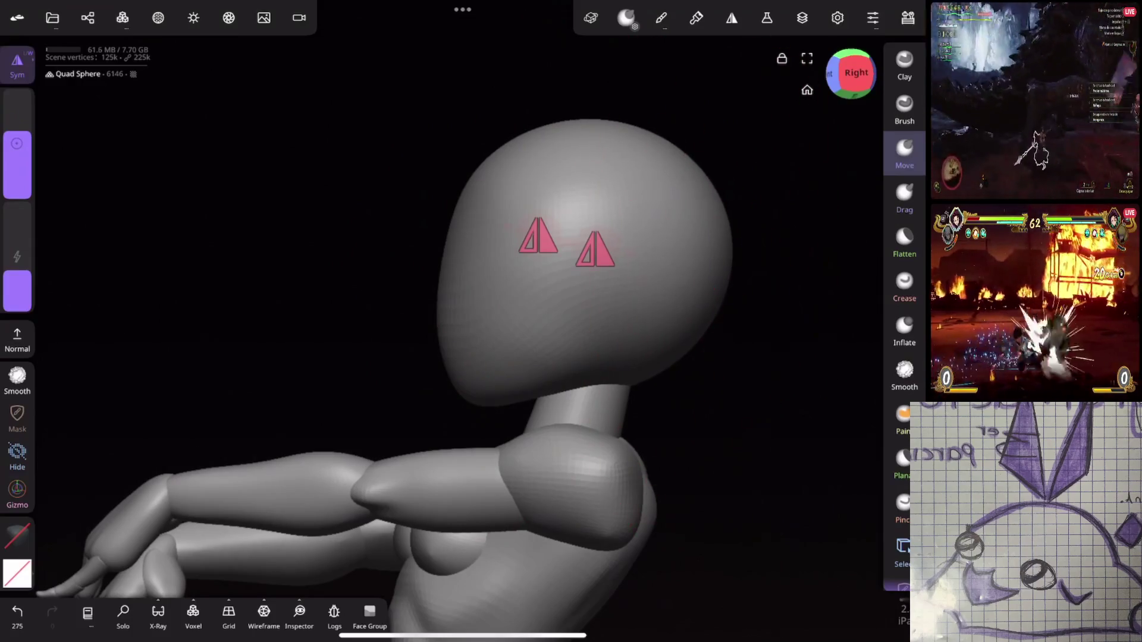
left_click(904, 285)
left_click_drag(756, 351, 776, 337)
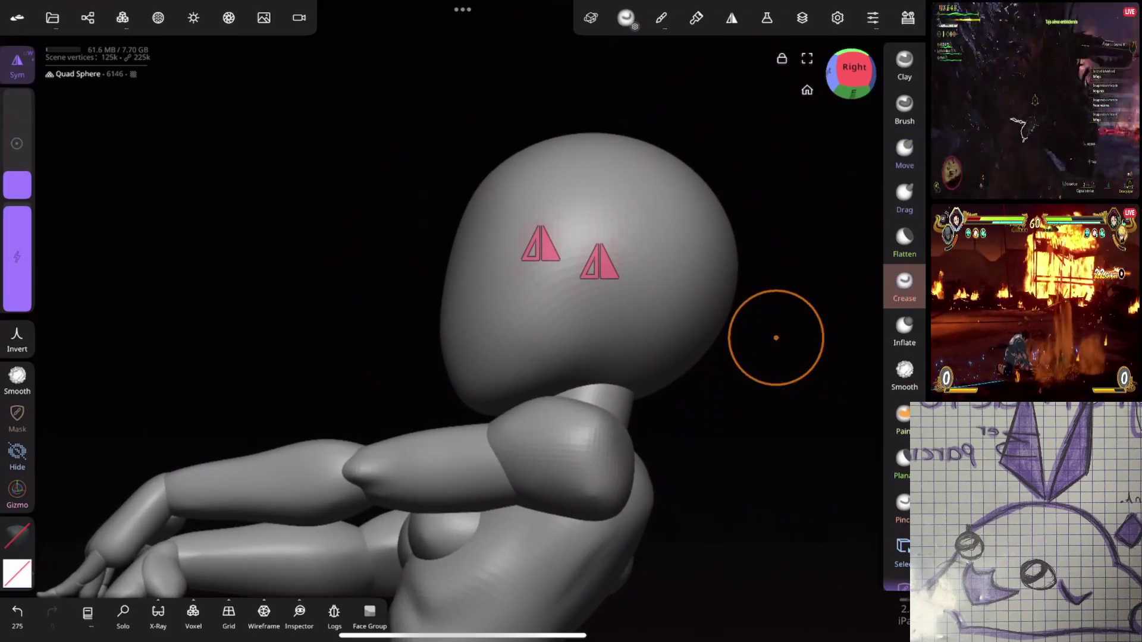
Step: Crease the line between chin and neck using a larger, weaker Crease brush
left_click_drag(17, 172, 18, 149)
left_click_drag(17, 209, 17, 232)
left_click_drag(18, 149, 17, 141)
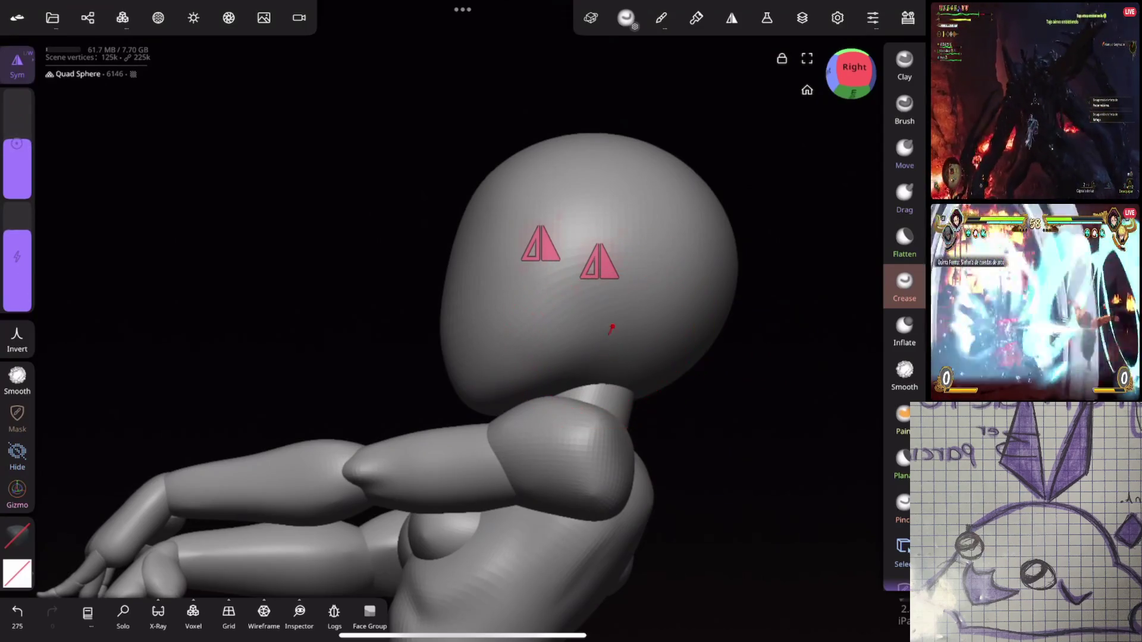
left_click_drag(612, 328, 571, 356)
mouse_move(684, 387)
left_mouse_down()
mouse_move(740, 439)
mouse_move(663, 395)
left_mouse_up()
Step: Pull the chin and neck into shape with the Move brush, then smooth them
left_click(904, 155)
left_click_drag(17, 250, 24, 260)
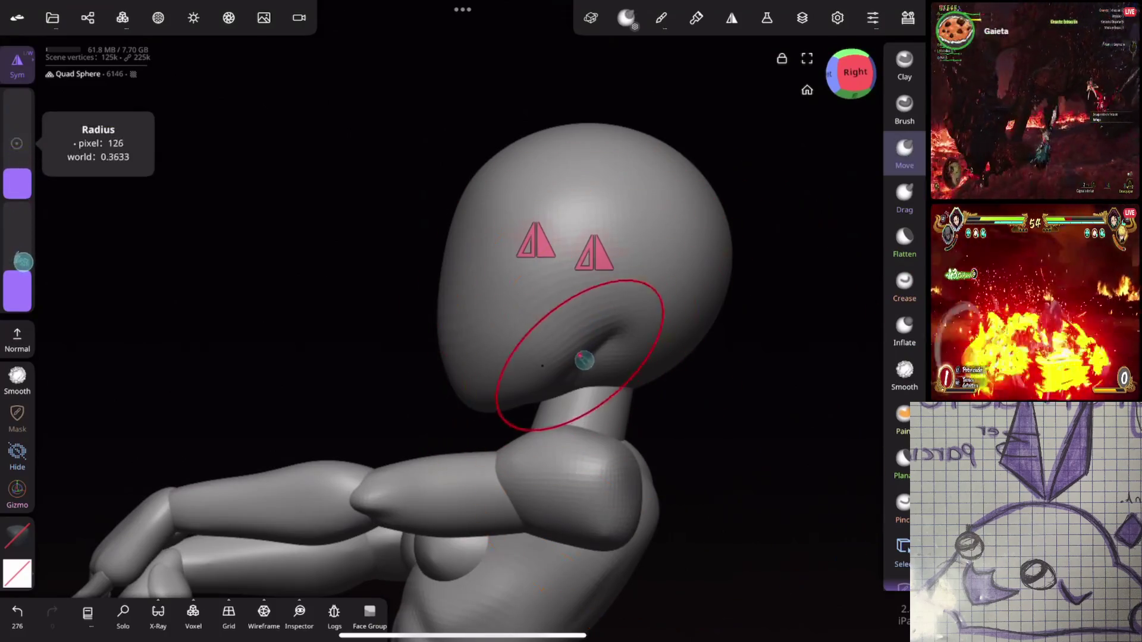
mouse_move(585, 360)
left_mouse_down()
mouse_move(606, 354)
mouse_move(538, 346)
left_mouse_up()
left_click(904, 374)
mouse_move(527, 274)
left_mouse_down()
mouse_move(731, 413)
mouse_move(829, 382)
mouse_move(721, 331)
mouse_move(618, 358)
mouse_move(673, 331)
mouse_move(719, 328)
left_mouse_up()
Step: Refine the jaw, chin and neck, and reshape the back and side of the head
left_click(904, 155)
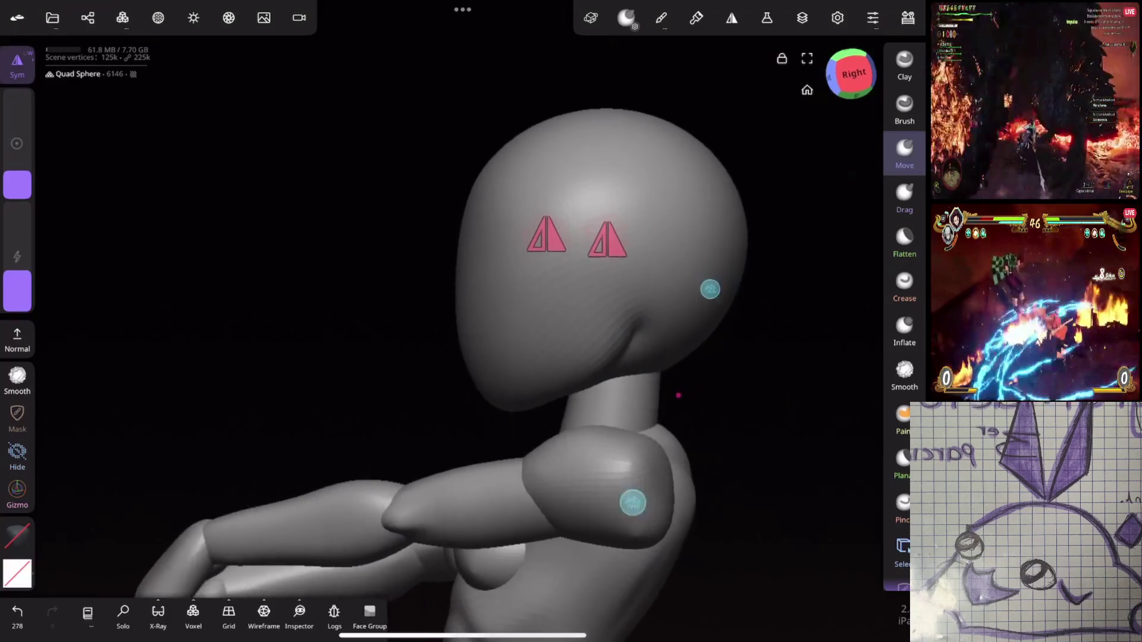
left_click_drag(709, 289, 702, 279)
mouse_move(545, 395)
left_mouse_down()
mouse_move(520, 400)
mouse_move(553, 395)
left_mouse_up()
mouse_move(637, 375)
left_mouse_down()
mouse_move(607, 383)
mouse_move(658, 359)
left_mouse_up()
left_click_drag(760, 173, 701, 133)
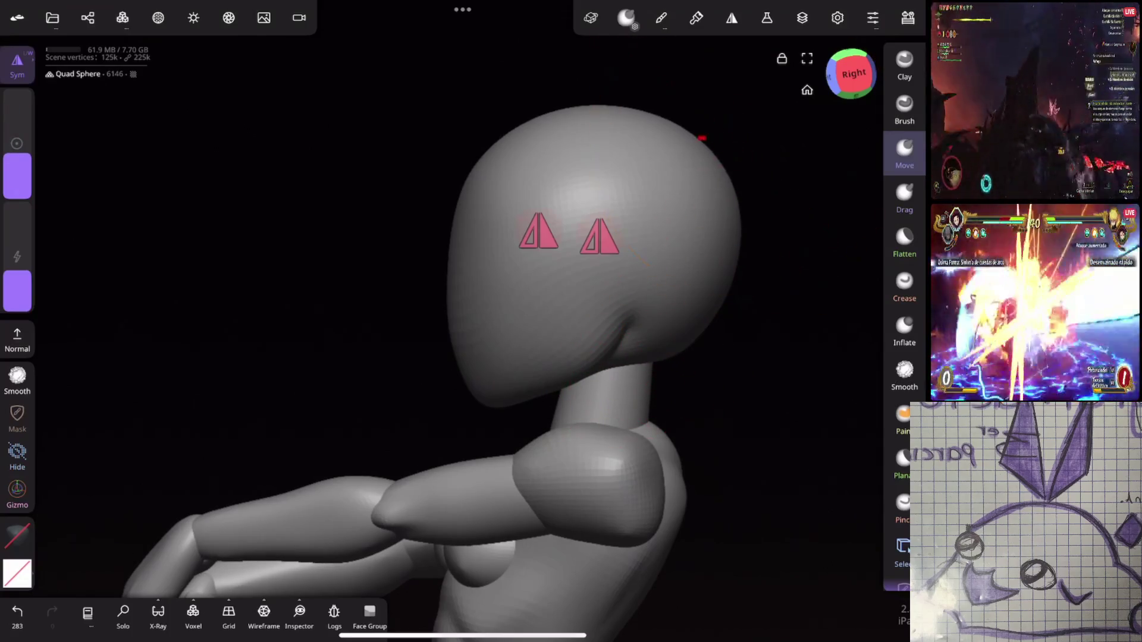
left_click_drag(747, 204, 737, 273)
Step: Reshape the head from the top view, then orbit back to face the figure
middle_click_drag(729, 306, 708, 458)
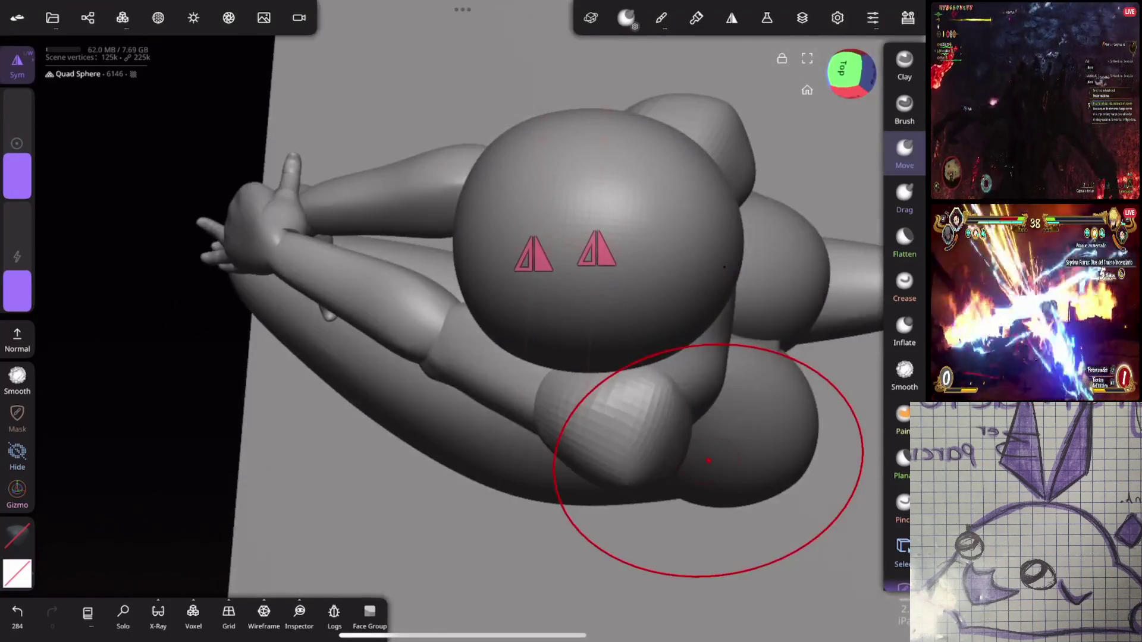
left_click_drag(722, 333, 732, 316)
mouse_move(731, 316)
middle_mouse_down()
mouse_move(655, 370)
mouse_move(631, 286)
mouse_move(668, 283)
mouse_move(688, 229)
middle_mouse_up()
mouse_move(868, 6)
left_mouse_down()
mouse_move(869, 178)
mouse_move(869, 6)
left_mouse_up()
mouse_move(731, 429)
middle_mouse_down()
mouse_move(740, 388)
mouse_move(663, 200)
mouse_move(631, 201)
mouse_move(711, 237)
mouse_move(828, 194)
mouse_move(741, 238)
mouse_move(752, 229)
mouse_move(747, 265)
mouse_move(762, 280)
mouse_move(719, 306)
mouse_move(702, 275)
mouse_move(712, 255)
mouse_move(750, 209)
mouse_move(702, 365)
middle_mouse_up()
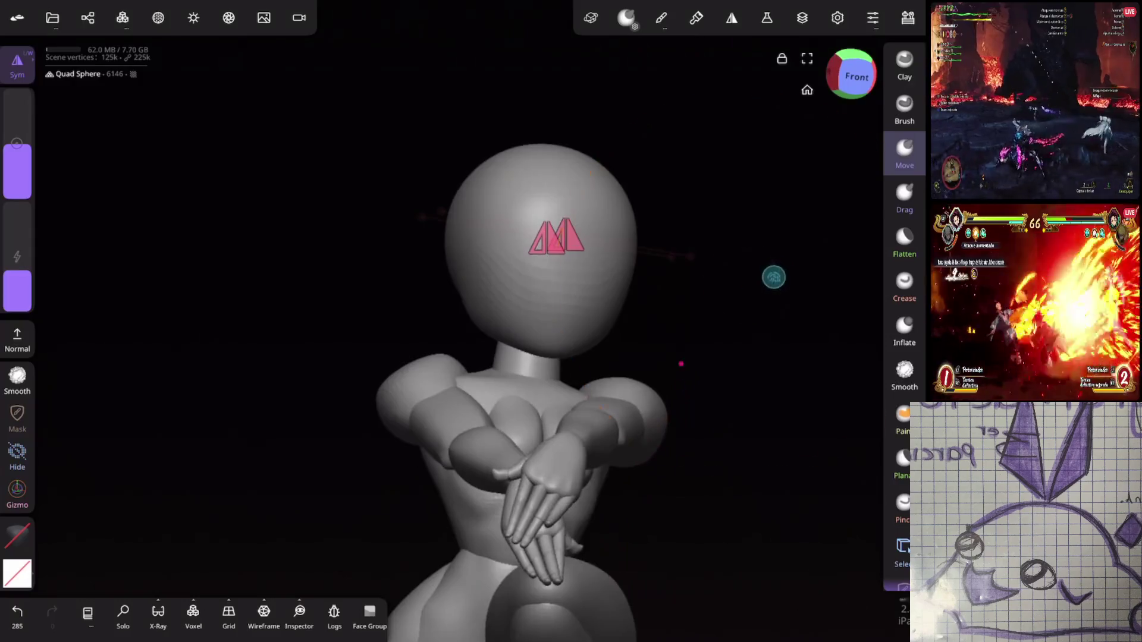
Step: Orbit to a side view showing the floor plane and kneeling legs, then bring up the Scene list
left_click_drag(750, 274, 654, 280)
left_click_drag(874, 3, 874, 268)
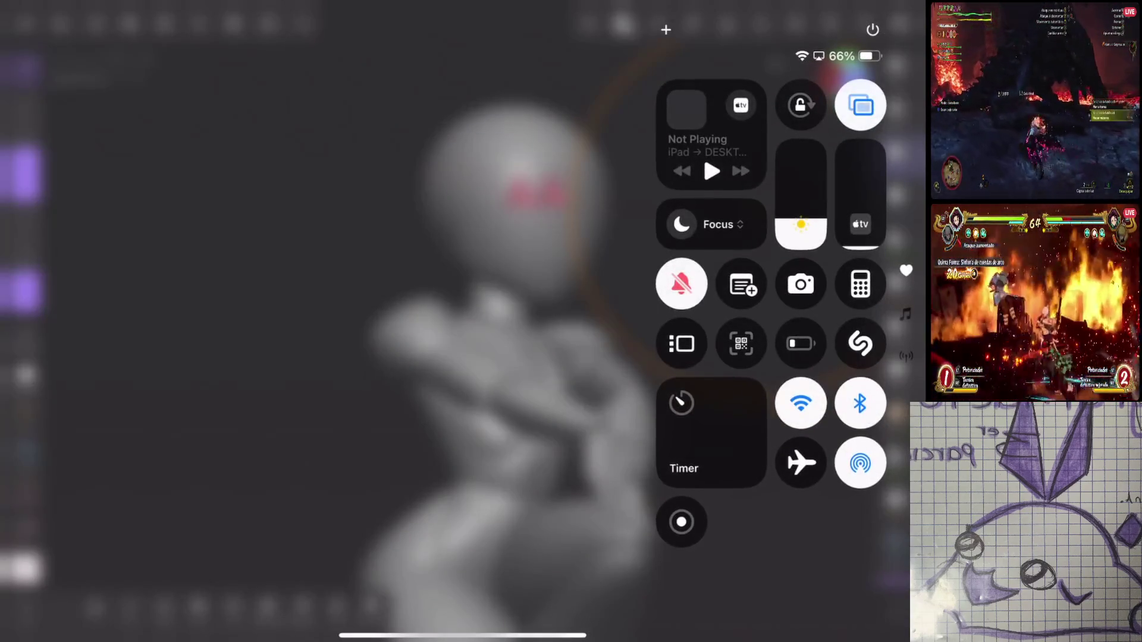
left_click(533, 455)
mouse_move(747, 177)
left_mouse_down()
mouse_move(684, 202)
mouse_move(646, 540)
left_mouse_up()
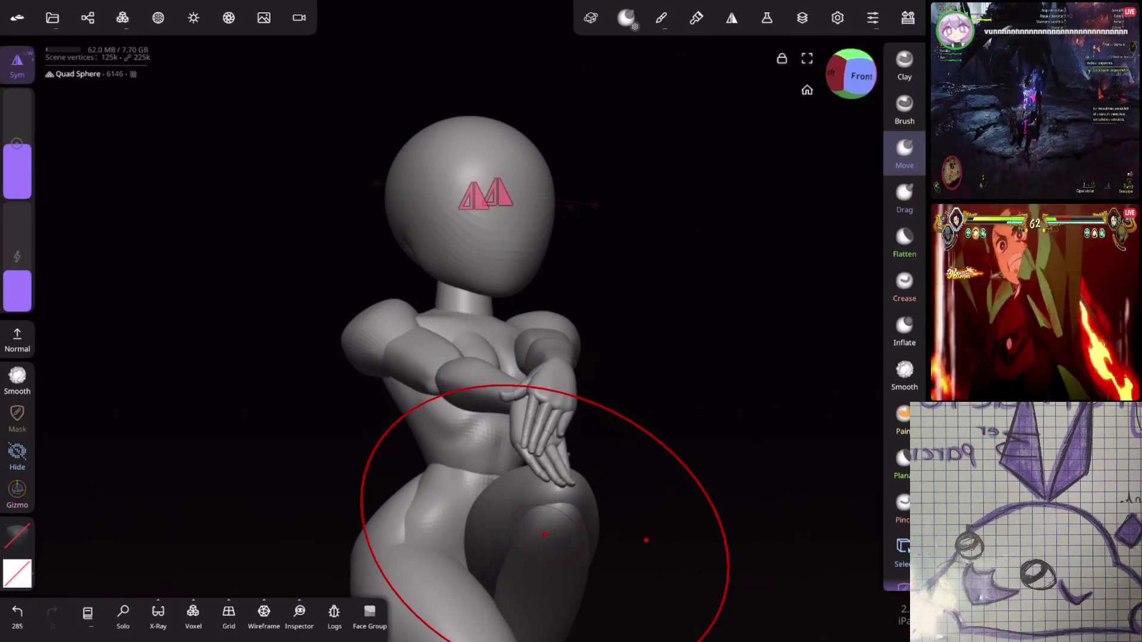
left_click_drag(647, 540, 679, 254)
mouse_move(757, 297)
left_mouse_down()
mouse_move(766, 273)
mouse_move(729, 306)
mouse_move(750, 290)
left_mouse_up()
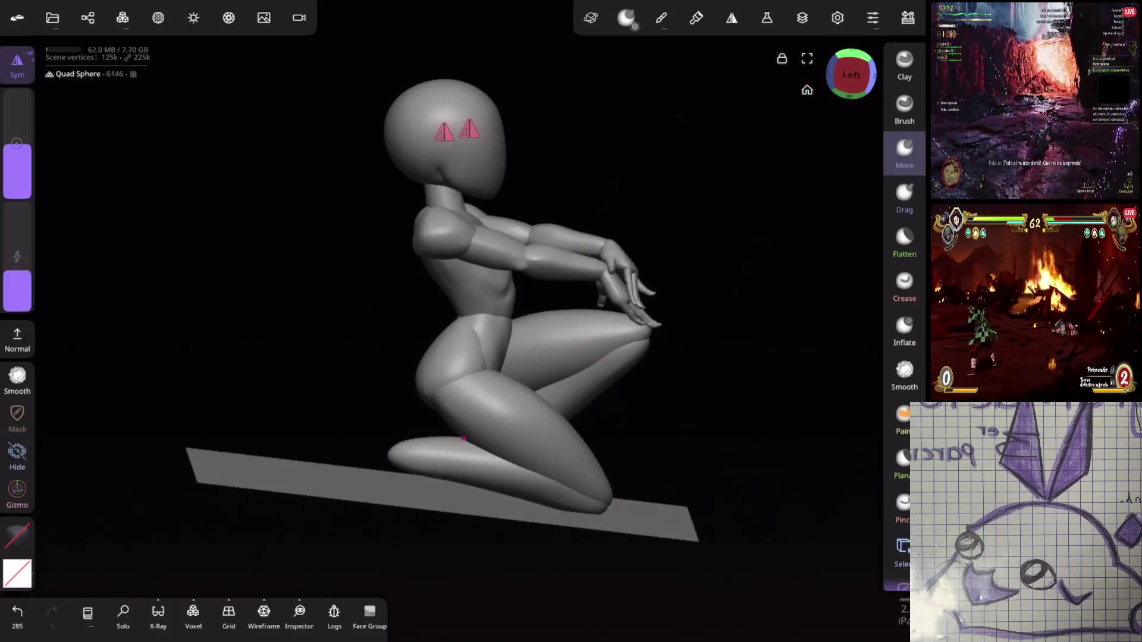
left_click_drag(694, 331, 454, 468)
left_click(87, 17)
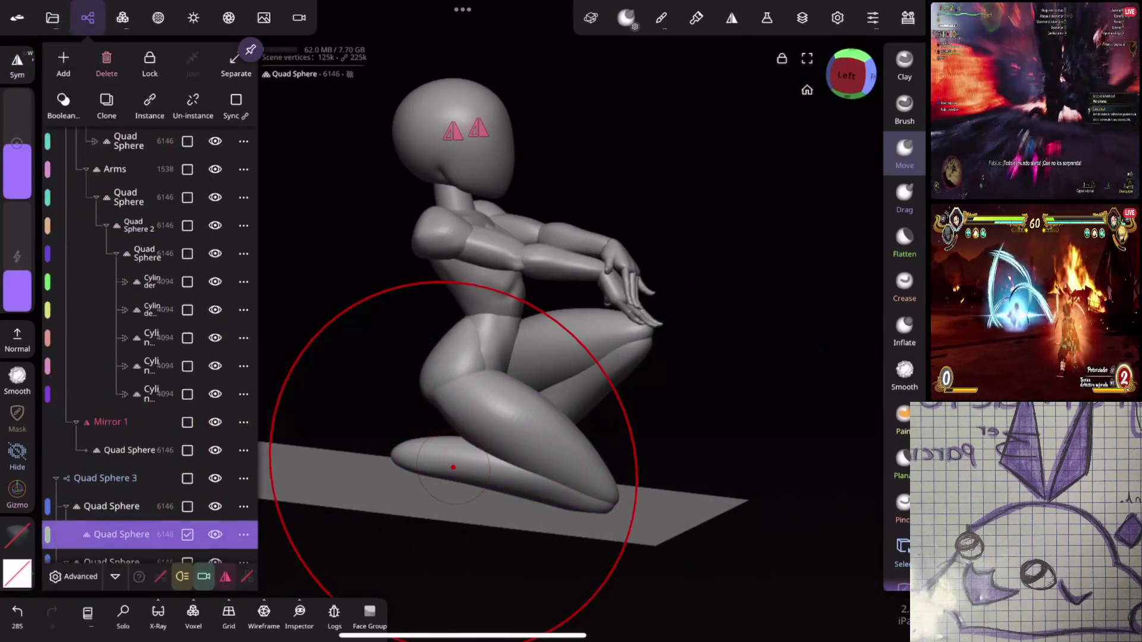
Step: Add a Quad Sphere and move it down toward the legs with the Gizmo
left_click(63, 58)
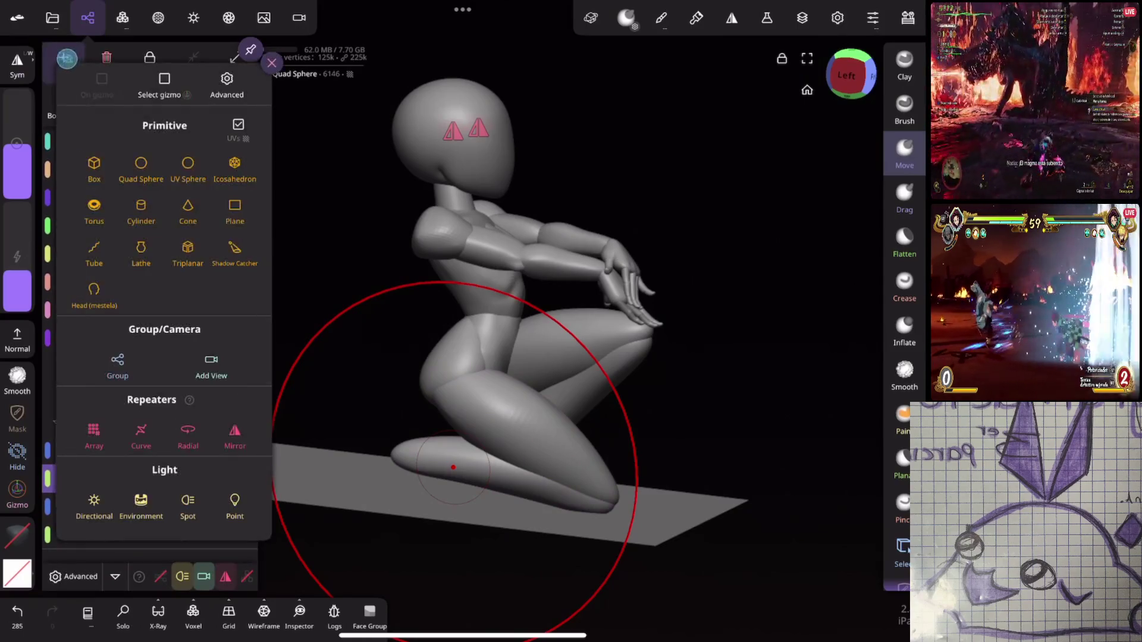
left_click(141, 169)
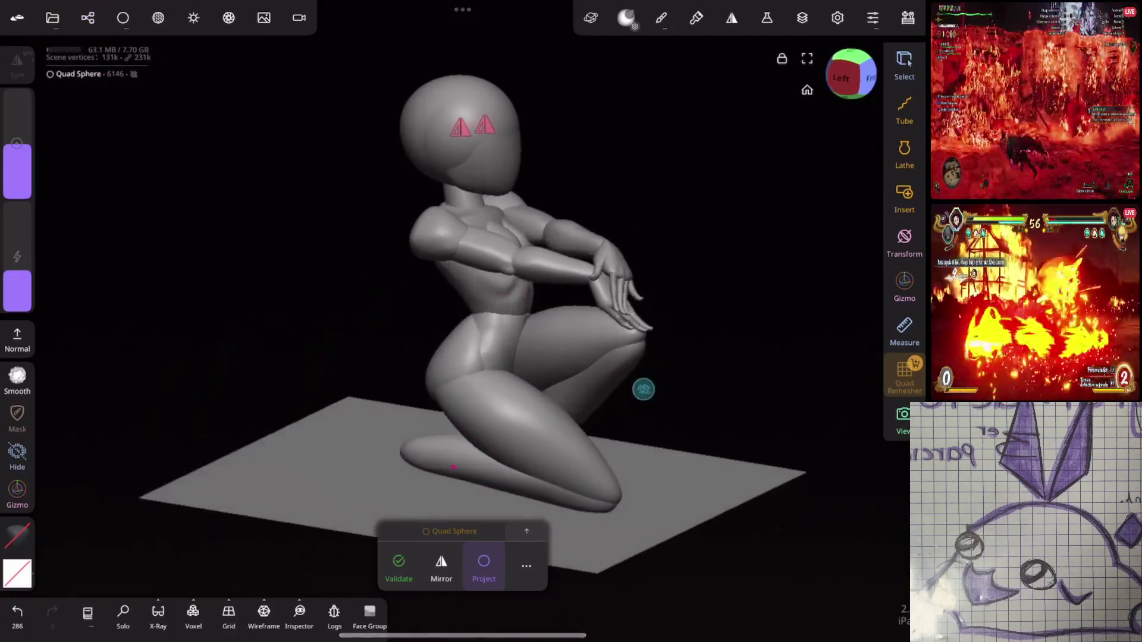
mouse_move(642, 387)
left_mouse_down()
mouse_move(597, 446)
mouse_move(642, 390)
left_mouse_up()
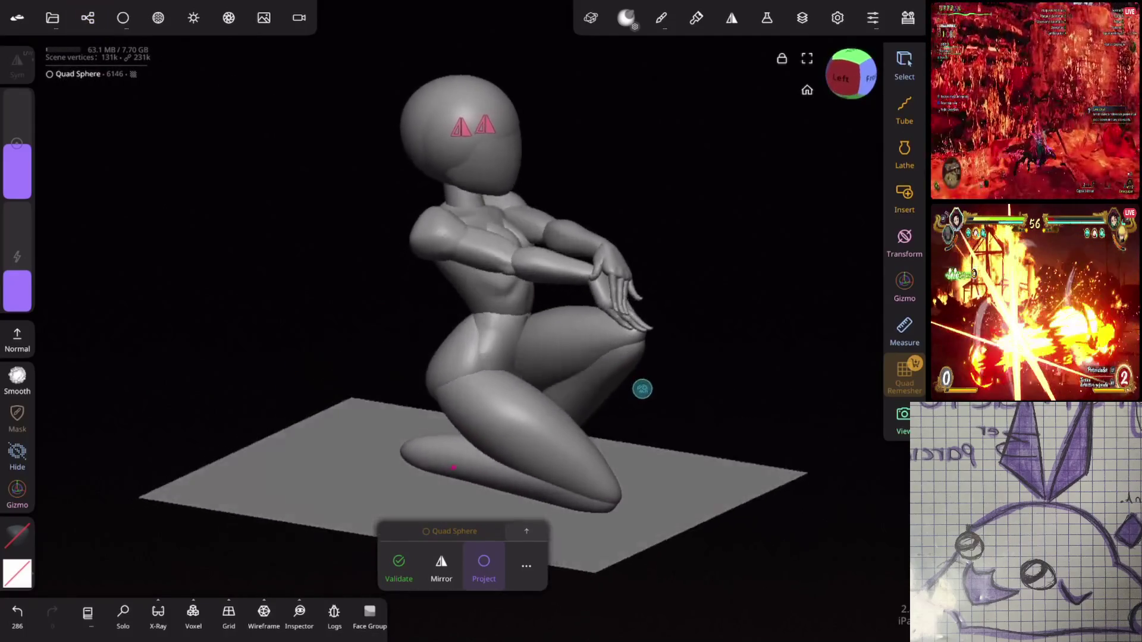
left_click(18, 488)
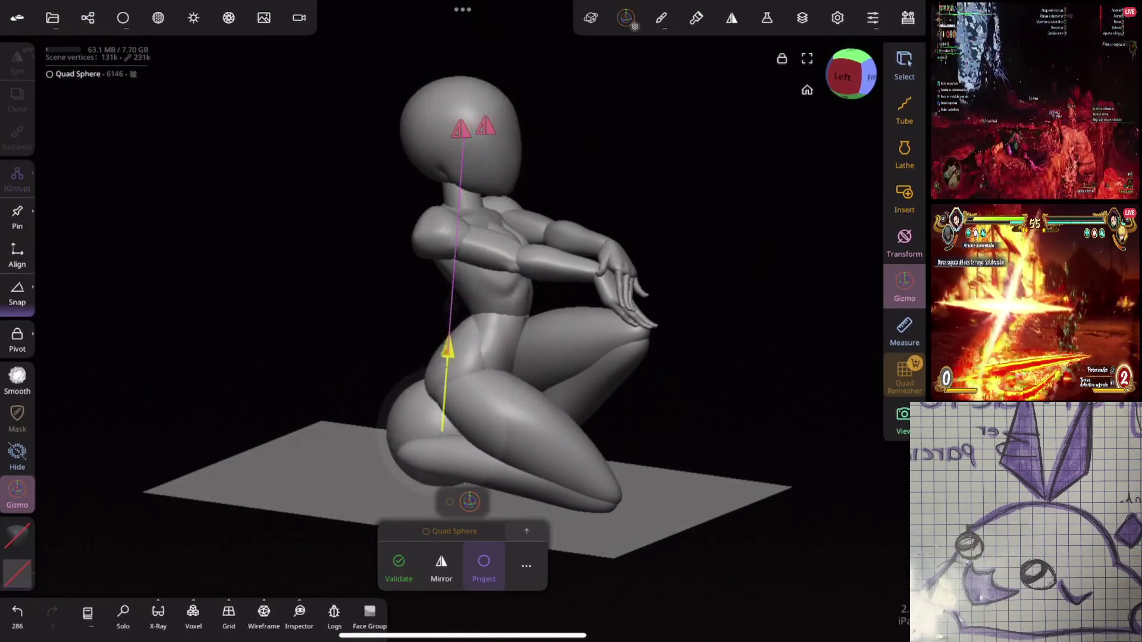
left_click_drag(522, 452, 518, 449)
left_click_drag(714, 178, 595, 202)
left_click(425, 390)
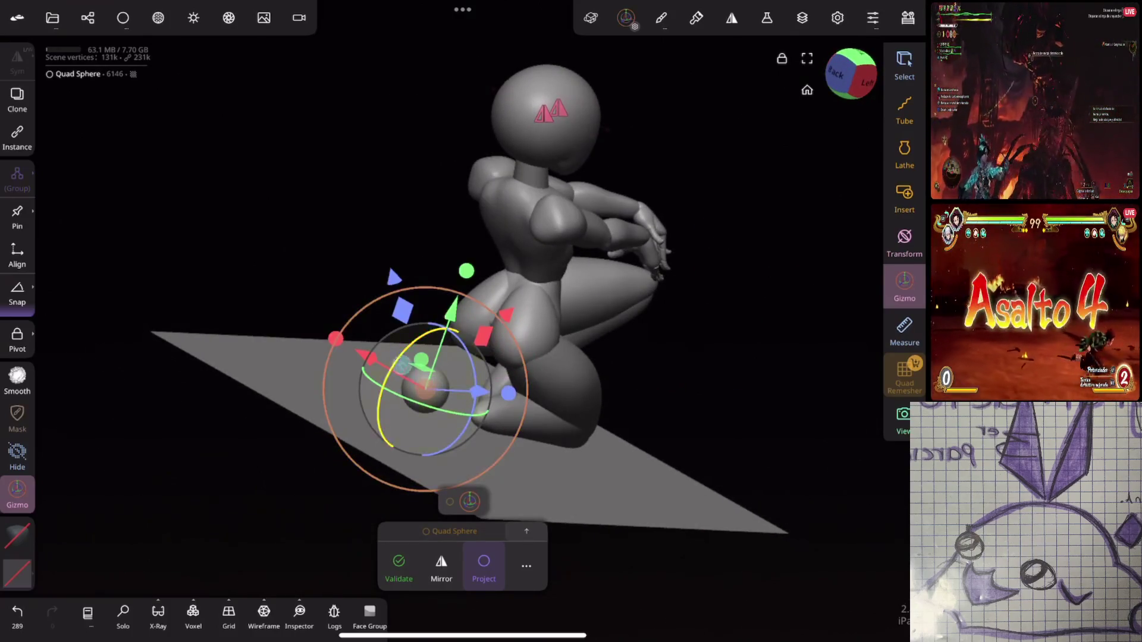
left_click_drag(434, 408, 458, 401)
Step: Place the sphere at the end of the rear shin, rotate it in line, and Validate it
left_click_drag(654, 333, 578, 328)
scroll(664, 367, "up", 5)
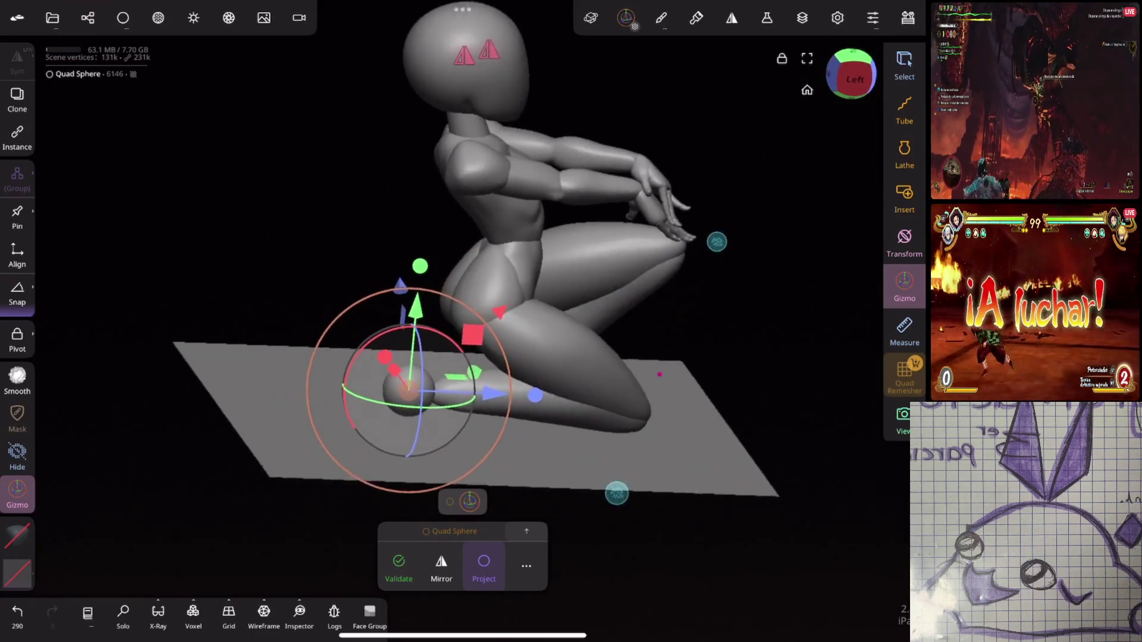
left_click_drag(480, 367, 474, 369)
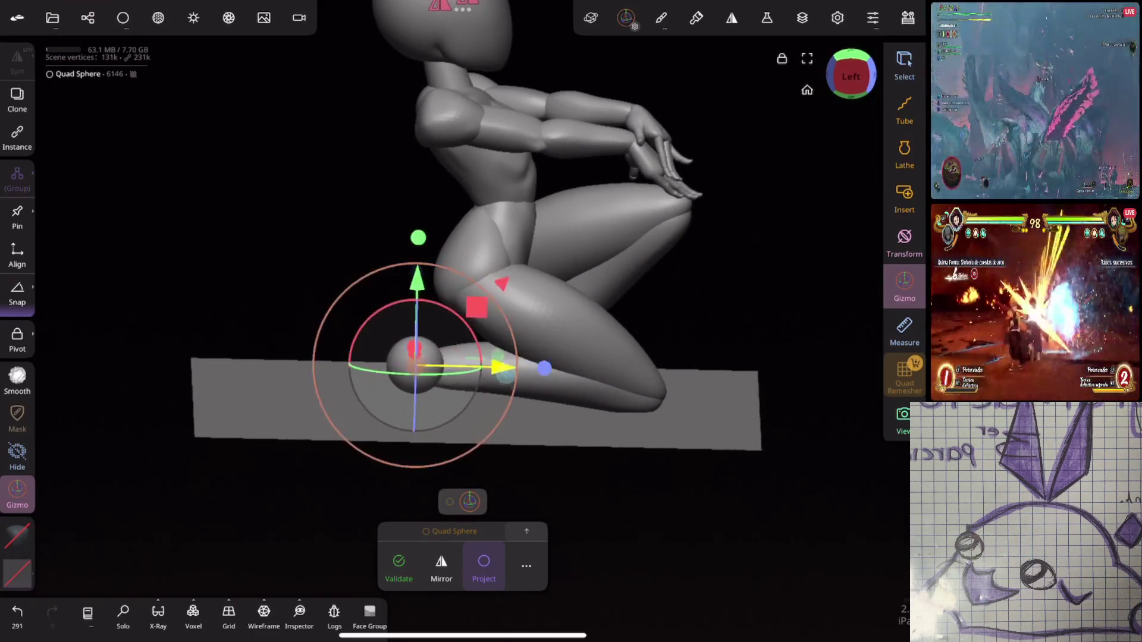
left_click_drag(713, 238, 732, 381)
left_click_drag(744, 148, 758, 298)
left_click_drag(506, 275, 472, 285)
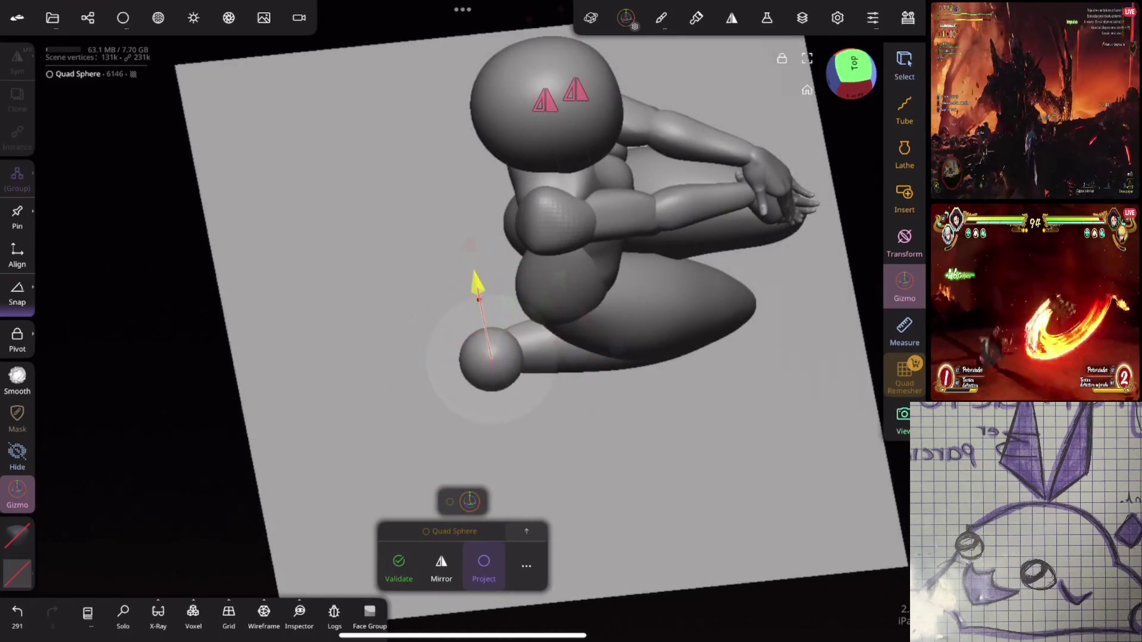
mouse_move(623, 468)
left_mouse_down()
mouse_move(778, 263)
mouse_move(663, 173)
mouse_move(749, 205)
mouse_move(729, 182)
left_mouse_up()
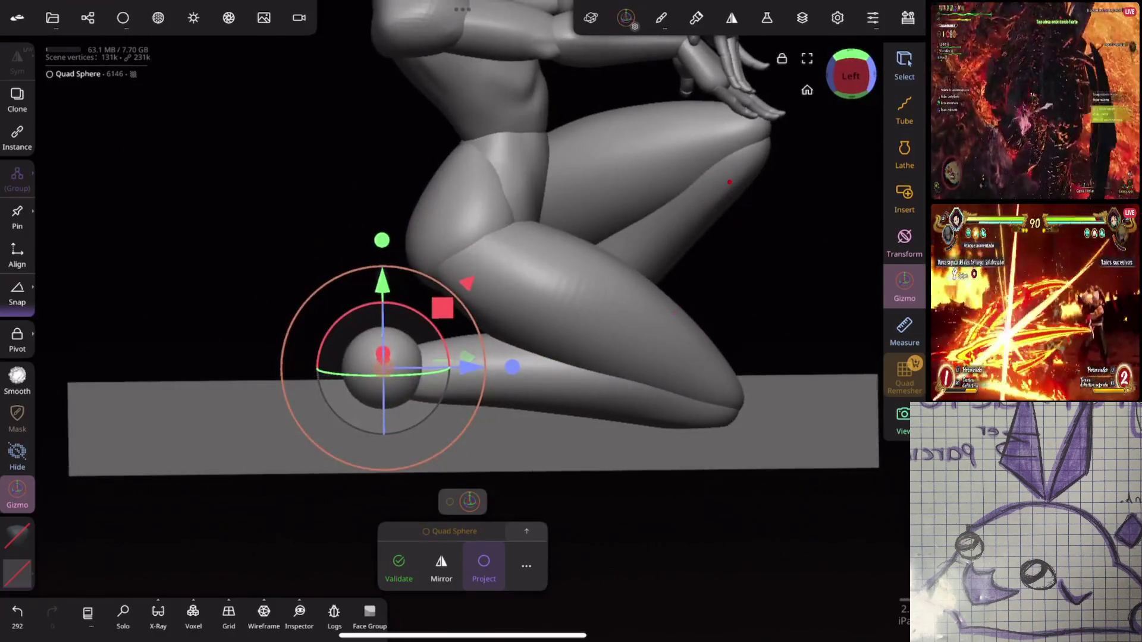
left_click(399, 568)
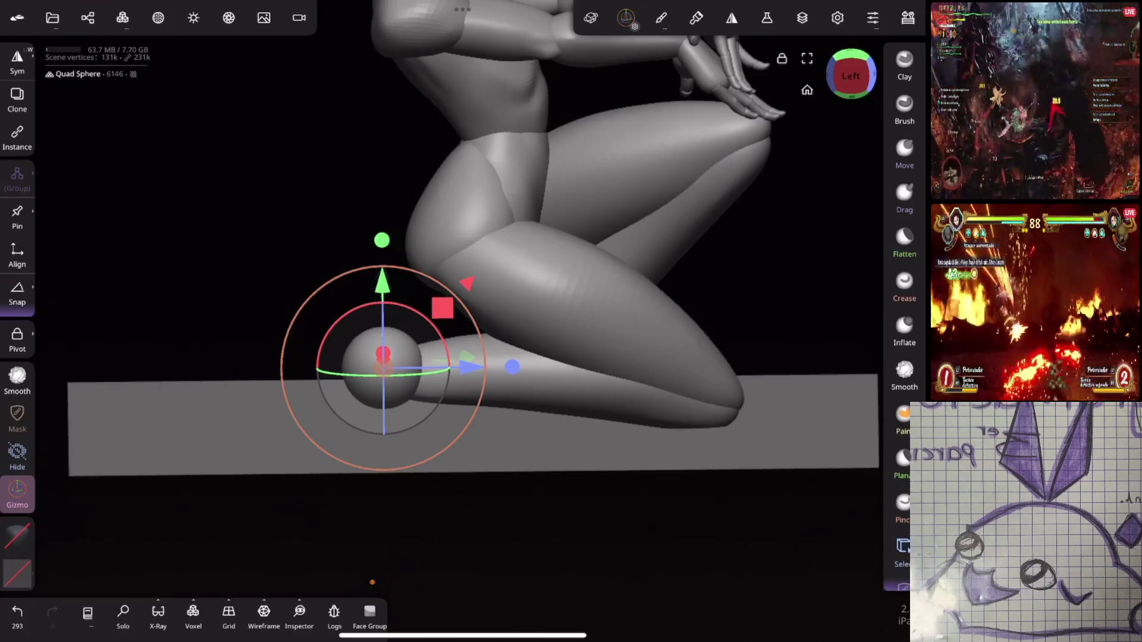
Step: Pull the rear ankle sphere into a pointed foot with a smaller Move brush
left_click(904, 152)
left_click_drag(17, 149, 17, 191)
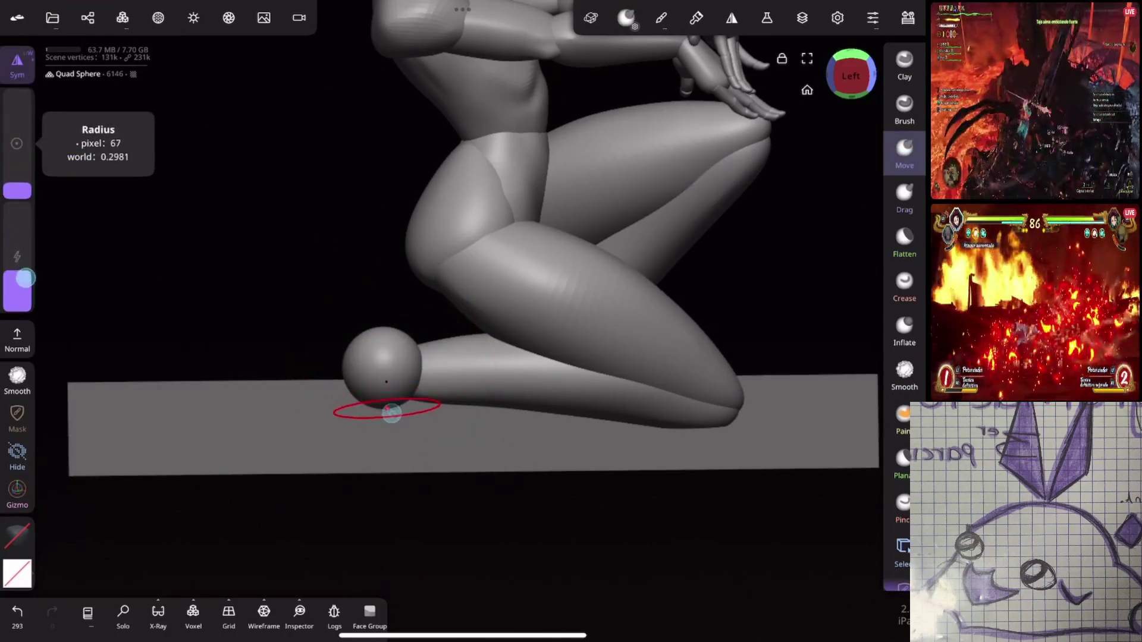
left_click_drag(386, 411, 381, 436)
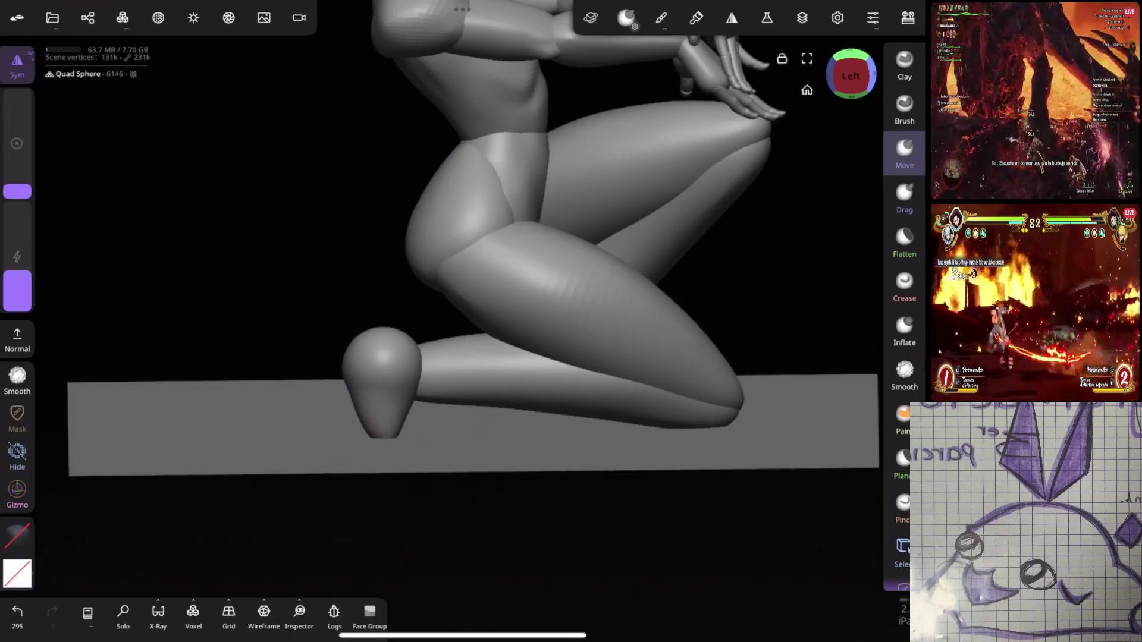
left_click_drag(518, 411, 586, 317)
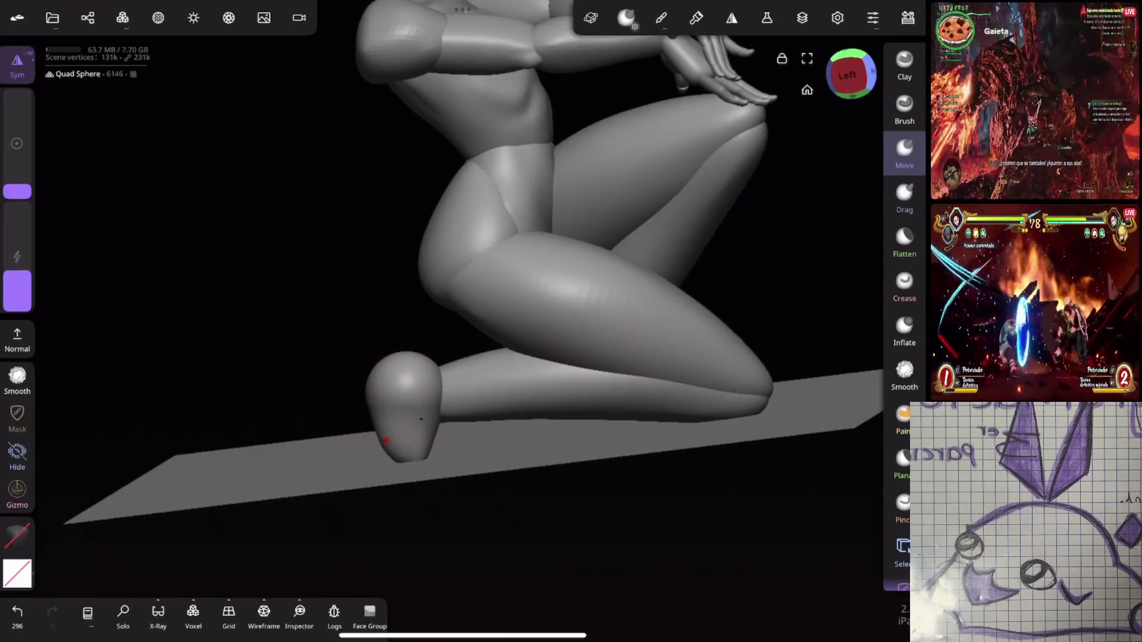
mouse_move(395, 351)
left_mouse_down()
mouse_move(368, 391)
mouse_move(408, 428)
mouse_move(347, 438)
mouse_move(408, 447)
left_mouse_up()
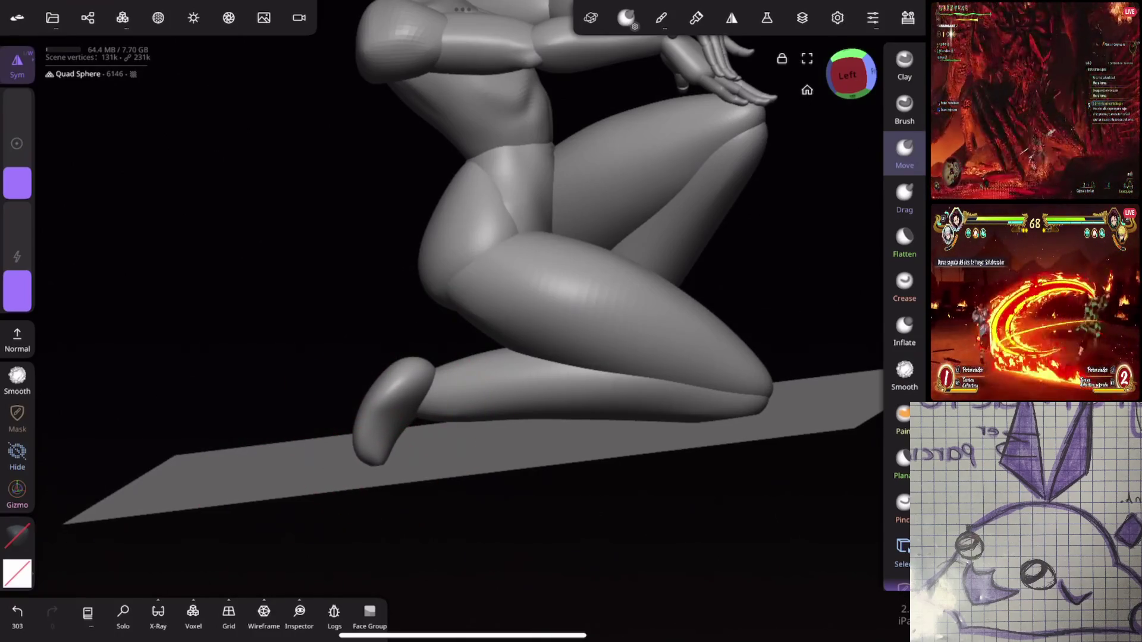
left_click_drag(16, 172, 17, 189)
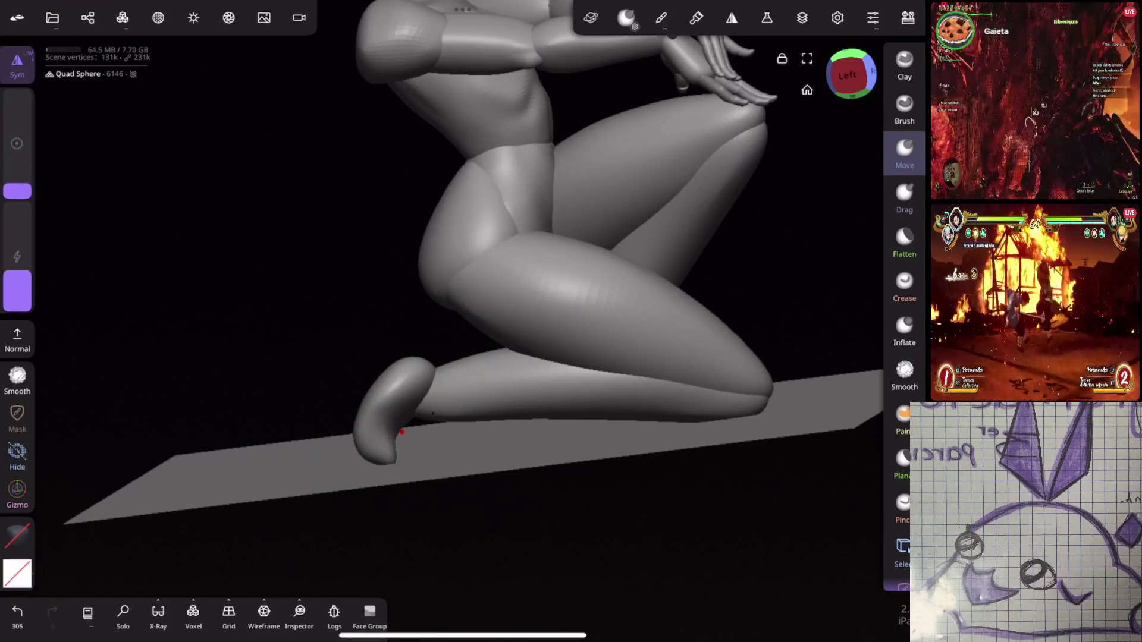
mouse_move(536, 417)
left_mouse_down()
mouse_move(586, 403)
mouse_move(630, 441)
mouse_move(708, 409)
mouse_move(706, 347)
mouse_move(463, 349)
left_mouse_up()
Step: Try a crease on the foot, undo it, and build up clay on the foot tip
left_click(904, 285)
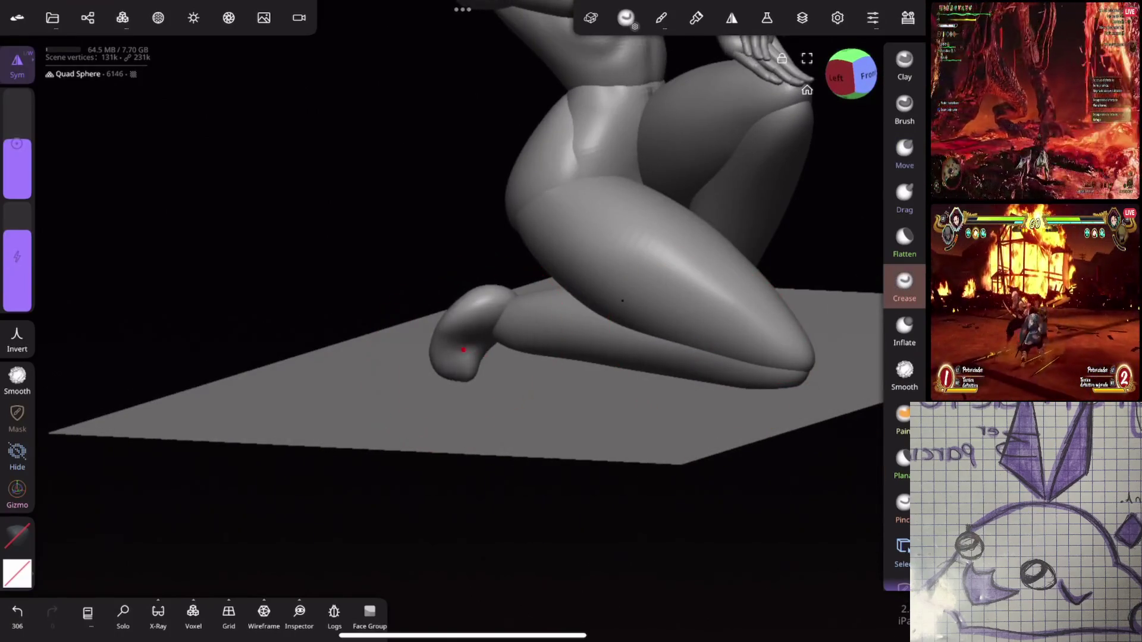
key("ctrl+z")
mouse_move(700, 369)
left_mouse_down()
mouse_move(494, 333)
mouse_move(480, 352)
mouse_move(587, 388)
mouse_move(706, 309)
mouse_move(690, 280)
mouse_move(773, 327)
mouse_move(814, 326)
mouse_move(782, 224)
mouse_move(759, 242)
mouse_move(800, 237)
mouse_move(622, 267)
left_mouse_up()
left_click(463, 362)
left_click_drag(520, 431, 513, 422)
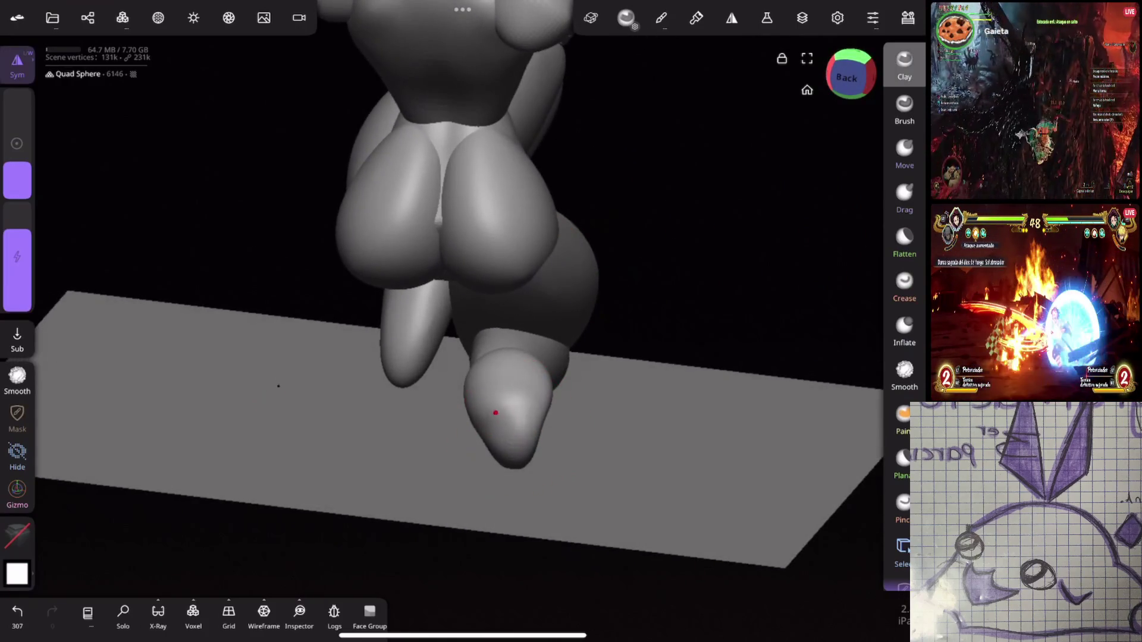
Step: Undo the clay and earlier Move strokes on the foot and adjust the symmetry setting
left_click(801, 260)
left_click(17, 376)
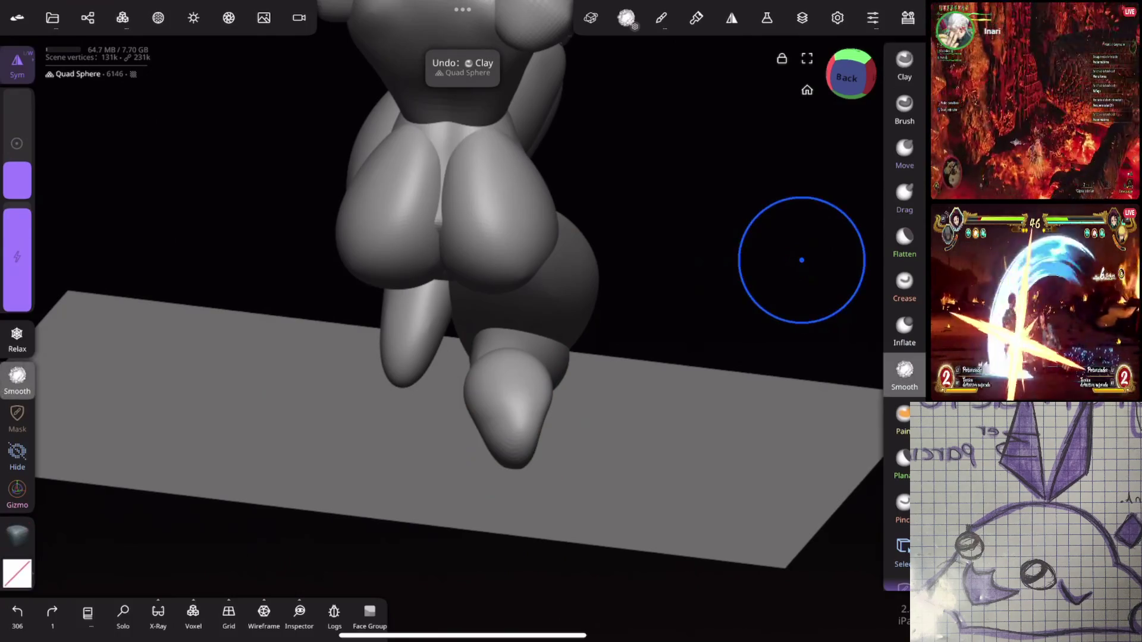
mouse_move(696, 357)
left_mouse_down()
mouse_move(682, 363)
mouse_move(605, 331)
left_mouse_up()
key("ctrl+z")
key("ctrl+z")
key("ctrl+z")
key("ctrl+z")
key("ctrl+z")
key("ctrl+z")
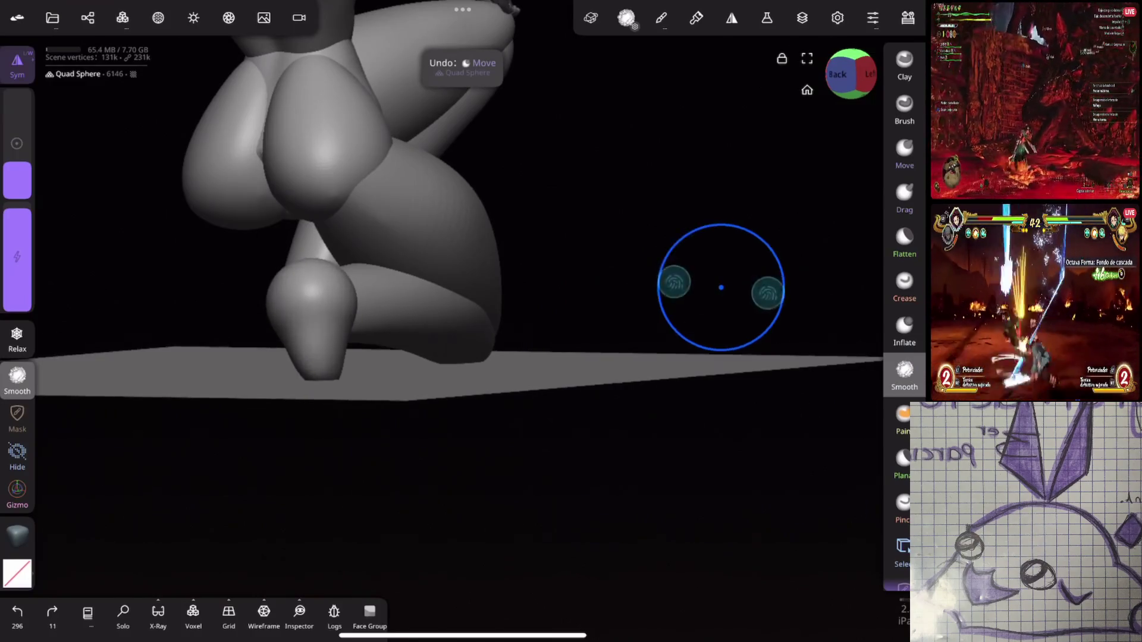
mouse_move(721, 296)
left_mouse_down()
mouse_move(748, 300)
mouse_move(738, 303)
left_mouse_up()
left_click(17, 63)
left_click(172, 224)
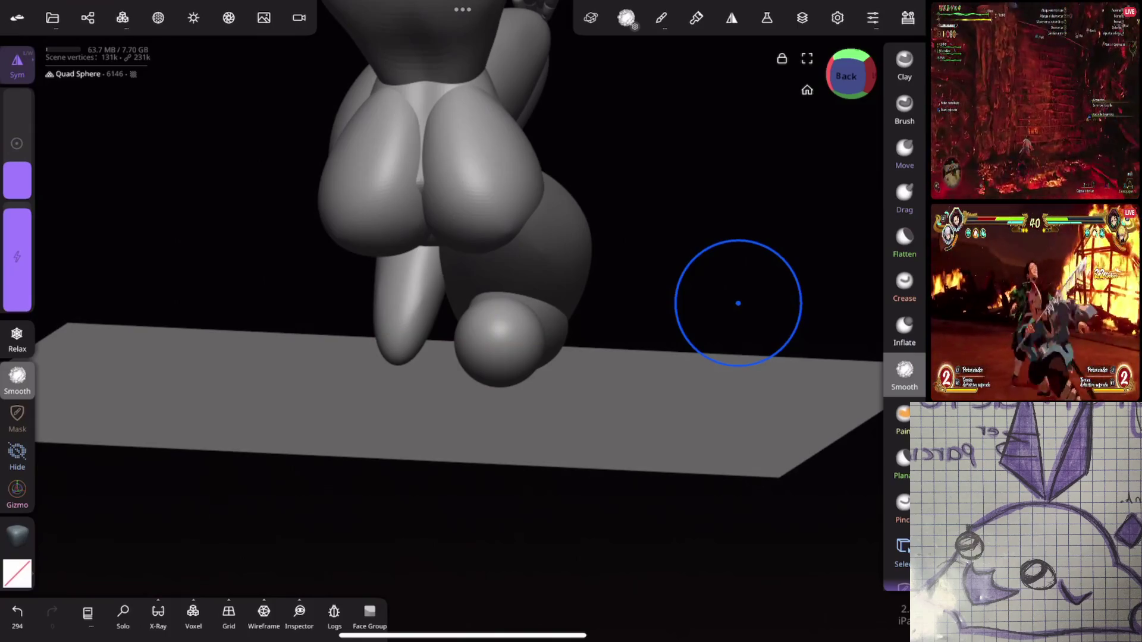
Step: Reselect the mannequin, pull the foot sphere down onto the floor plane, and shrink the brush
left_click(510, 395)
left_click(519, 361)
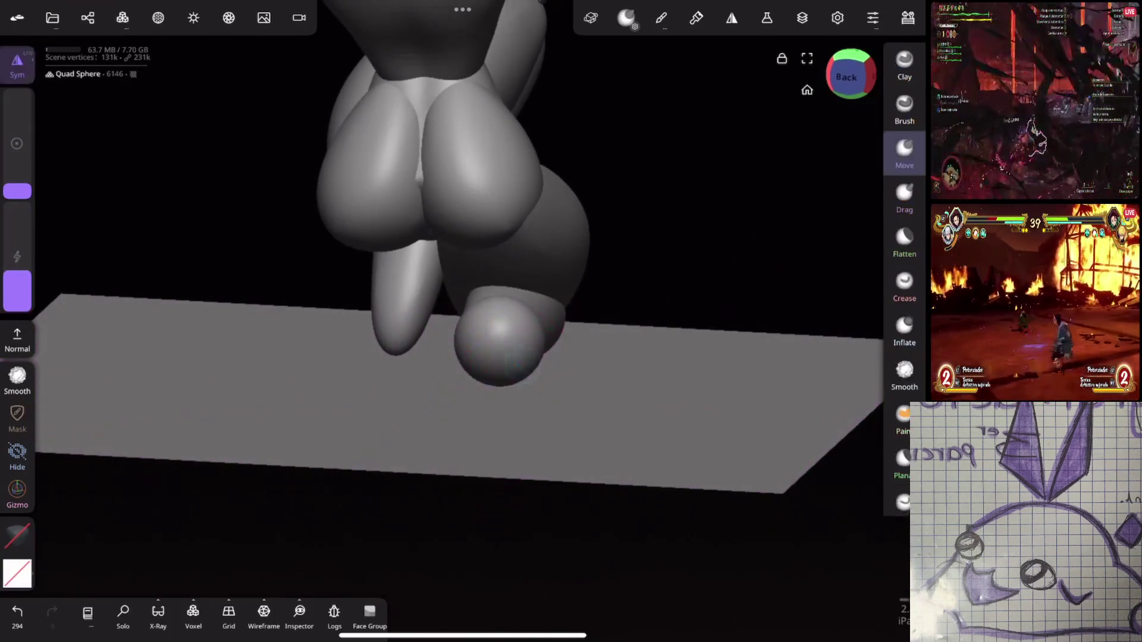
mouse_move(695, 308)
left_mouse_down()
mouse_move(722, 280)
mouse_move(714, 288)
left_mouse_up()
left_click_drag(510, 355, 515, 403)
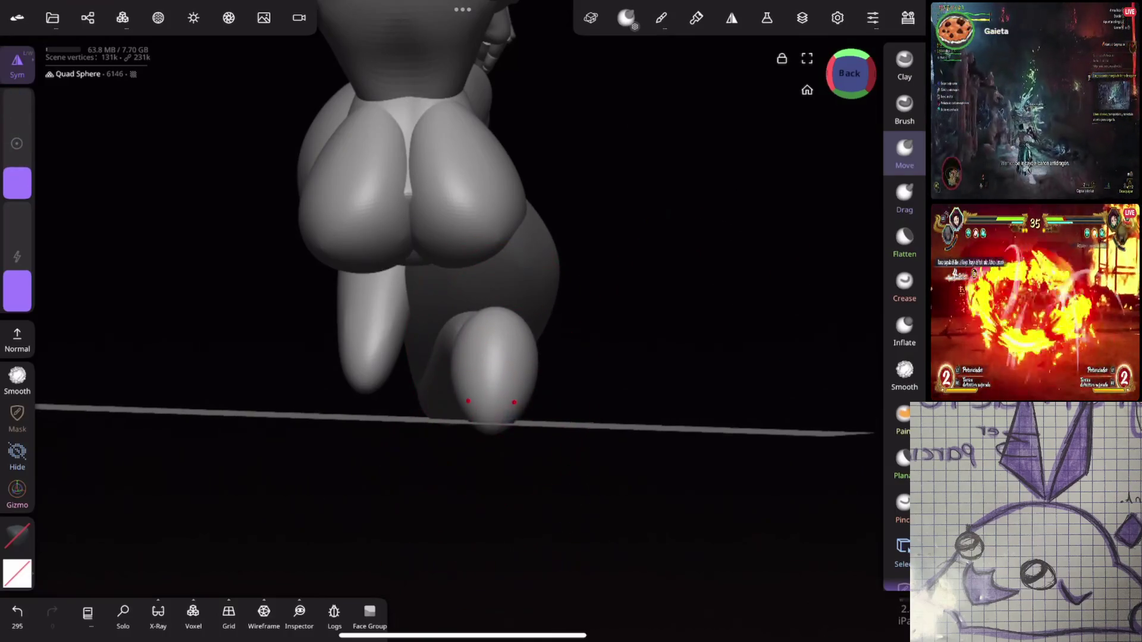
mouse_move(591, 288)
left_mouse_down()
mouse_move(471, 401)
mouse_move(594, 290)
mouse_move(717, 280)
left_mouse_up()
scroll(654, 371, "up", 2)
mouse_move(655, 370)
left_mouse_down()
mouse_move(749, 268)
mouse_move(704, 293)
mouse_move(731, 267)
left_mouse_up()
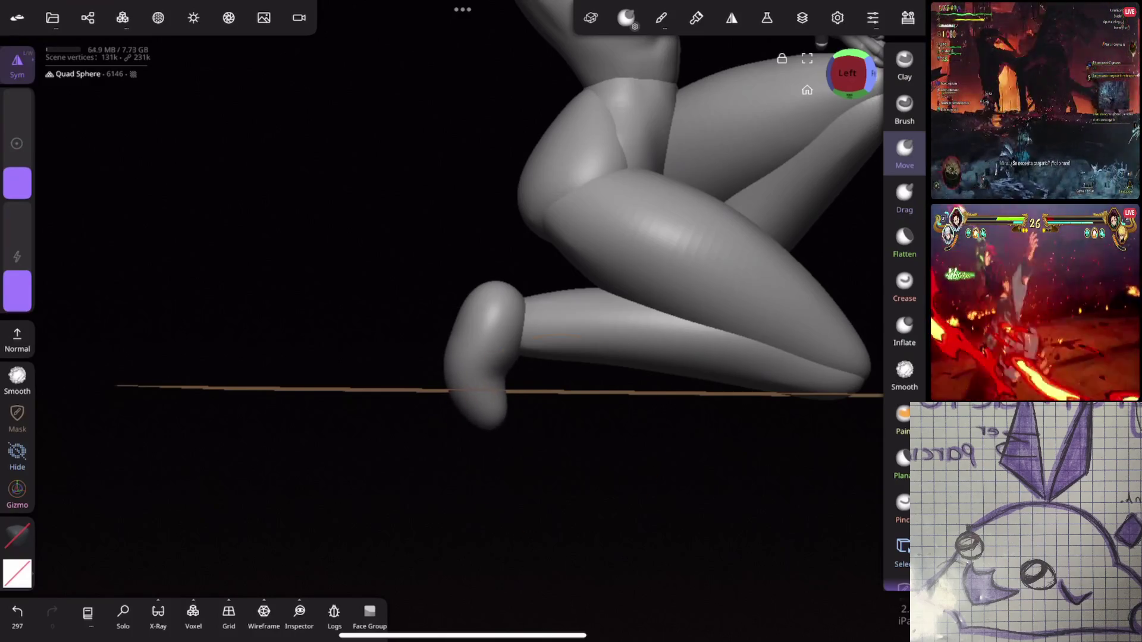
left_click_drag(17, 170, 16, 182)
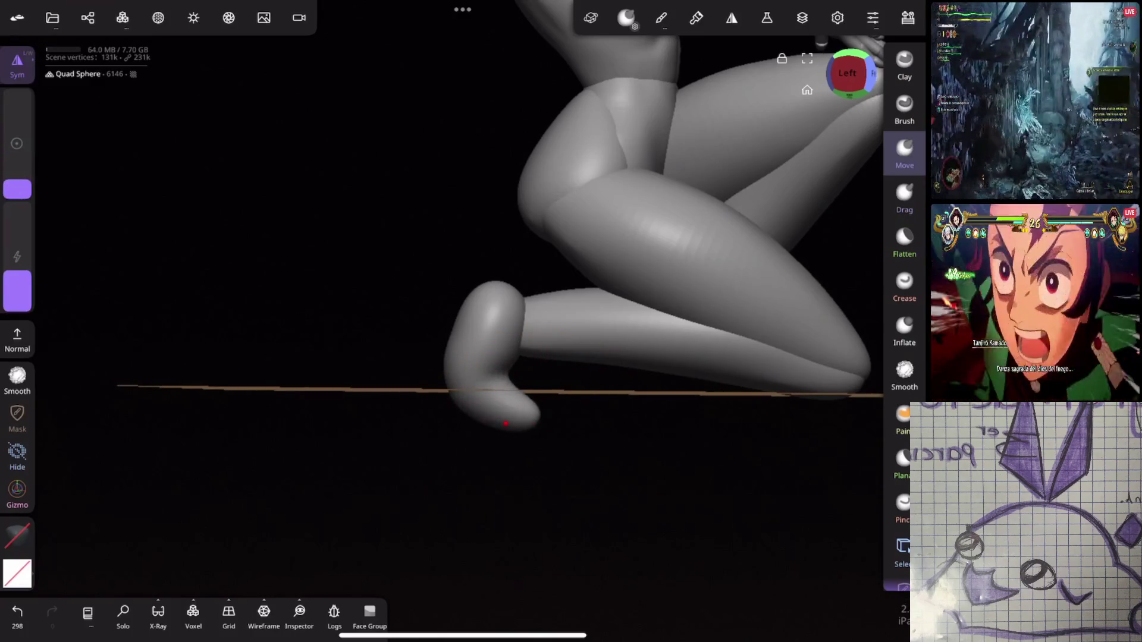
Step: Carve a crease stroke into the rear foot
left_click_drag(744, 443, 594, 442)
left_click(904, 286)
left_click_drag(498, 377, 497, 373)
mouse_move(595, 452)
left_mouse_down()
mouse_move(680, 456)
mouse_move(760, 415)
mouse_move(720, 413)
left_mouse_up()
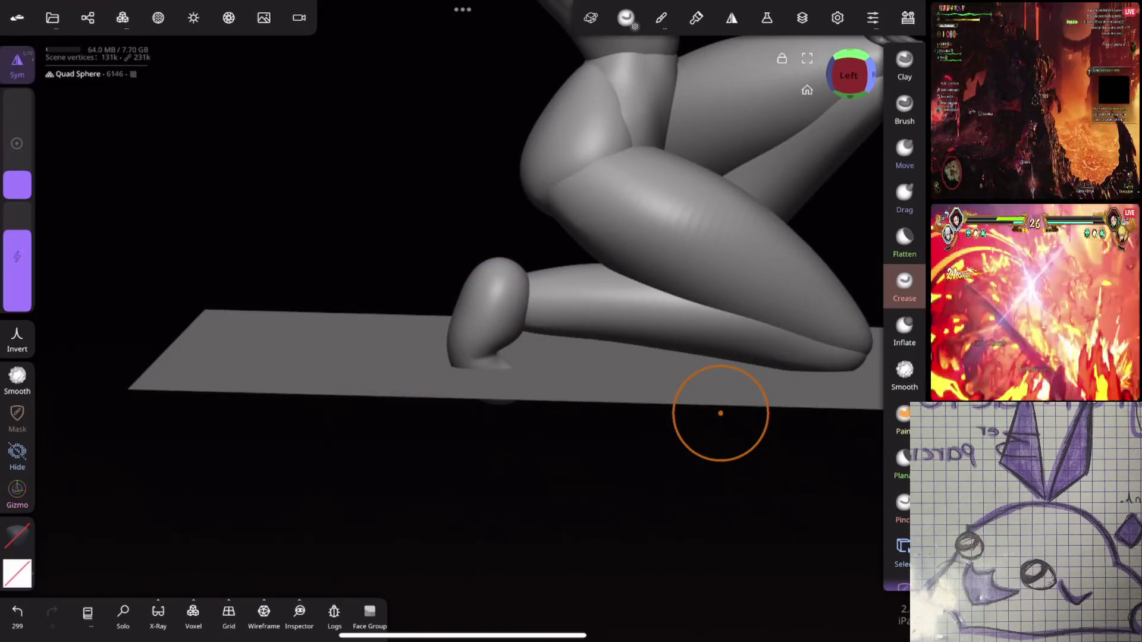
Step: Rotate and shift the rear foot with the Gizmo, undoing the extra move
left_click(17, 489)
left_click(17, 489)
left_click(18, 489)
mouse_move(490, 229)
left_mouse_down()
mouse_move(553, 279)
mouse_move(492, 289)
mouse_move(541, 318)
left_mouse_up()
left_click_drag(491, 280, 483, 287)
mouse_move(821, 249)
middle_mouse_down()
mouse_move(617, 275)
mouse_move(483, 277)
mouse_move(793, 276)
mouse_move(666, 357)
mouse_move(600, 457)
mouse_move(832, 220)
middle_mouse_up()
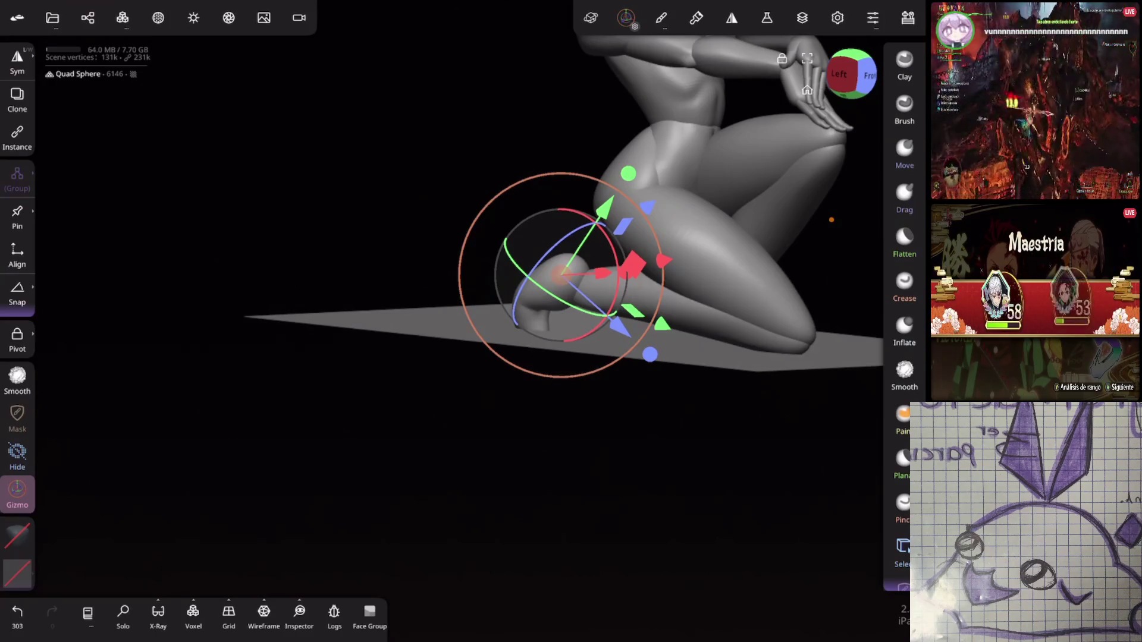
left_click_drag(559, 277, 505, 357)
key("ctrl+z")
mouse_move(644, 438)
middle_mouse_down()
mouse_move(711, 482)
mouse_move(722, 301)
mouse_move(760, 234)
mouse_move(841, 199)
mouse_move(661, 176)
mouse_move(696, 119)
mouse_move(602, 189)
mouse_move(776, 185)
middle_mouse_up()
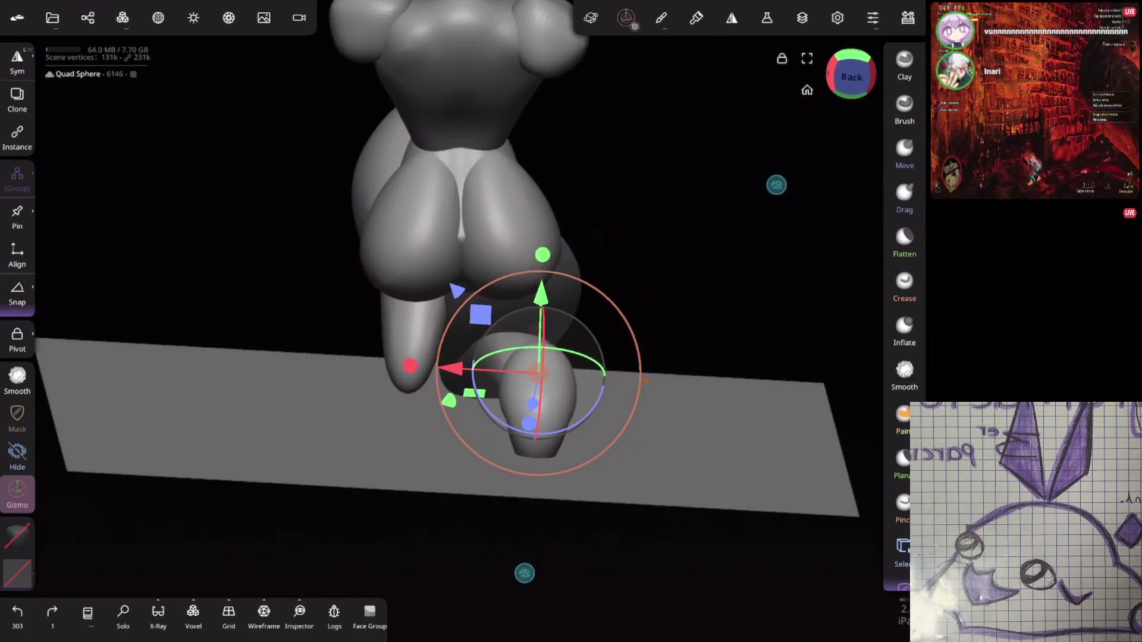
Step: Pull the rear foot further out, then crease, flatten and smooth its surface
left_click(904, 152)
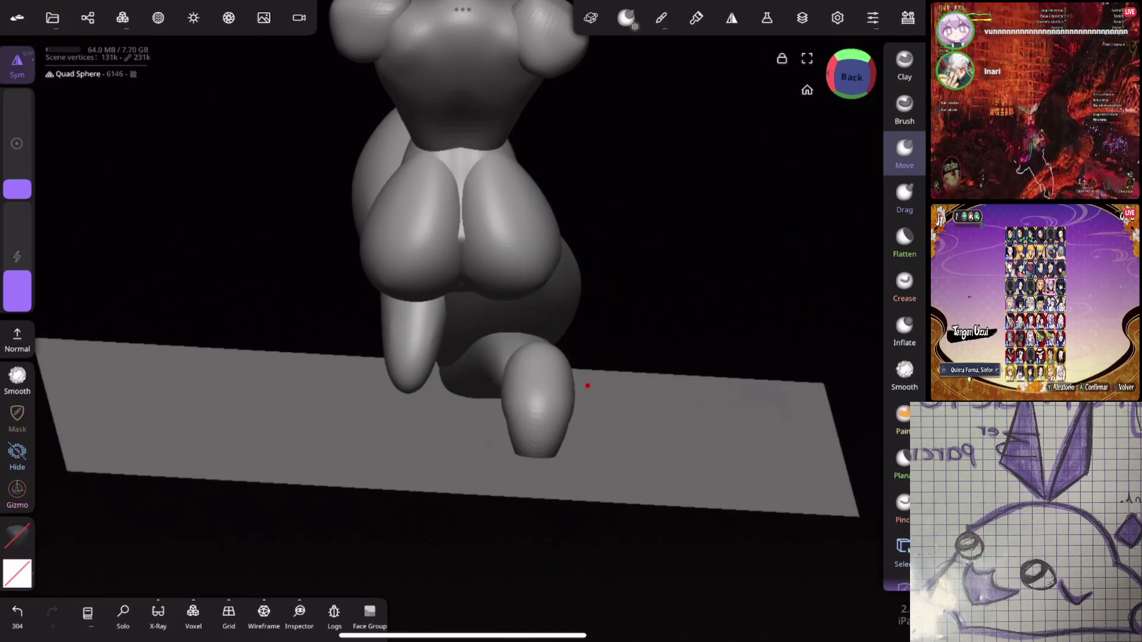
left_click_drag(568, 450, 538, 470)
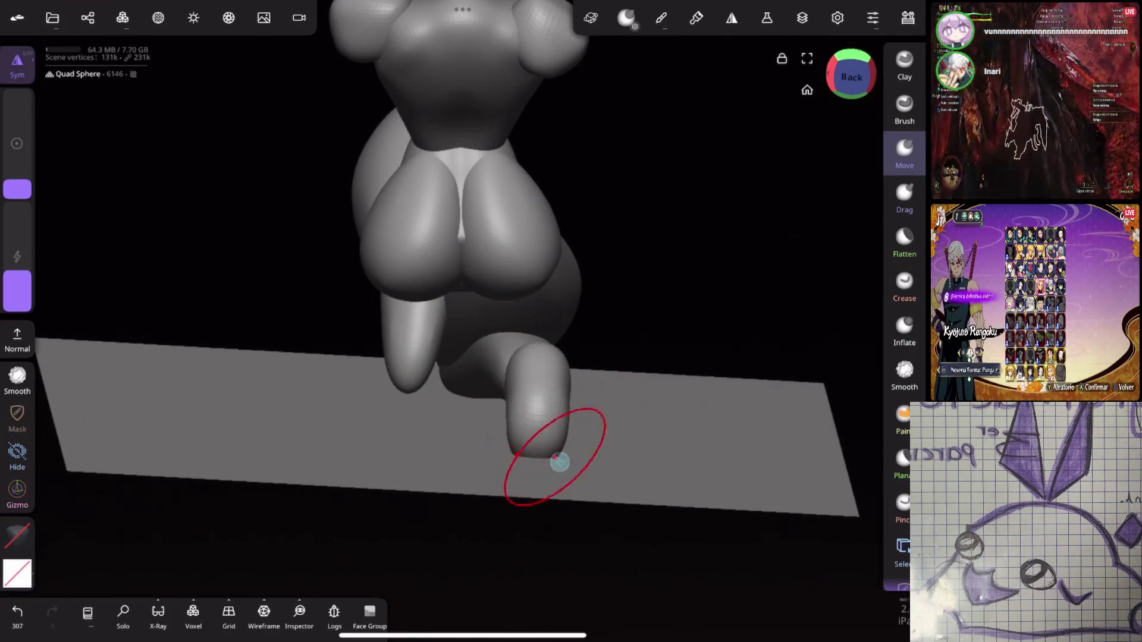
mouse_move(538, 470)
middle_mouse_down()
mouse_move(509, 535)
mouse_move(655, 416)
mouse_move(803, 345)
mouse_move(579, 523)
mouse_move(589, 517)
middle_mouse_up()
left_click(904, 282)
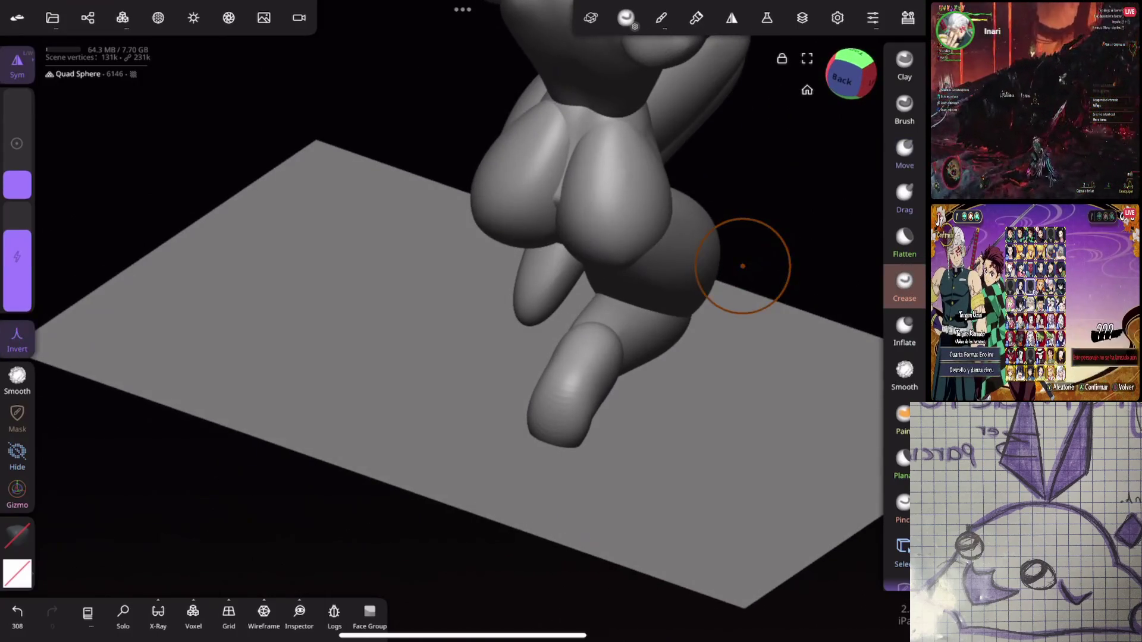
left_click(17, 379)
mouse_move(550, 431)
middle_mouse_down()
mouse_move(574, 408)
mouse_move(655, 388)
mouse_move(732, 316)
mouse_move(683, 302)
mouse_move(716, 411)
mouse_move(703, 428)
mouse_move(683, 426)
mouse_move(747, 446)
middle_mouse_up()
left_click(904, 243)
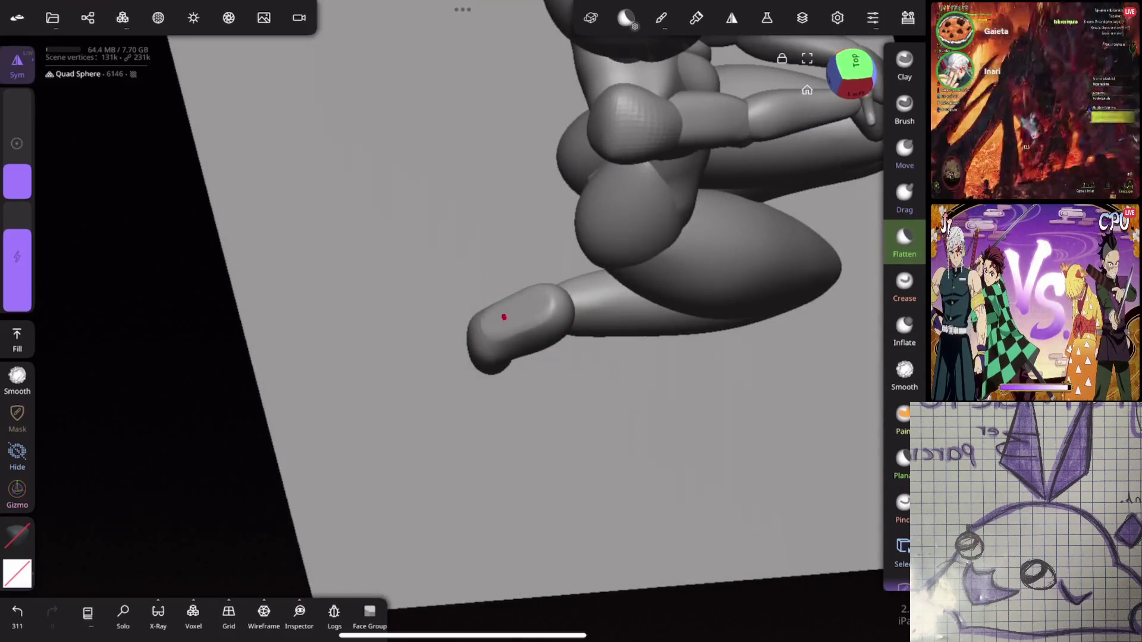
key("shift")
middle_click_drag(630, 321, 652, 360)
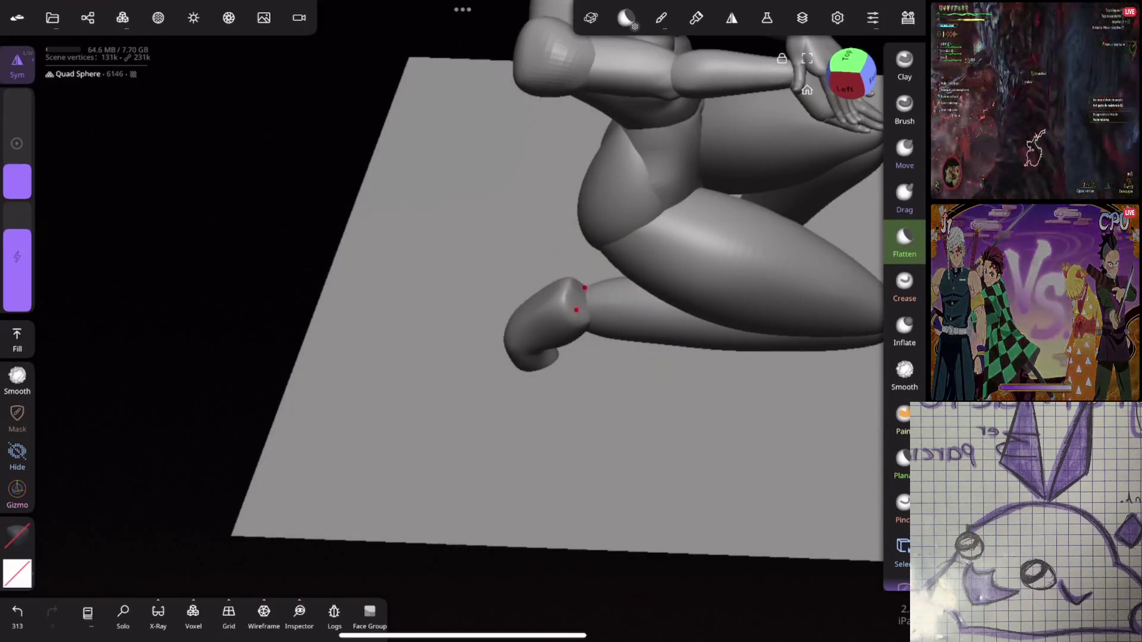
key("shift")
middle_click_drag(587, 292, 555, 297)
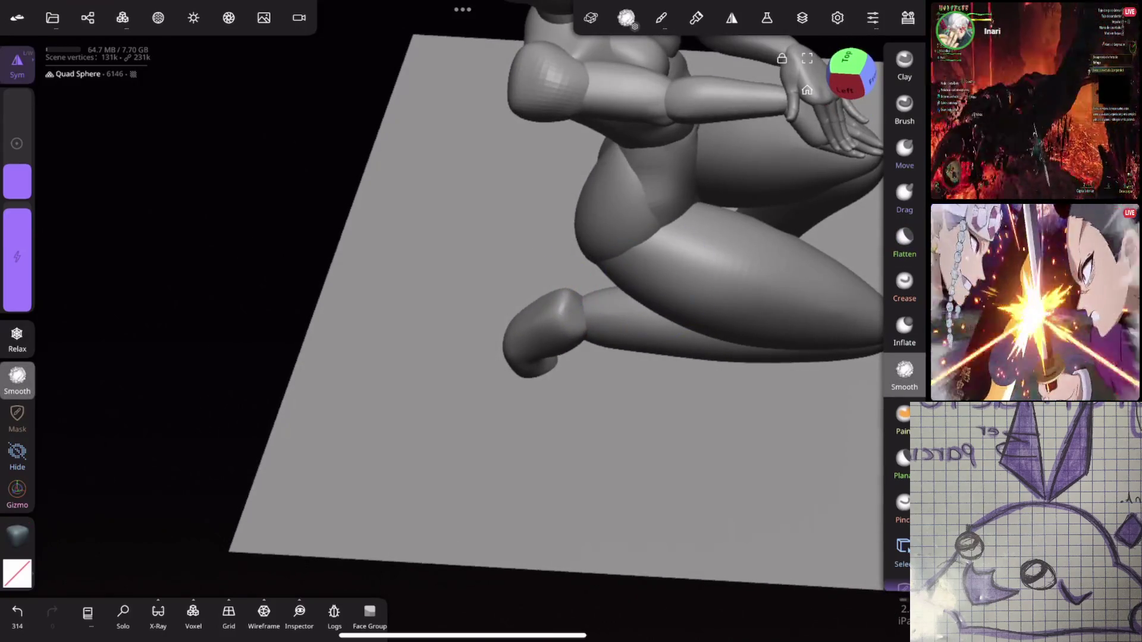
Step: Nudge the heel tip slightly back with Move, undoing an overshooting pull toward the knee
left_click(919, 176)
middle_click_drag(726, 351, 841, 158)
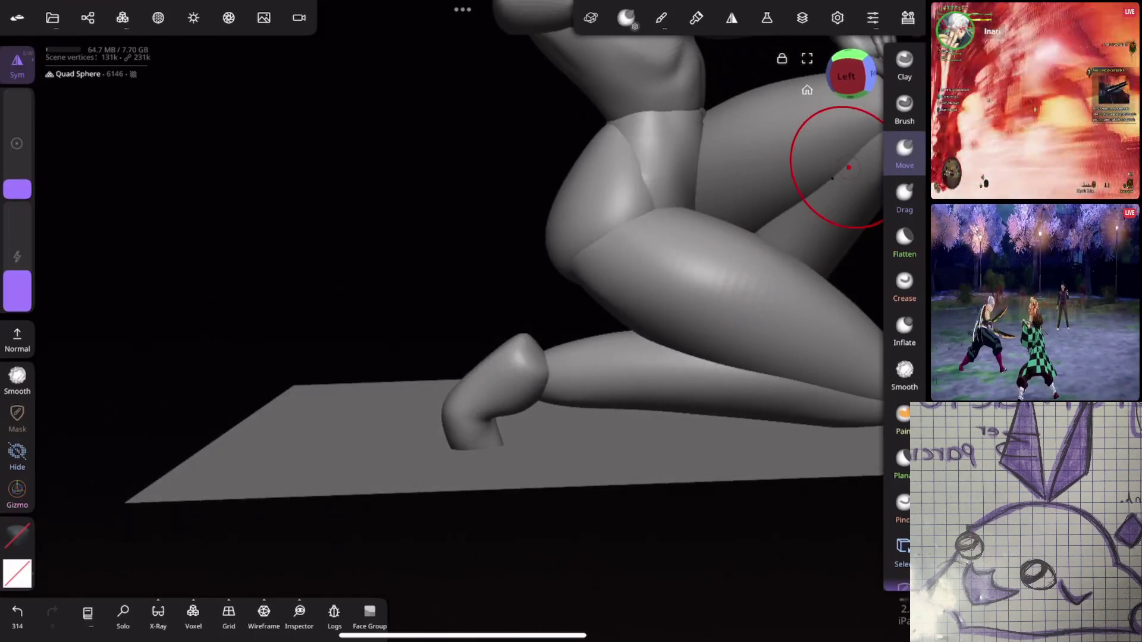
left_click_drag(536, 361, 561, 370)
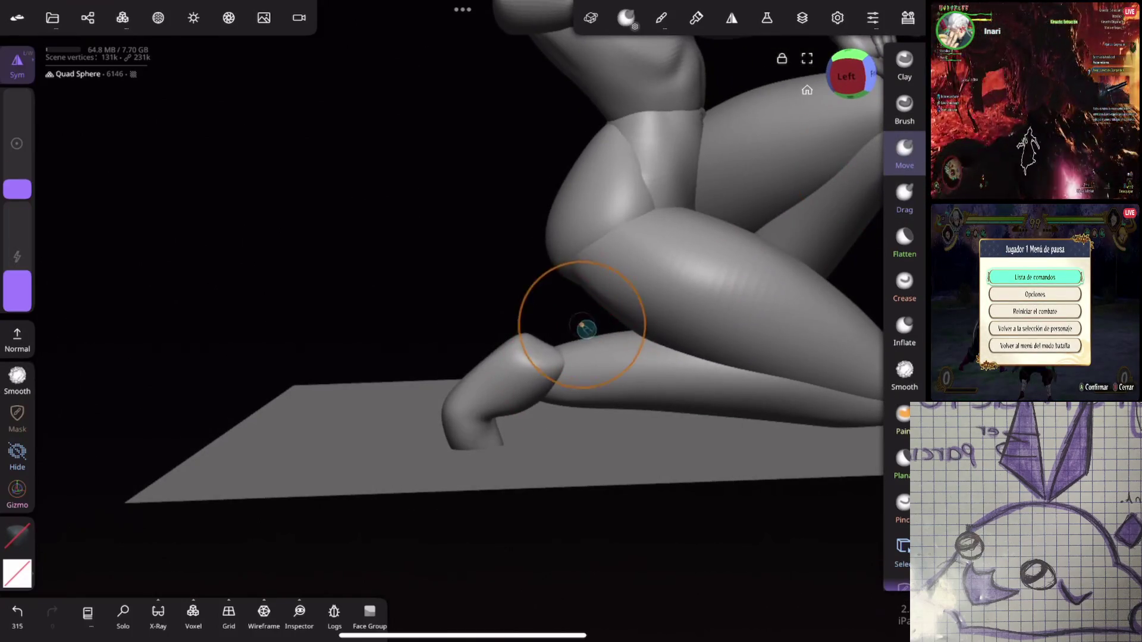
key("ctrl+z")
left_click_drag(526, 334, 500, 339)
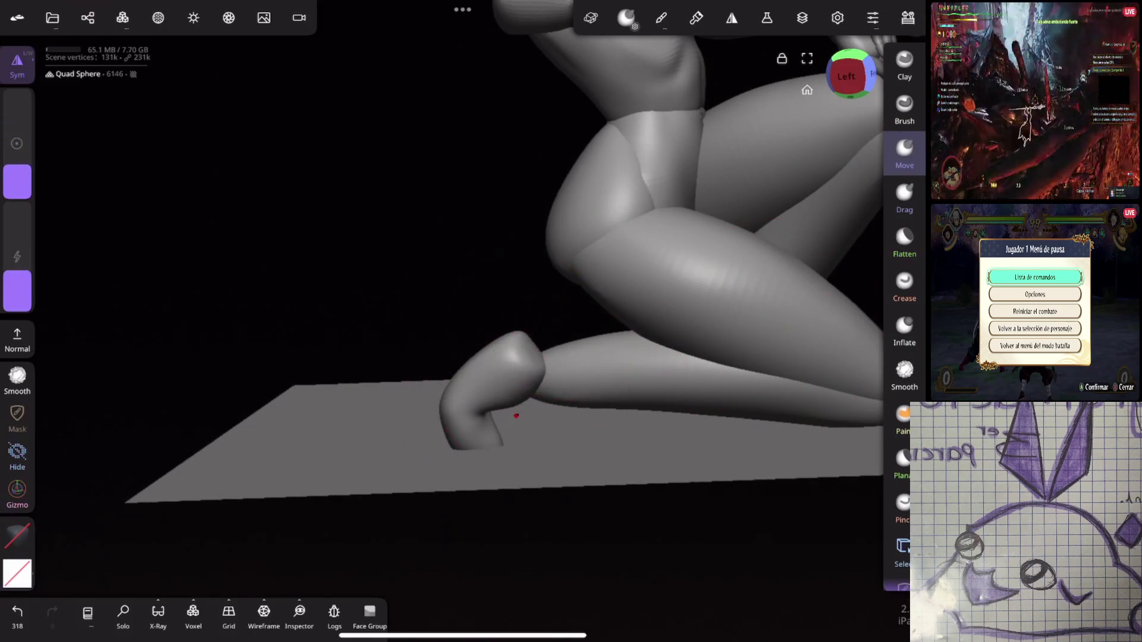
mouse_move(520, 386)
right_mouse_down()
mouse_move(658, 403)
mouse_move(684, 349)
mouse_move(688, 383)
mouse_move(599, 405)
mouse_move(619, 410)
right_mouse_up()
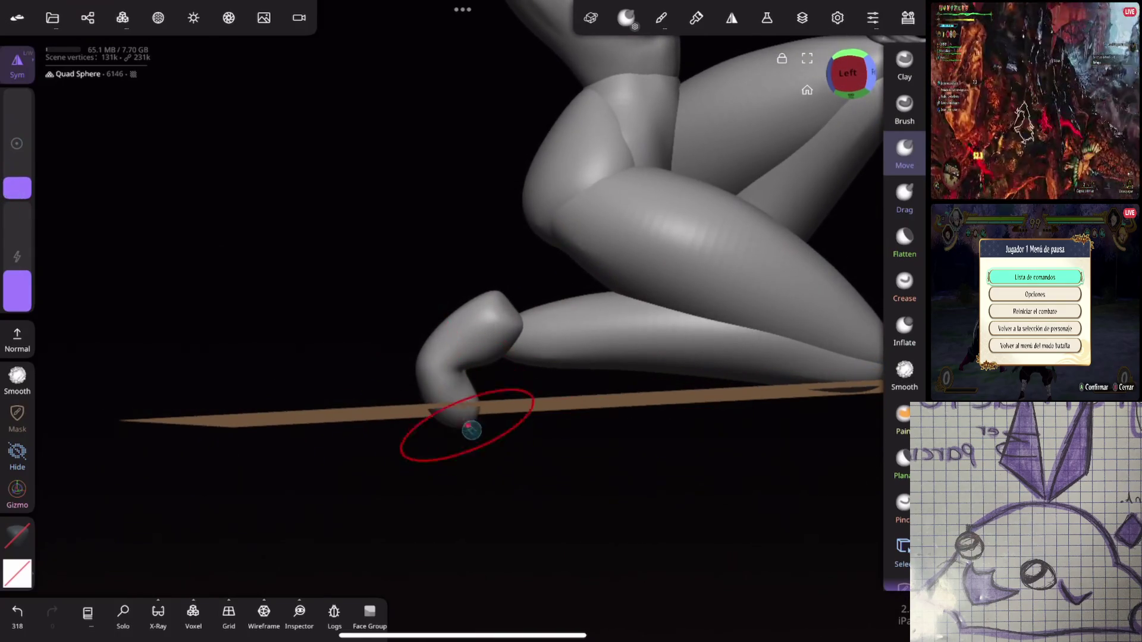
mouse_move(468, 426)
right_mouse_down()
mouse_move(647, 391)
mouse_move(565, 439)
mouse_move(782, 334)
mouse_move(701, 383)
mouse_move(754, 288)
mouse_move(769, 339)
mouse_move(747, 305)
mouse_move(594, 502)
right_mouse_up()
left_click(17, 491)
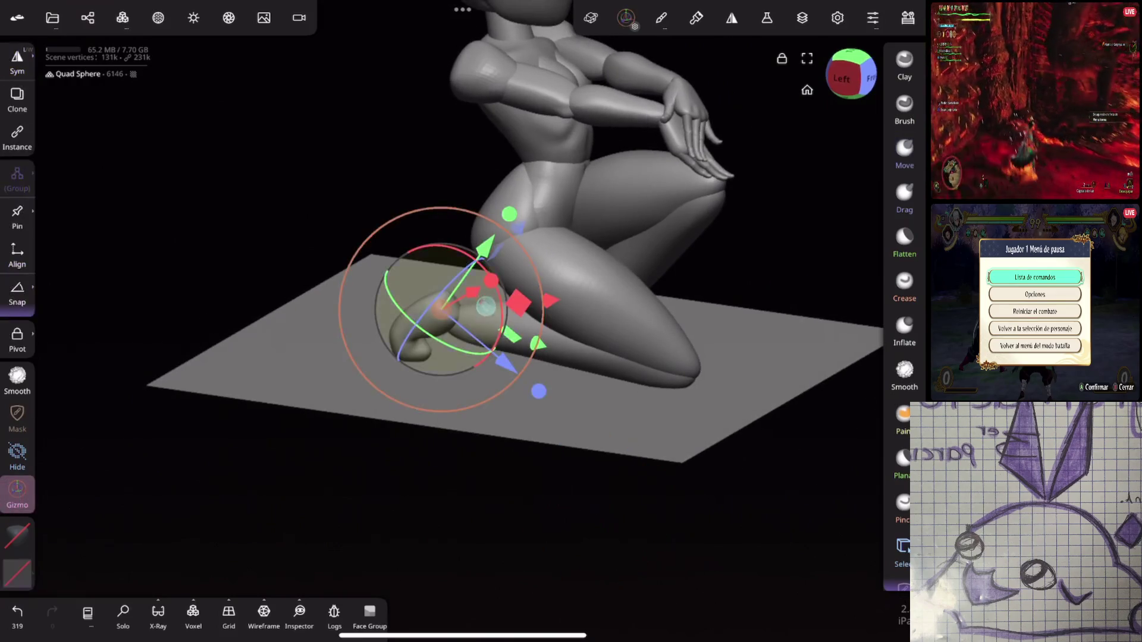
Step: Rotate the lower leg about the knee with the Gizmo and shift the foot into place
key("ctrl+z")
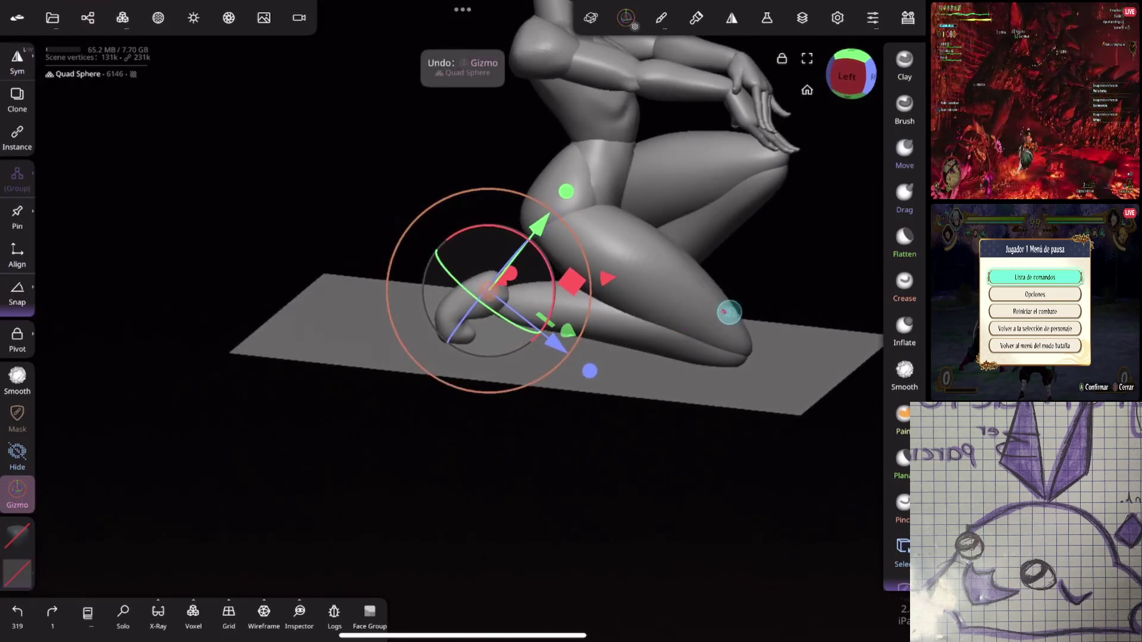
left_click(509, 291)
mouse_move(702, 321)
right_mouse_down()
mouse_move(617, 339)
mouse_move(783, 293)
mouse_move(757, 314)
mouse_move(743, 297)
mouse_move(767, 280)
mouse_move(726, 229)
mouse_move(648, 206)
mouse_move(752, 239)
right_mouse_up()
mouse_move(752, 240)
middle_mouse_down()
mouse_move(798, 257)
mouse_move(841, 225)
middle_mouse_up()
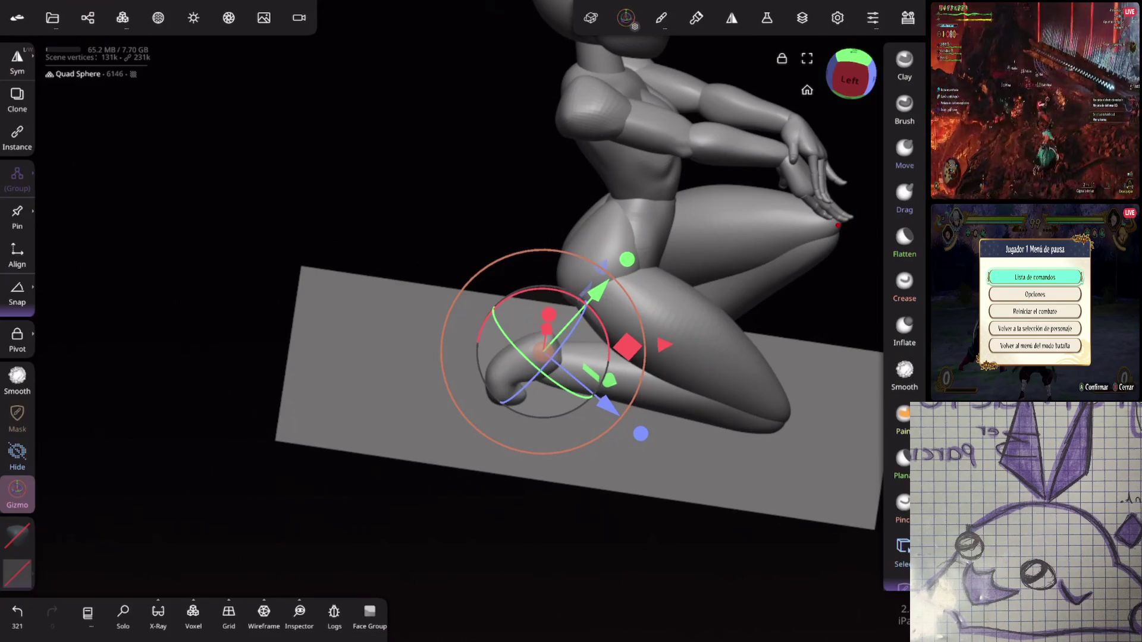
mouse_move(707, 341)
middle_mouse_down()
mouse_move(767, 227)
mouse_move(724, 257)
mouse_move(732, 364)
mouse_move(745, 376)
mouse_move(701, 395)
mouse_move(556, 278)
middle_mouse_up()
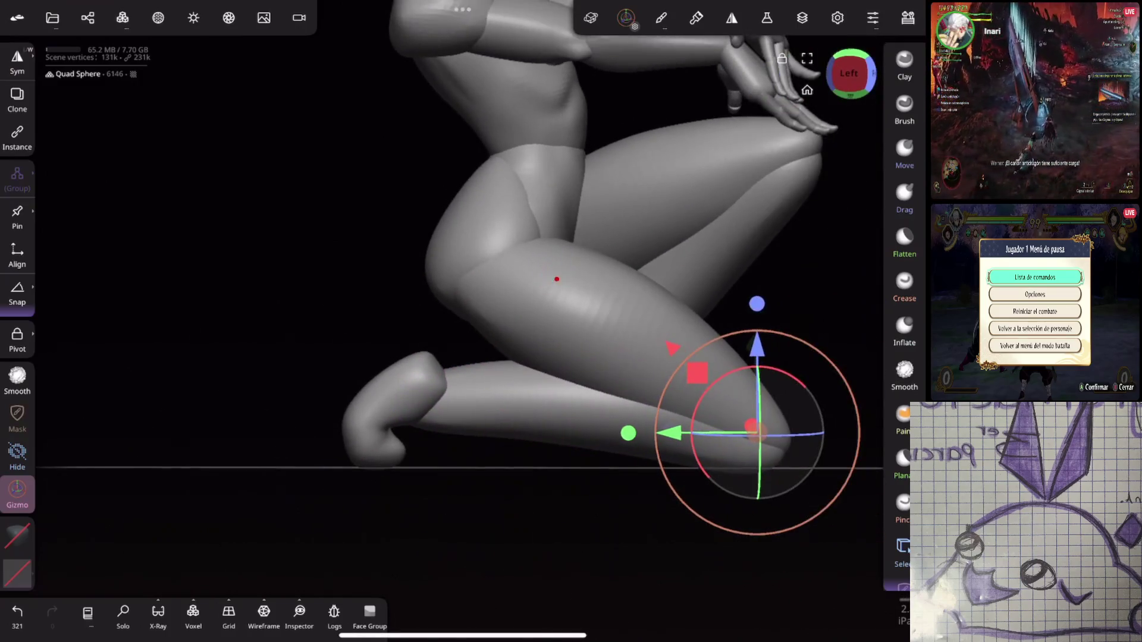
left_click_drag(745, 376, 741, 360)
left_click(422, 382)
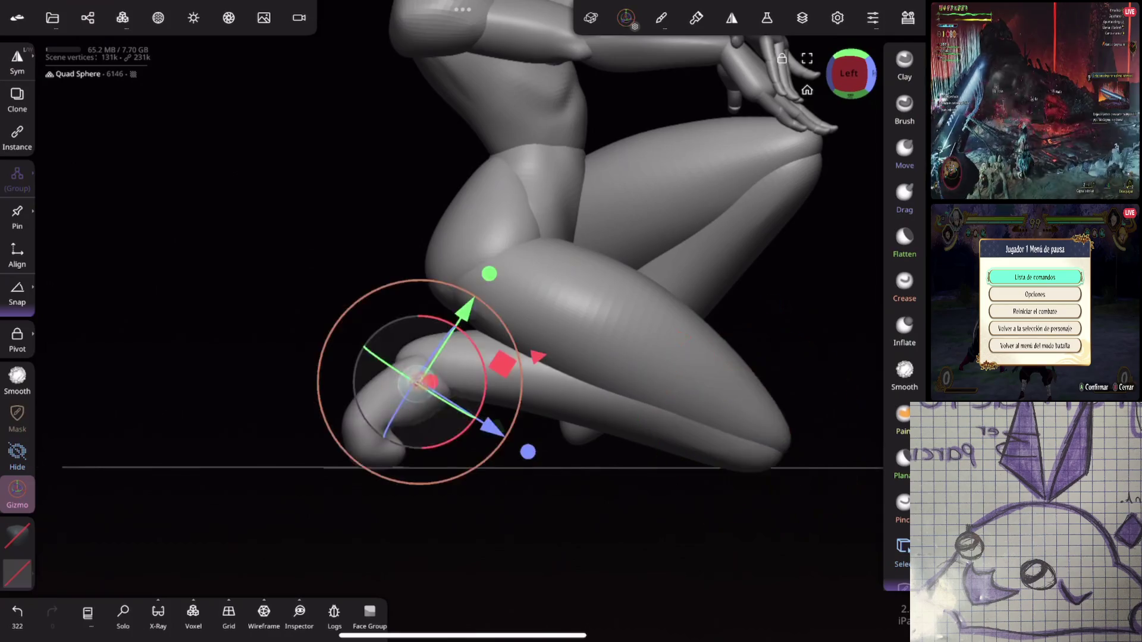
mouse_move(433, 381)
left_mouse_down()
mouse_move(416, 359)
mouse_move(400, 374)
left_mouse_up()
Step: Pull the toe down onto the floor with the Move brush
mouse_move(678, 328)
middle_mouse_down()
mouse_move(698, 325)
mouse_move(591, 347)
middle_mouse_up()
key("m")
left_click_drag(435, 427, 382, 410)
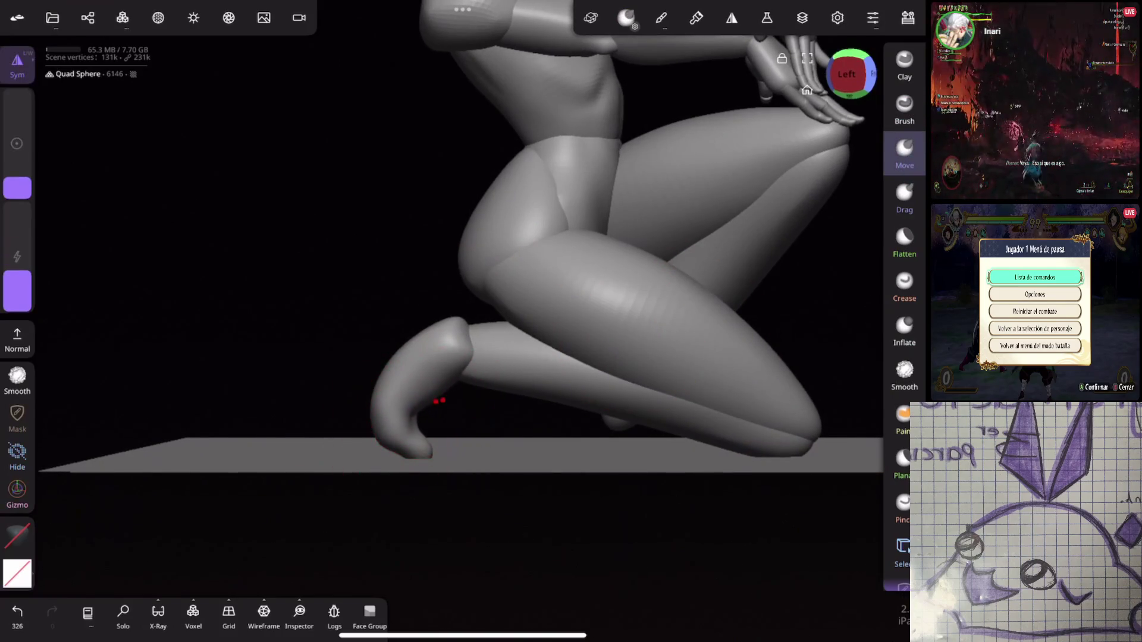
Step: Undo a stray clay stroke and smooth out the bump on the heel
key("s")
left_click_drag(678, 443, 737, 296)
mouse_move(606, 292)
left_mouse_down()
mouse_move(716, 293)
mouse_move(783, 217)
mouse_move(669, 454)
left_mouse_up()
left_click(904, 62)
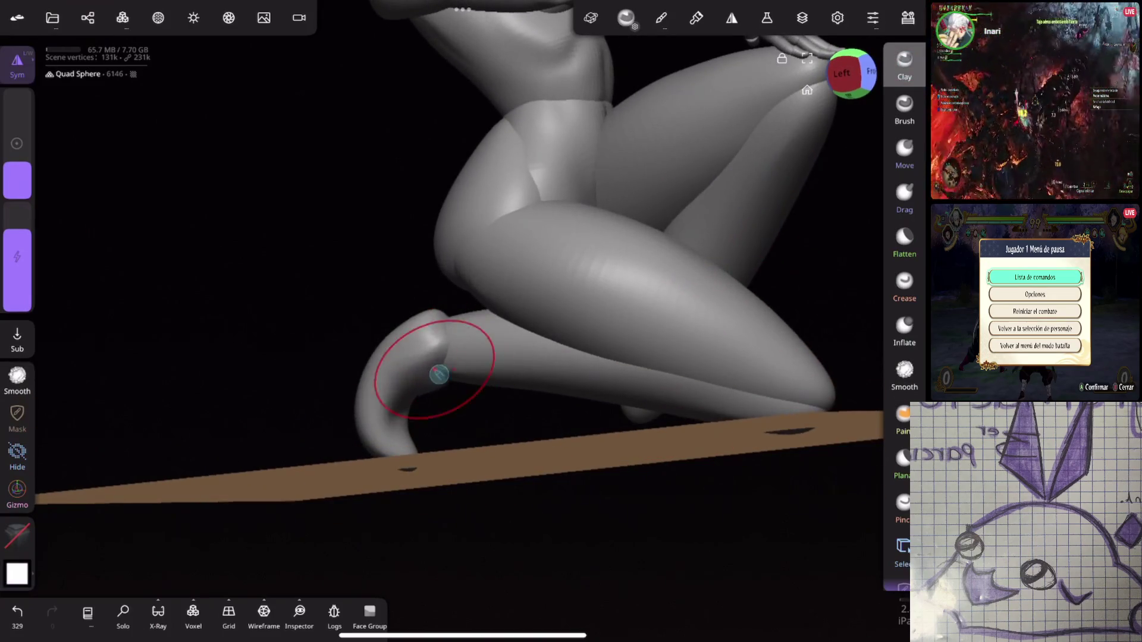
left_click_drag(17, 170, 16, 187)
key("ctrl+z")
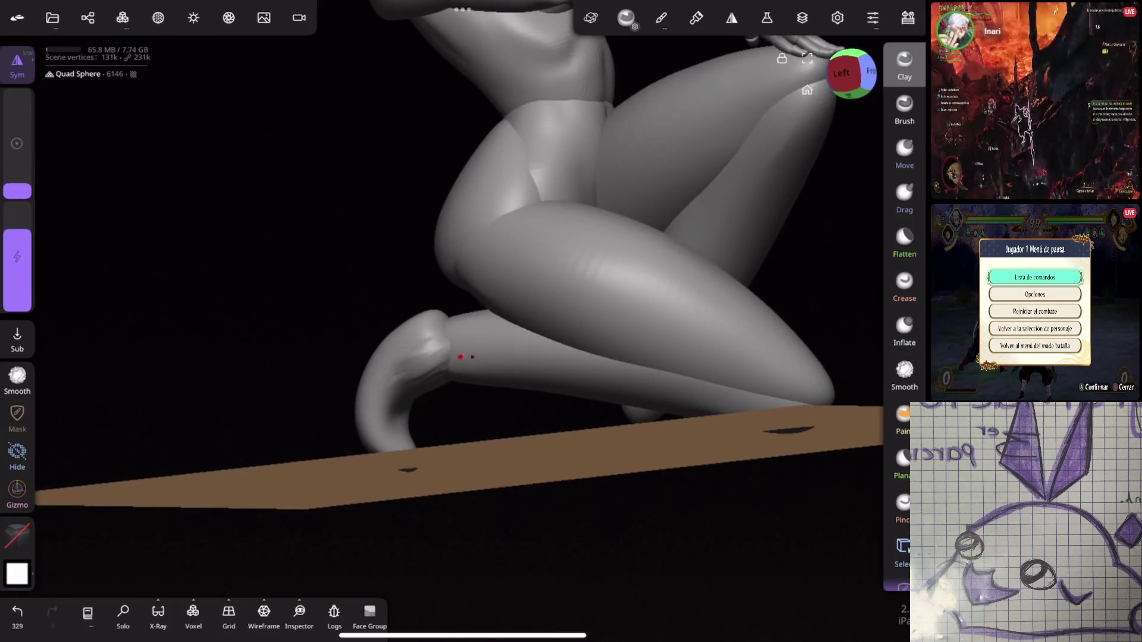
mouse_move(672, 404)
left_mouse_down()
mouse_move(565, 385)
mouse_move(509, 450)
left_mouse_up()
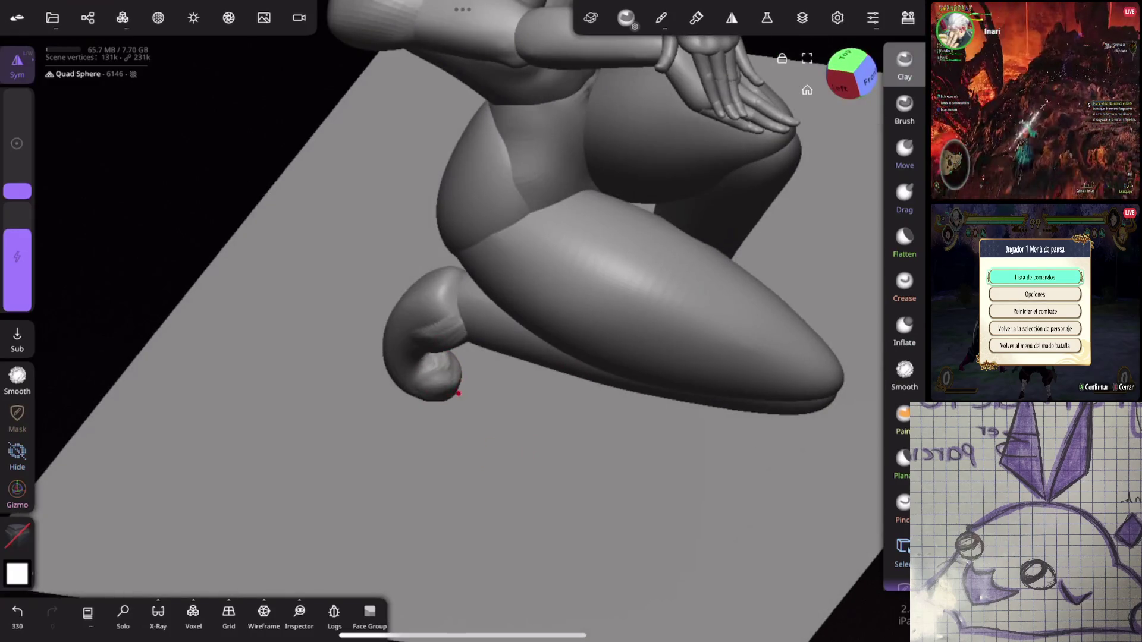
left_click_drag(450, 384, 456, 355, "shift")
mouse_move(678, 356)
left_mouse_down()
mouse_move(668, 369)
mouse_move(702, 332)
mouse_move(704, 349)
mouse_move(752, 255)
mouse_move(645, 314)
mouse_move(581, 293)
left_mouse_up()
Step: Flatten the thigh surface with a smaller Flatten radius
left_click(904, 238)
left_click_drag(17, 169, 17, 182)
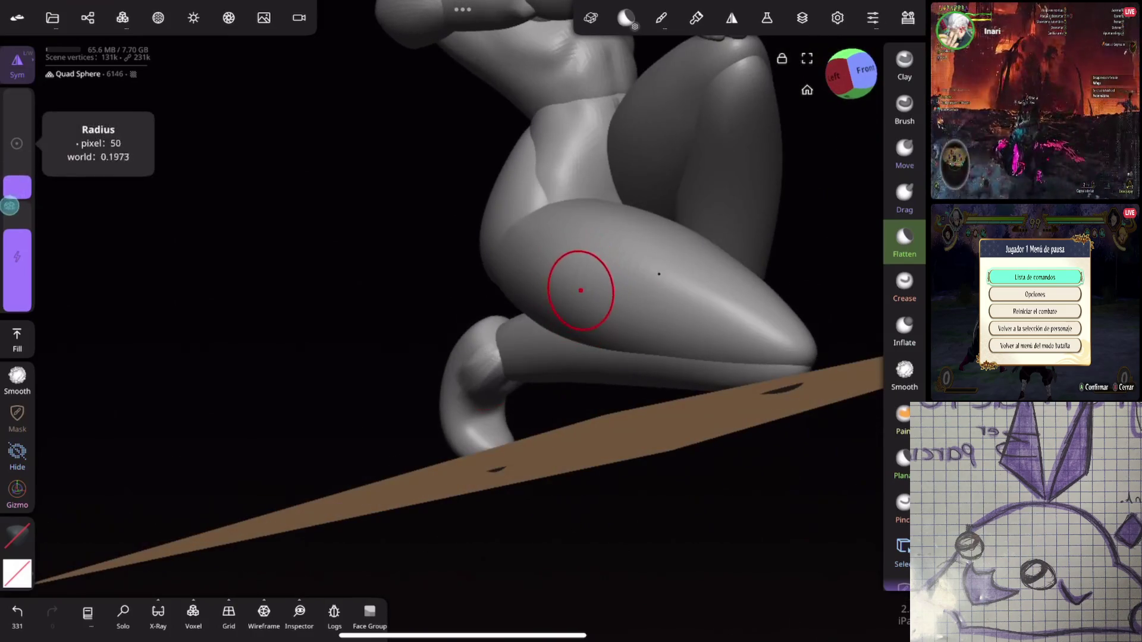
mouse_move(497, 407)
left_mouse_down()
mouse_move(726, 379)
mouse_move(650, 288)
mouse_move(753, 311)
mouse_move(822, 347)
left_mouse_up()
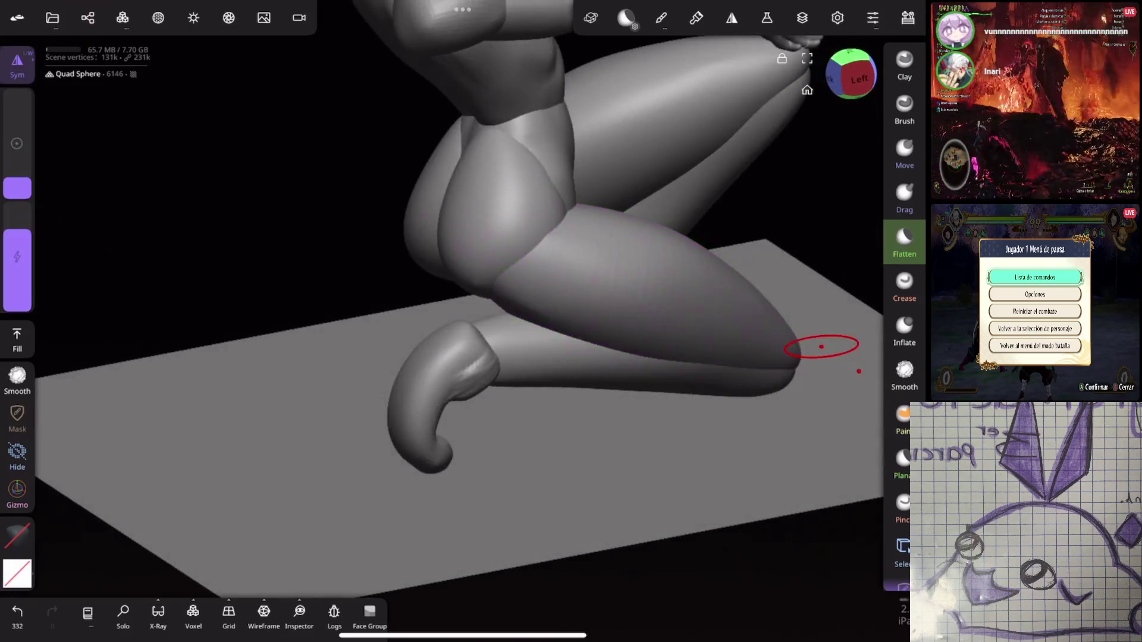
left_click_drag(428, 464, 446, 370)
Step: Build up the foot and heel with clay, then smooth the heel with a larger radius
left_click(904, 62)
left_click_drag(714, 268, 774, 241)
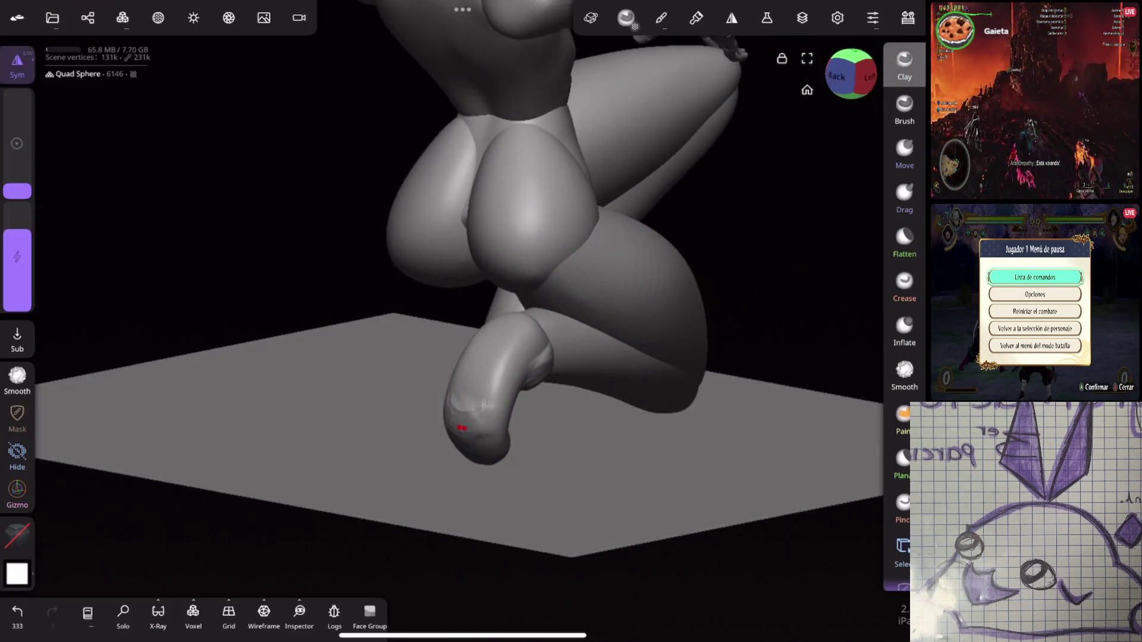
mouse_move(507, 355)
left_mouse_down()
mouse_move(630, 357)
mouse_move(522, 378)
mouse_move(462, 369)
mouse_move(456, 351)
mouse_move(586, 410)
left_mouse_up()
left_click(18, 381)
mouse_move(470, 396)
left_mouse_down()
mouse_move(561, 377)
mouse_move(720, 311)
mouse_move(714, 332)
mouse_move(497, 416)
left_mouse_up()
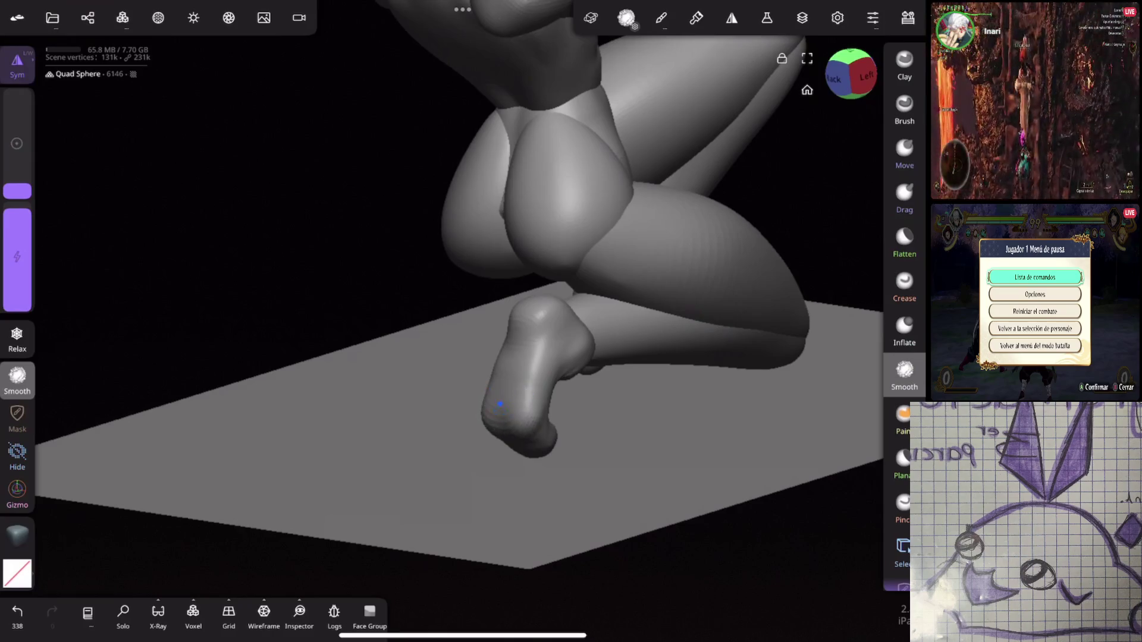
left_click(904, 66)
mouse_move(510, 352)
left_mouse_down()
mouse_move(505, 377)
mouse_move(535, 347)
mouse_move(637, 420)
mouse_move(601, 370)
mouse_move(587, 470)
mouse_move(563, 495)
mouse_move(617, 356)
mouse_move(783, 327)
left_mouse_up()
left_click(904, 372)
left_click_drag(16, 191, 17, 170)
left_click_drag(480, 412, 466, 370)
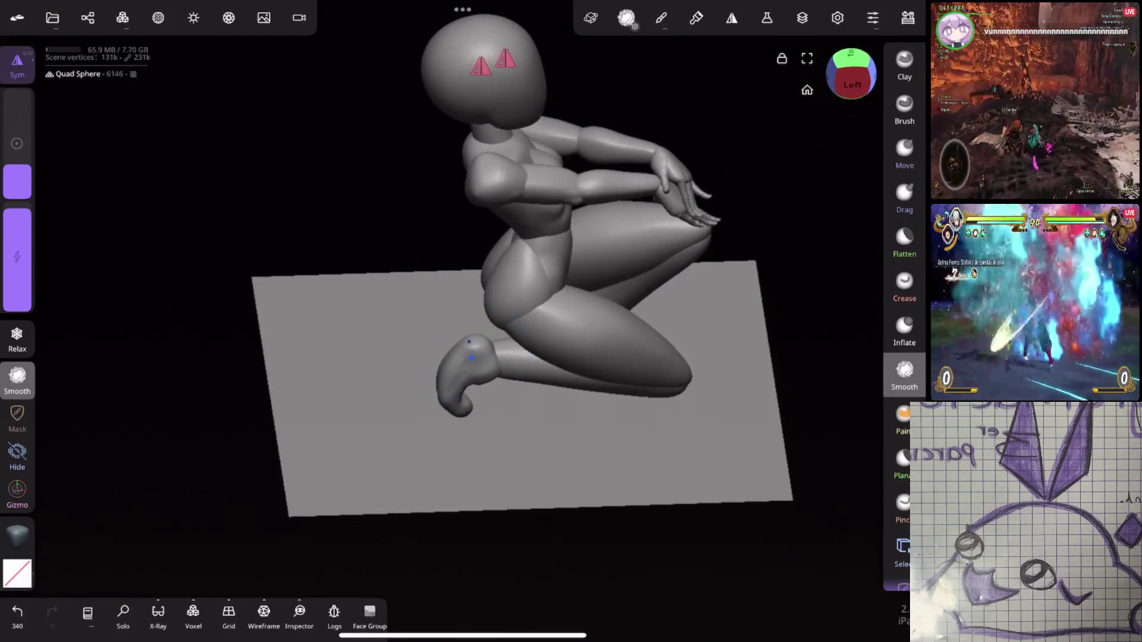
Step: Lasso-trim the curled toe off the rear foot and smooth the trimmed end
mouse_move(821, 309)
left_mouse_down()
mouse_move(778, 262)
mouse_move(703, 295)
left_mouse_up()
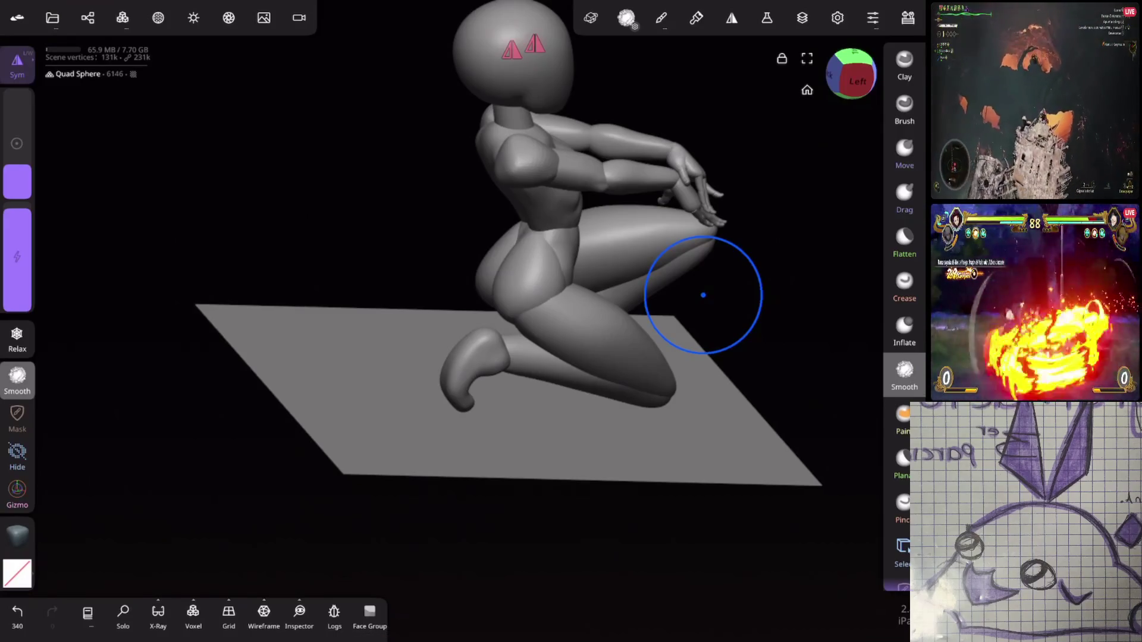
mouse_move(703, 295)
left_mouse_down()
mouse_move(589, 439)
mouse_move(712, 278)
mouse_move(768, 291)
left_mouse_up()
scroll(904, 476, "down", 5)
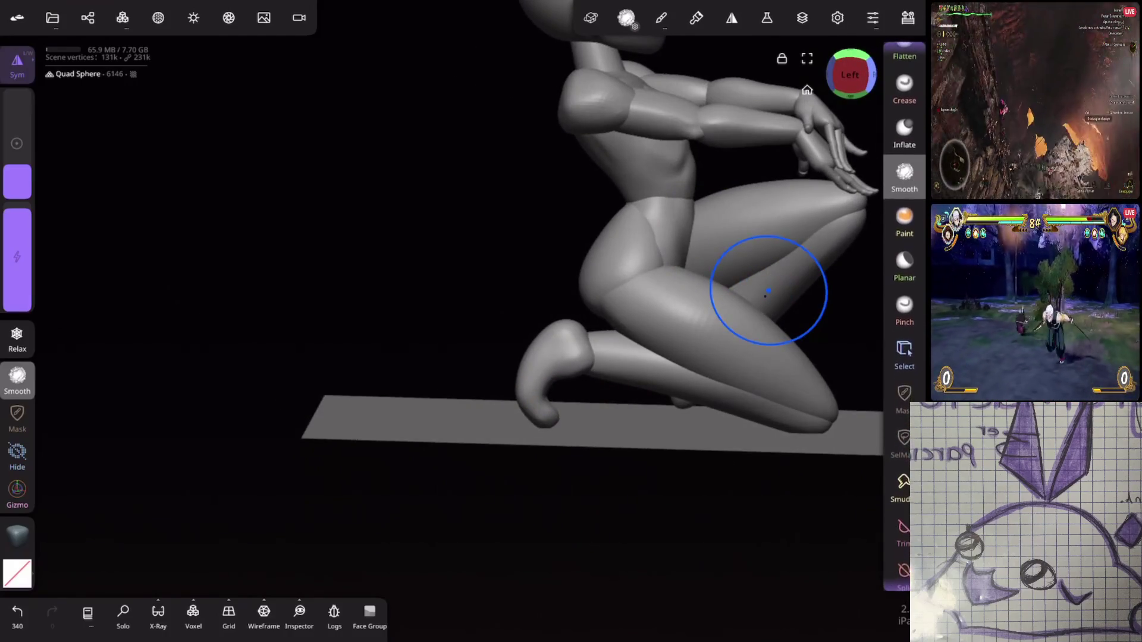
left_click(904, 528)
mouse_move(559, 405)
left_mouse_down()
mouse_move(574, 458)
mouse_move(560, 410)
left_mouse_up()
mouse_move(773, 429)
left_mouse_down()
mouse_move(796, 387)
mouse_move(739, 423)
left_mouse_up()
left_click(17, 380)
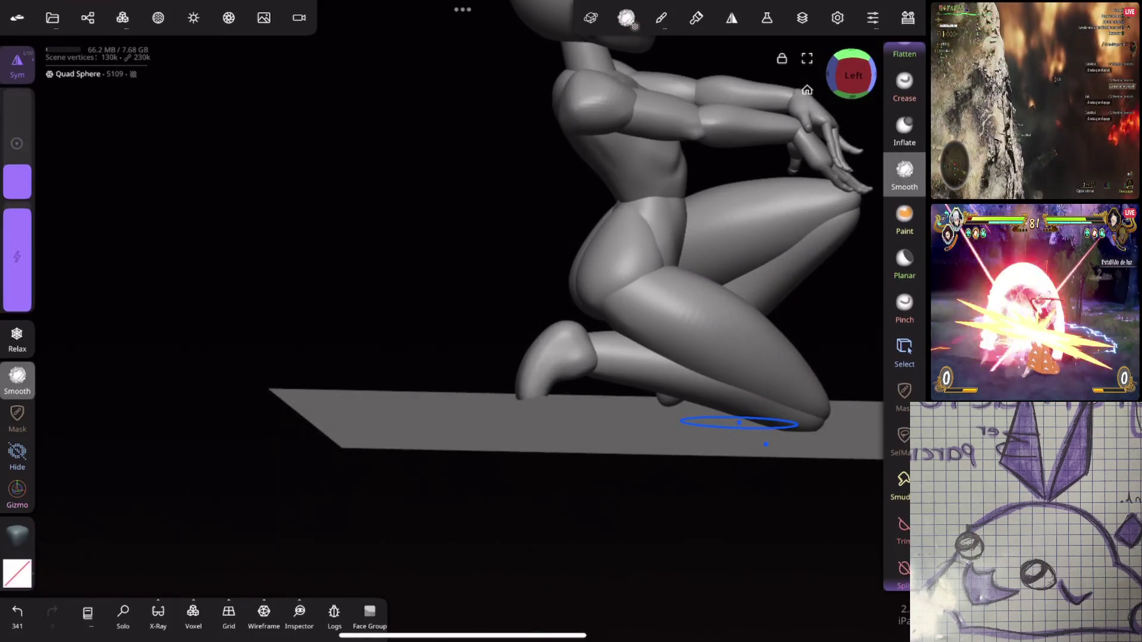
mouse_move(678, 441)
left_mouse_down()
mouse_move(650, 288)
mouse_move(535, 364)
mouse_move(550, 344)
left_mouse_up()
Step: Reshape the rear foot's toe with the Move brush
left_click_drag(732, 309, 705, 395)
scroll(905, 464, "up", 5)
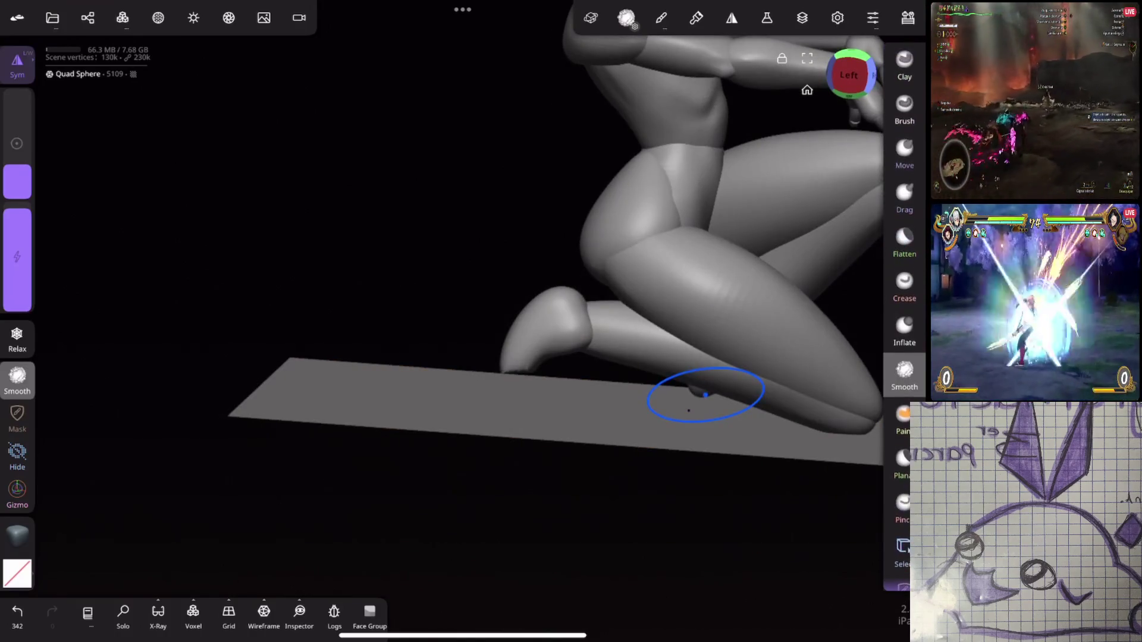
left_click(905, 151)
left_click_drag(540, 366, 525, 371)
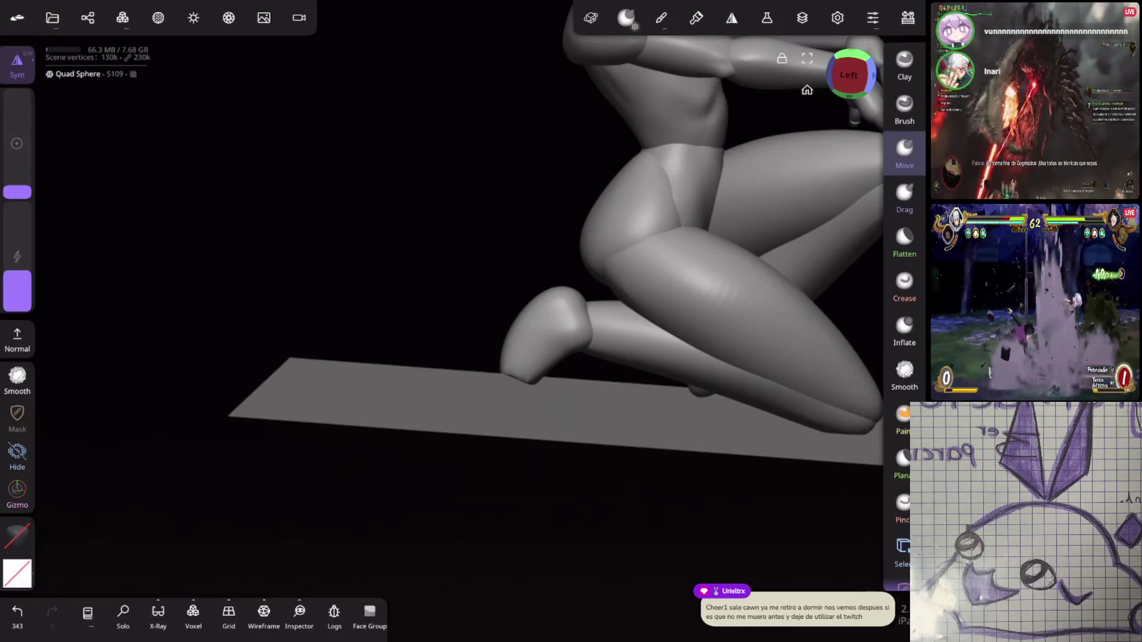
left_click_drag(701, 196, 740, 247)
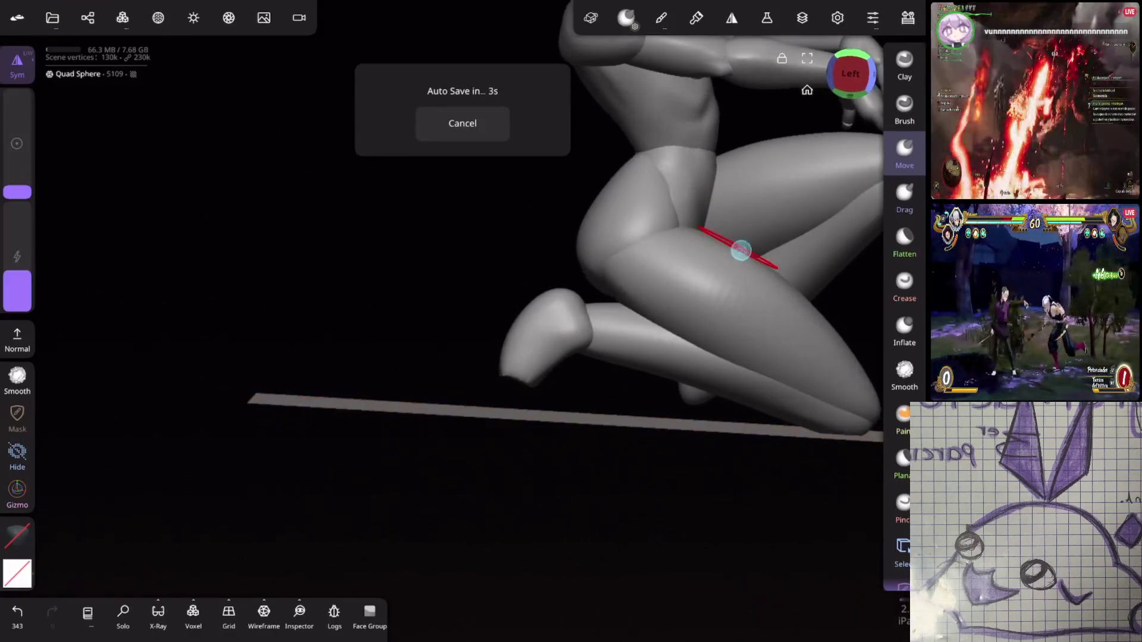
left_click_drag(596, 349, 646, 382)
left_click(17, 379)
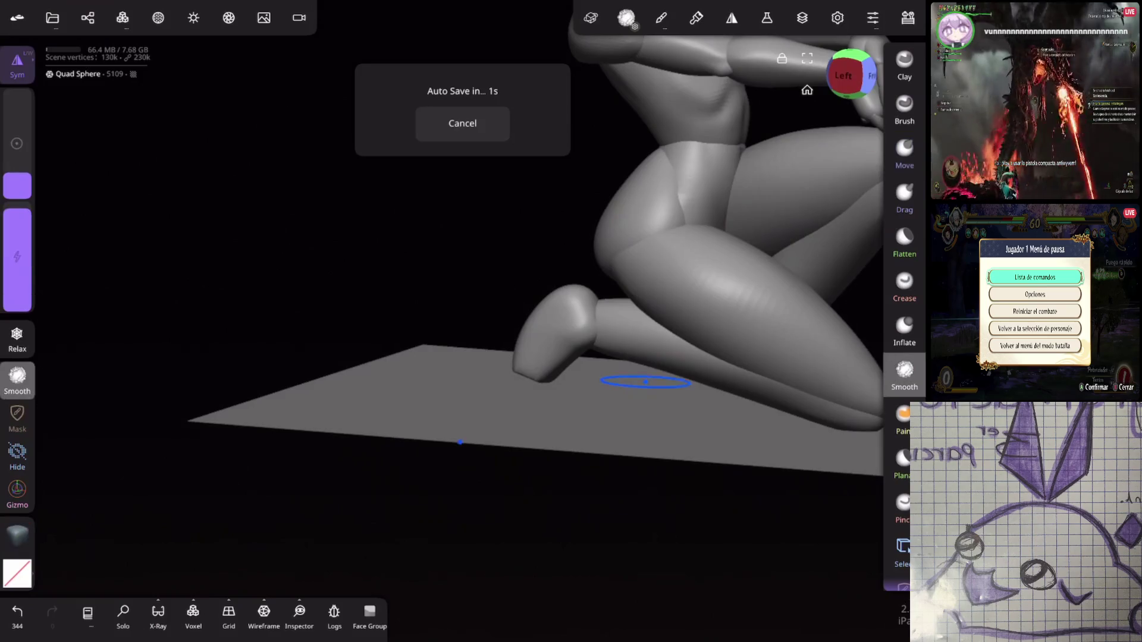
Step: Pull the rear foot tip into a blunter, rounded shape on the floor
mouse_move(630, 452)
left_mouse_down()
mouse_move(673, 429)
mouse_move(673, 500)
mouse_move(636, 486)
left_mouse_up()
left_click(904, 153)
mouse_move(687, 267)
left_mouse_down()
mouse_move(791, 288)
mouse_move(757, 234)
left_mouse_up()
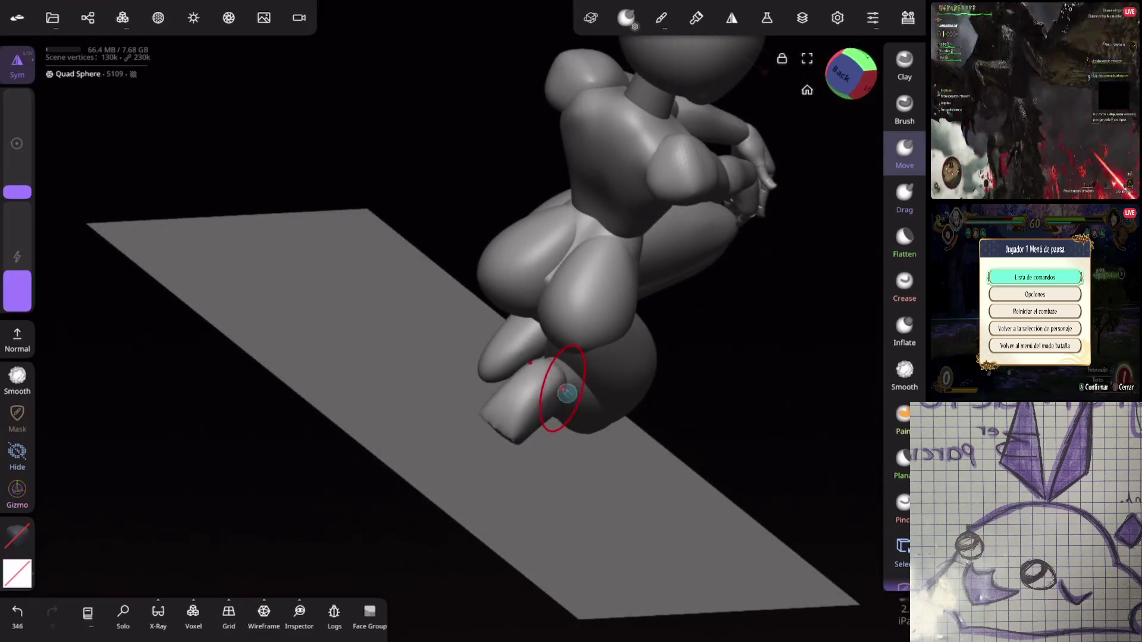
left_click_drag(561, 394, 550, 387)
mouse_move(417, 357)
left_mouse_down()
mouse_move(574, 400)
mouse_move(721, 306)
mouse_move(685, 282)
left_mouse_up()
left_click_drag(518, 441, 507, 433)
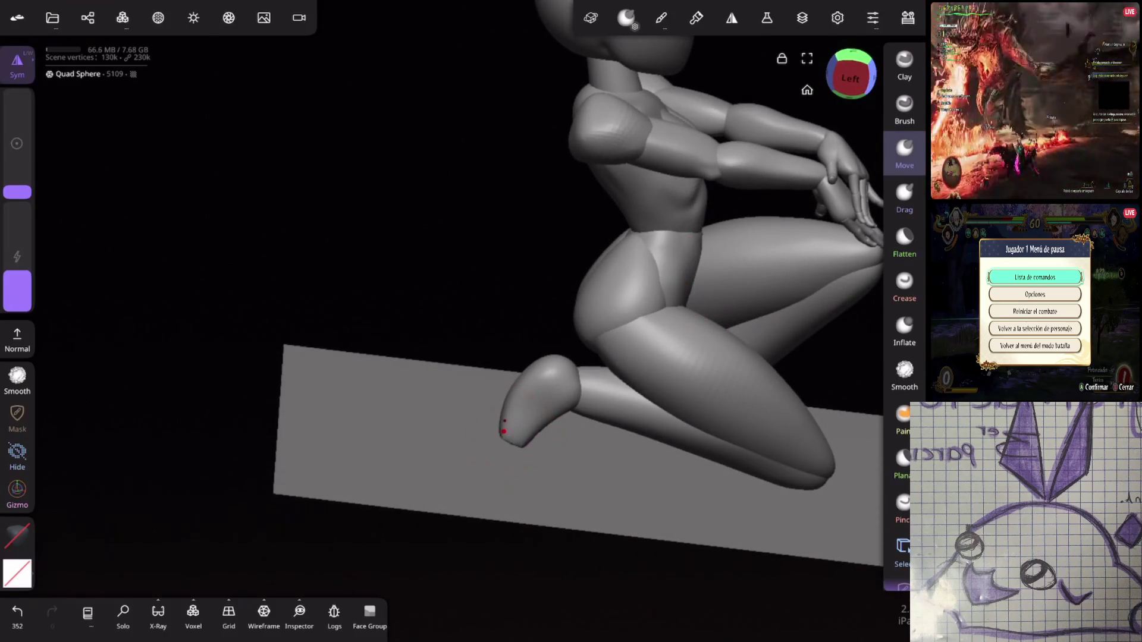
mouse_move(455, 423)
left_mouse_down()
mouse_move(650, 400)
mouse_move(729, 314)
mouse_move(753, 326)
left_mouse_up()
left_click(87, 18)
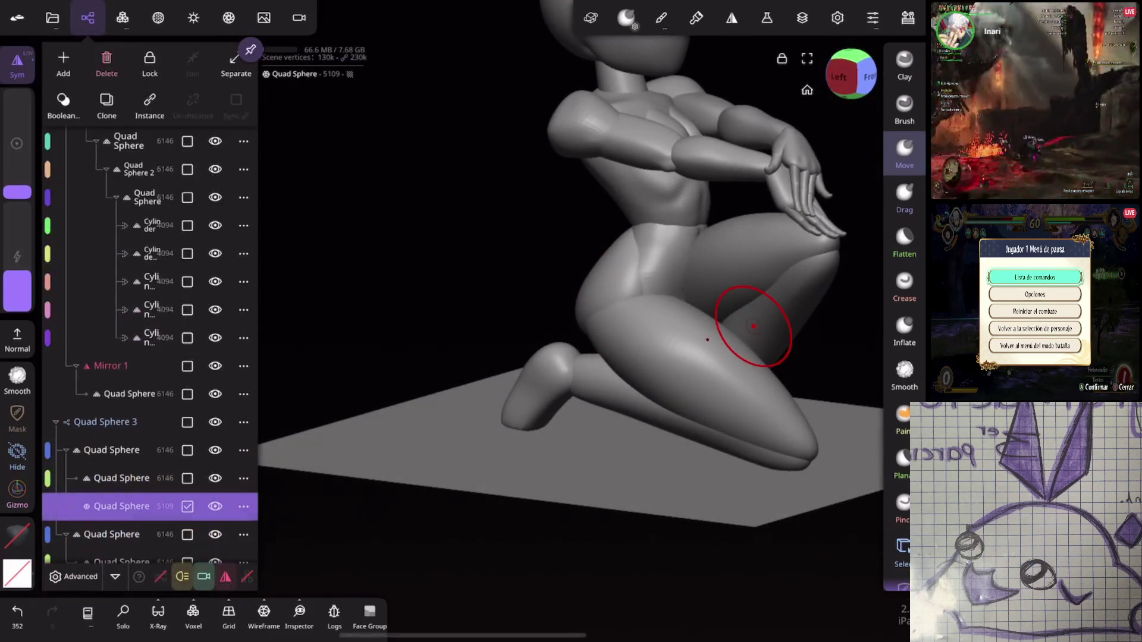
Step: Add a Quad Sphere and move it down with the Gizmo toward the foot tip
left_click(63, 57)
left_click(158, 98)
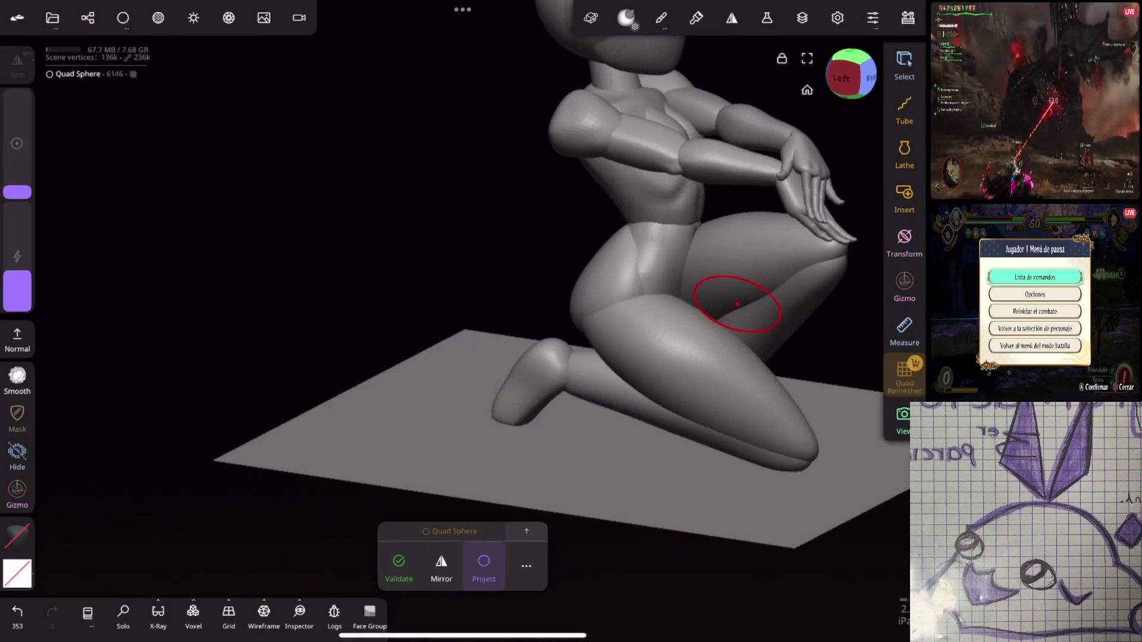
left_click(17, 491)
mouse_move(552, 113)
left_mouse_down()
mouse_move(548, 280)
mouse_move(574, 408)
left_mouse_up()
left_click_drag(238, 297, 244, 405)
Step: Scale the new sphere down into a small rounded toe at the foot tip
mouse_move(659, 326)
left_mouse_down()
mouse_move(631, 351)
mouse_move(648, 321)
left_mouse_up()
left_click_drag(238, 357, 268, 250)
left_click_drag(657, 373, 649, 380)
left_click_drag(238, 357, 203, 348)
left_click_drag(657, 387, 654, 387)
left_click_drag(238, 297, 267, 250)
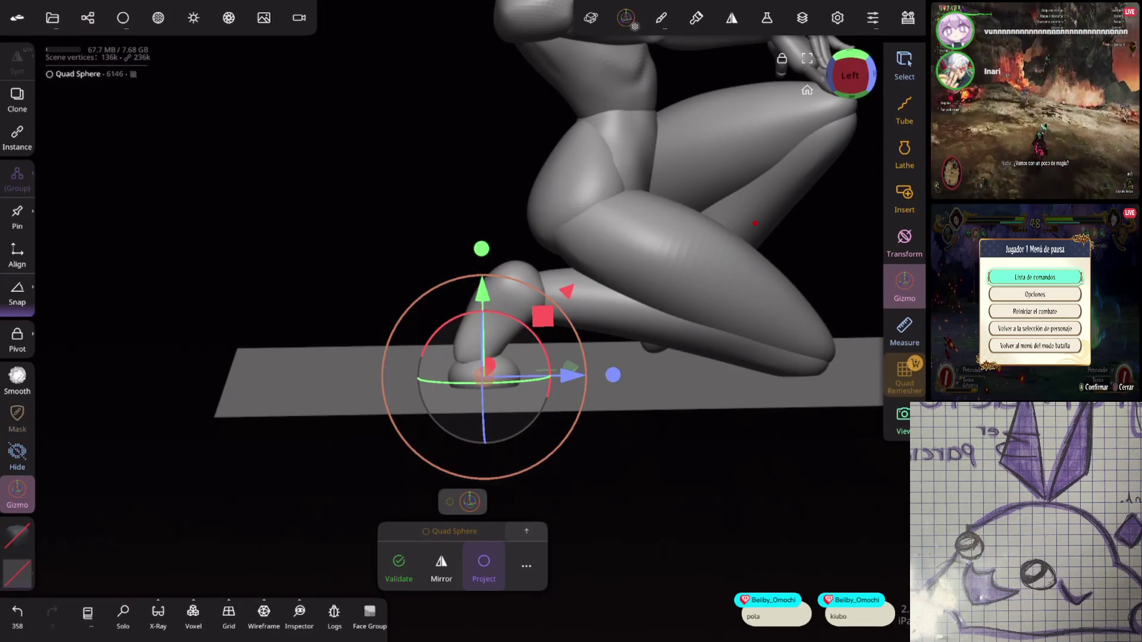
Step: Rotate the toe sphere and shift it along one gizmo axis under the rear foot
left_click_drag(237, 208, 298, 196)
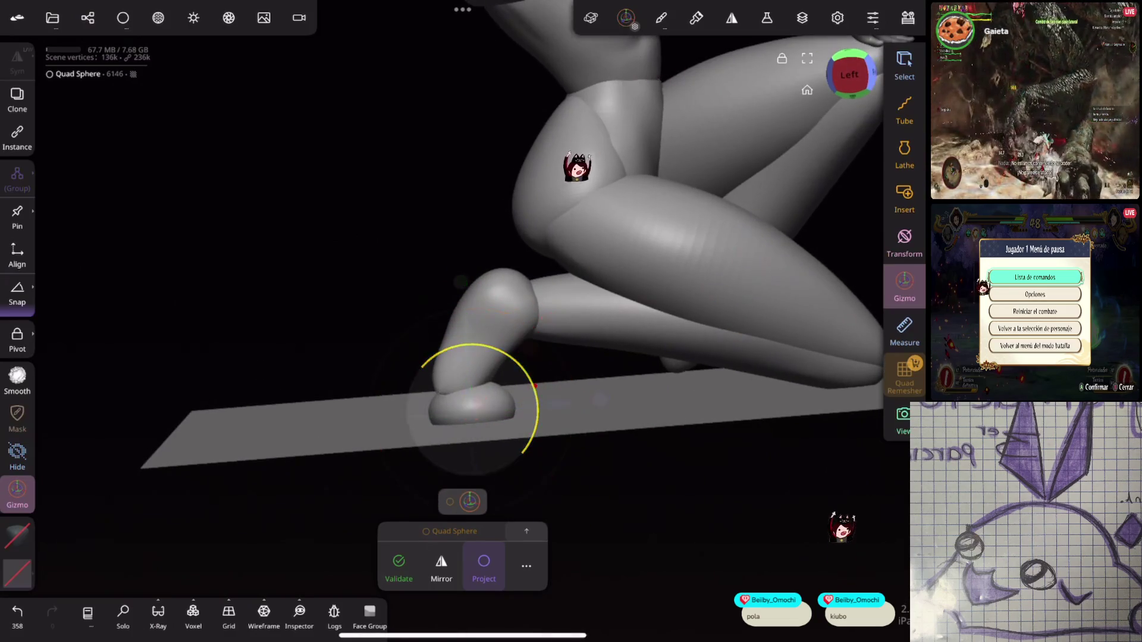
left_click_drag(238, 237, 268, 226)
left_click_drag(501, 331, 502, 321)
left_click_drag(297, 238, 250, 232)
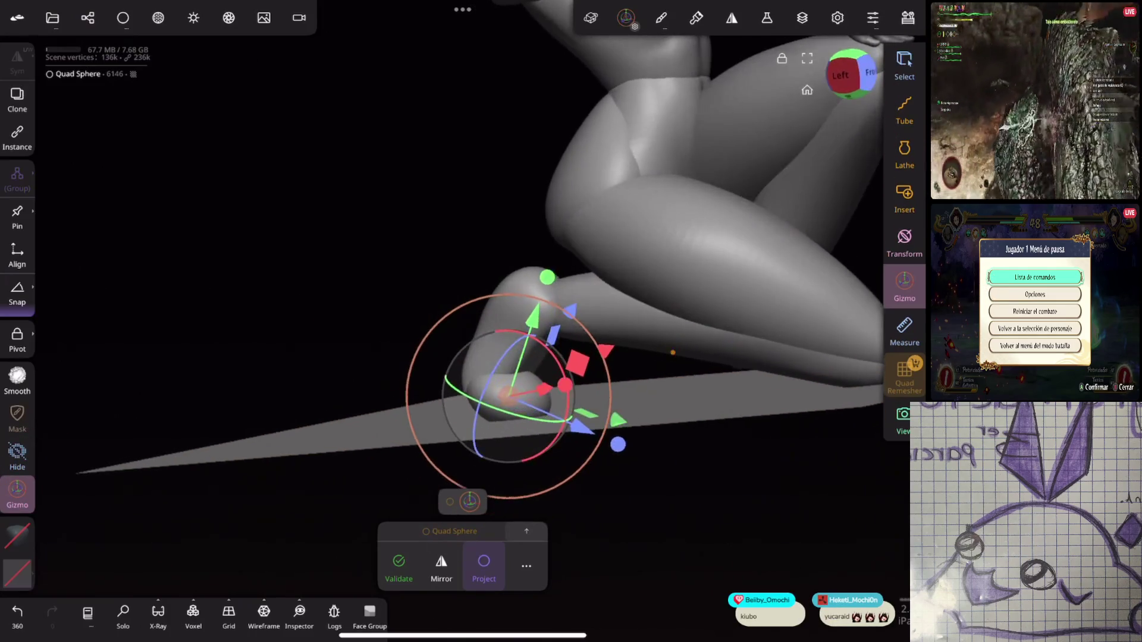
left_click_drag(672, 353, 761, 317)
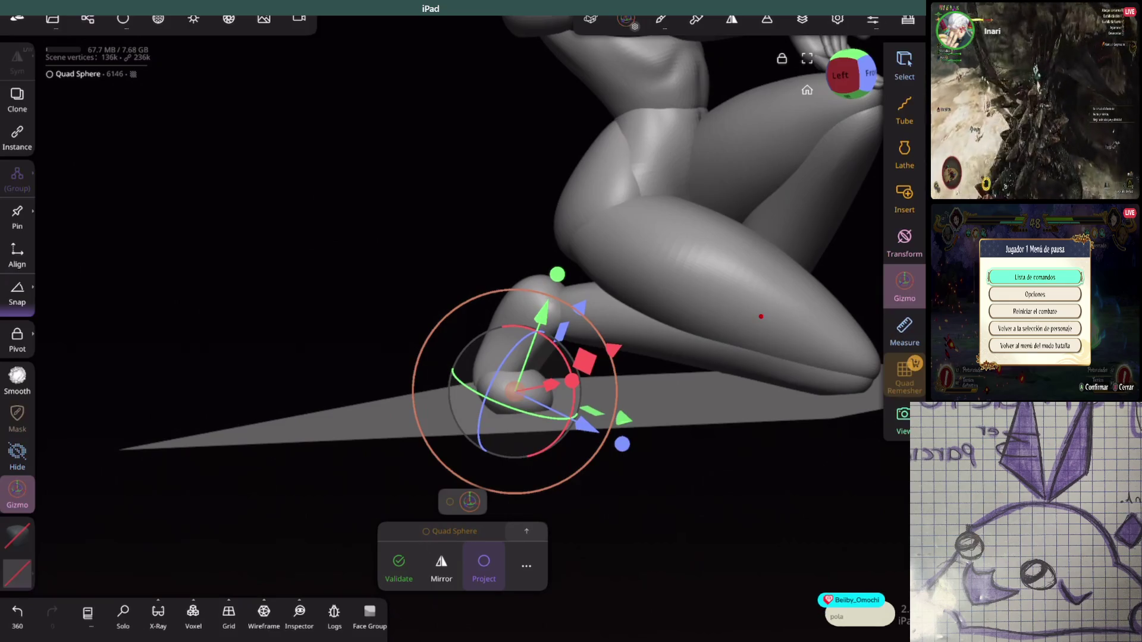
mouse_move(761, 317)
left_mouse_down()
mouse_move(729, 251)
mouse_move(760, 270)
mouse_move(670, 446)
mouse_move(726, 446)
mouse_move(805, 323)
mouse_move(725, 331)
mouse_move(766, 250)
mouse_move(729, 342)
mouse_move(641, 391)
mouse_move(740, 301)
mouse_move(678, 308)
mouse_move(678, 321)
mouse_move(711, 312)
left_mouse_up()
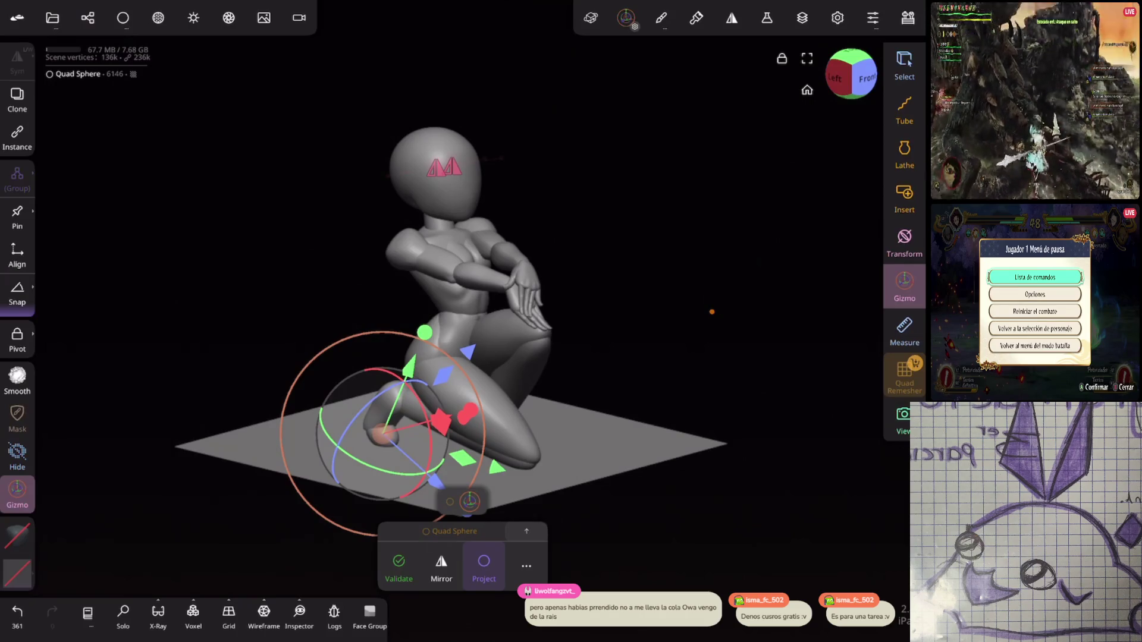
mouse_move(712, 312)
left_mouse_down()
mouse_move(752, 303)
mouse_move(720, 276)
mouse_move(755, 232)
left_mouse_up()
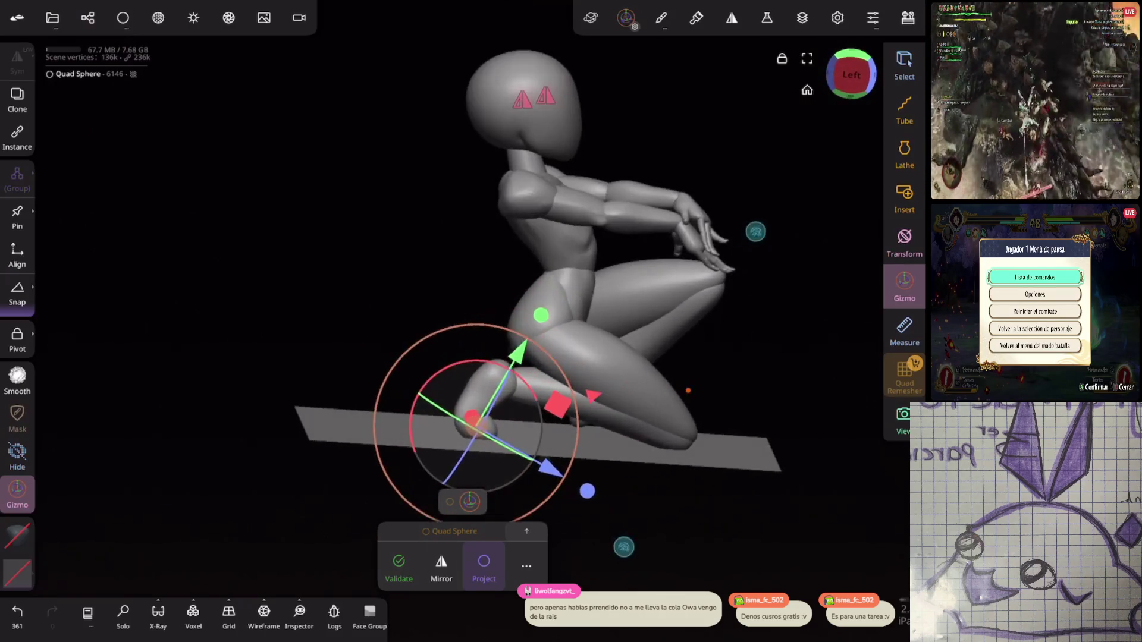
Step: Reshape the foot's toe end with Move strokes and smooth it, front and back
left_click(476, 391)
left_click_drag(476, 391, 476, 382)
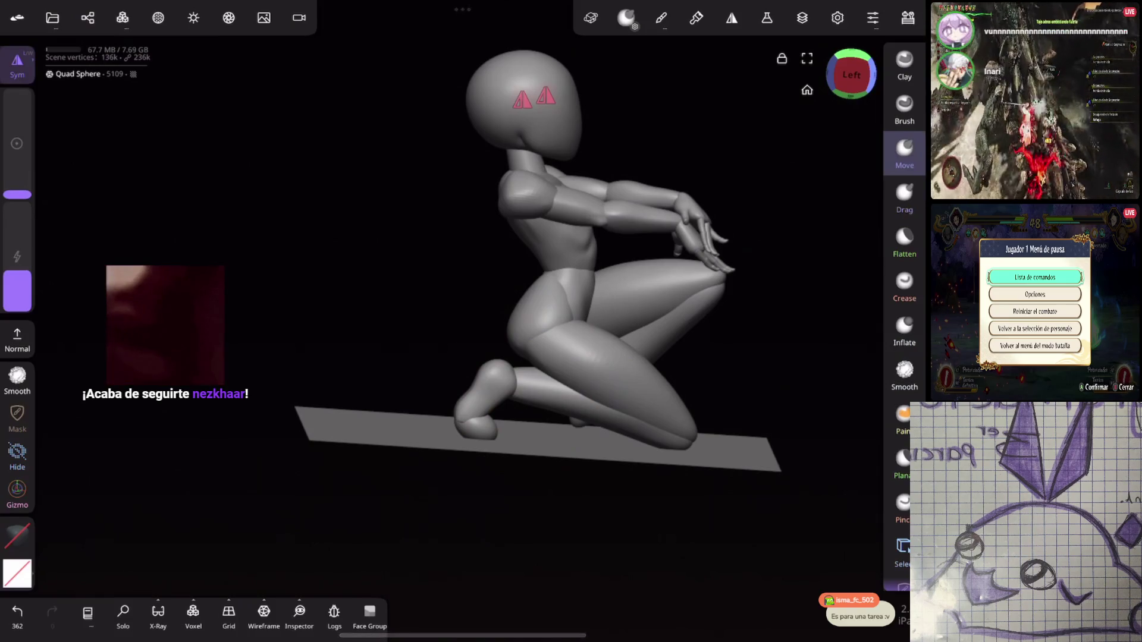
left_click_drag(654, 333, 727, 344)
left_click(904, 373)
left_click_drag(476, 405, 473, 412)
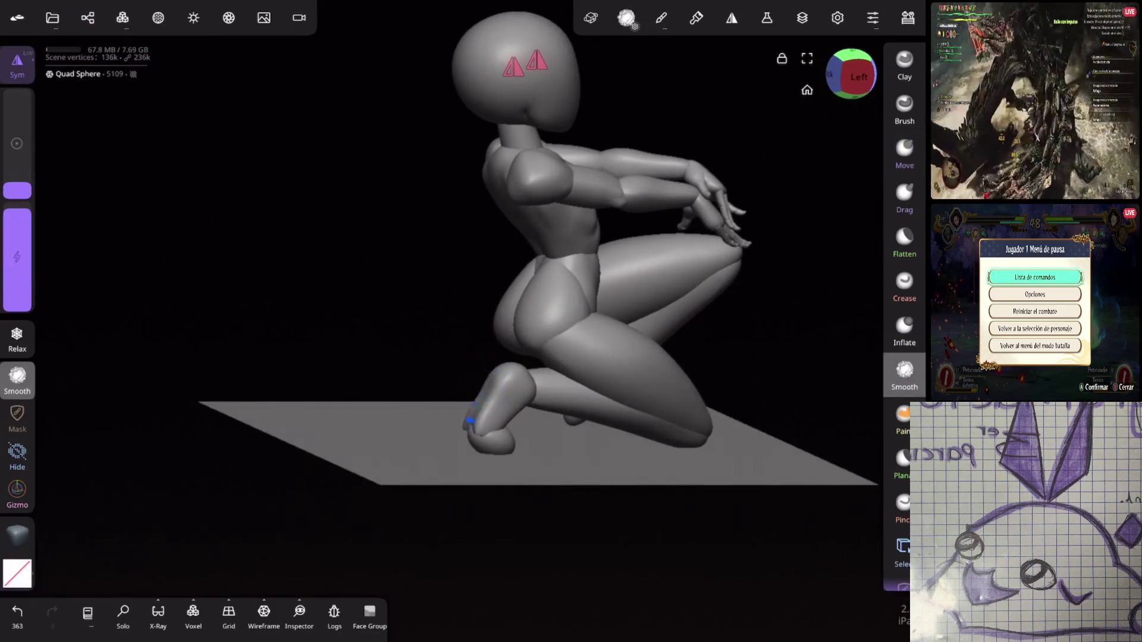
mouse_move(684, 416)
left_mouse_down()
mouse_move(701, 400)
mouse_move(741, 283)
mouse_move(702, 308)
left_mouse_up()
left_click(904, 151)
mouse_move(447, 459)
left_mouse_down()
mouse_move(645, 408)
mouse_move(649, 497)
mouse_move(736, 303)
mouse_move(724, 304)
mouse_move(724, 288)
left_mouse_up()
Step: Nudge the toe sphere into place with the Gizmo handles
left_click(540, 439)
key("g")
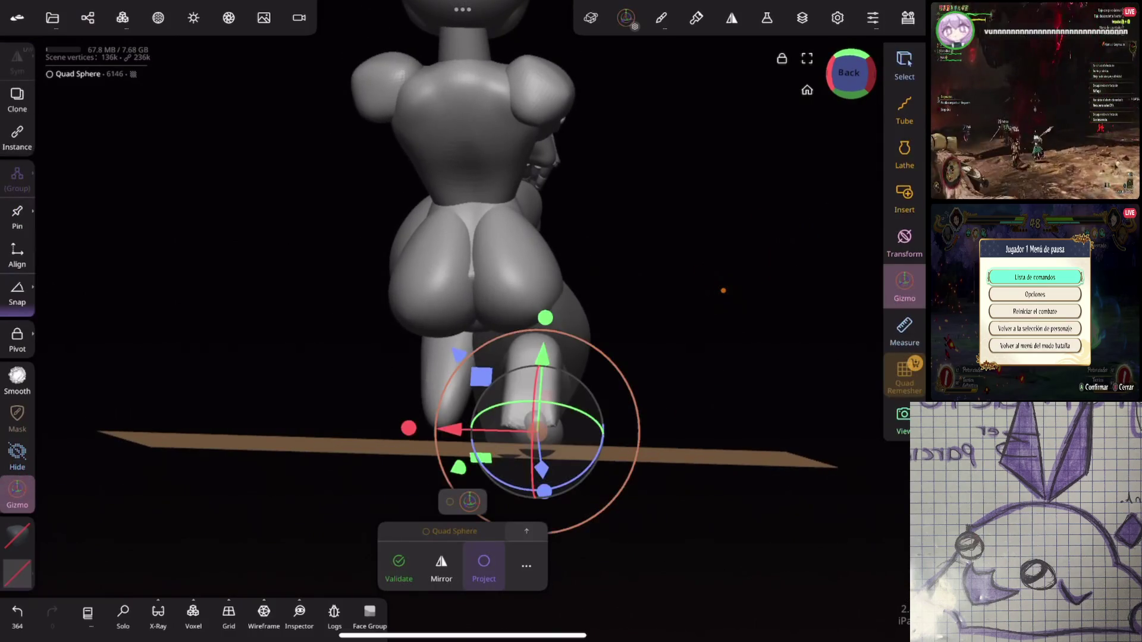
left_click(529, 422)
left_click(529, 423)
left_click(530, 422)
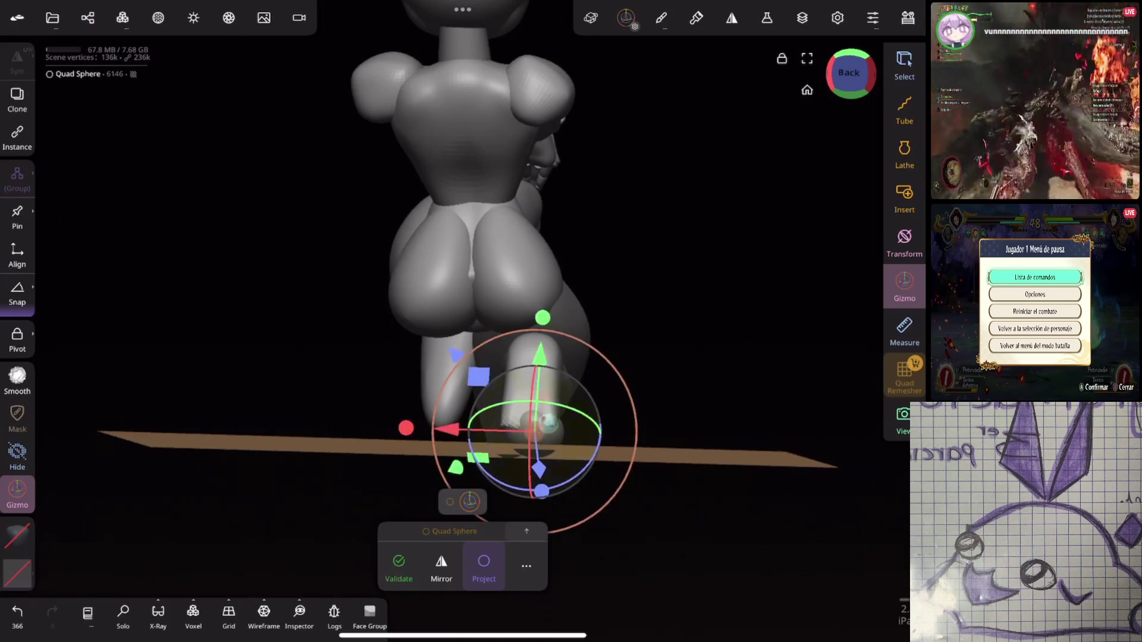
left_click(530, 423)
left_click(529, 423)
left_click(530, 422)
left_click(530, 422)
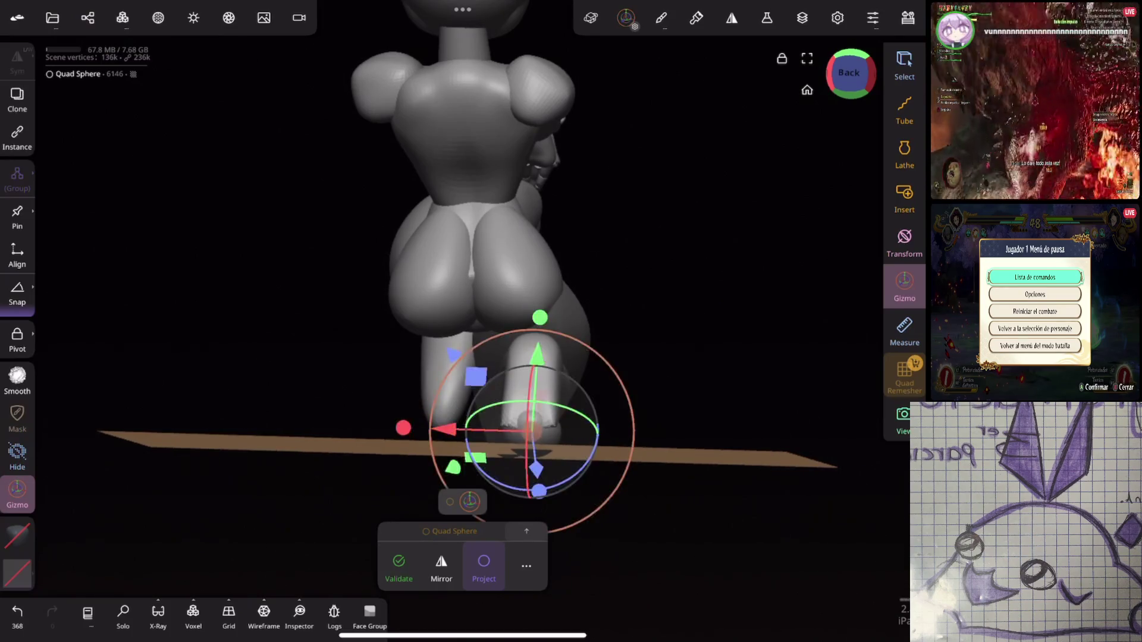
Step: Undo the toe sphere's last gizmo transform after checking it from the side
left_click_drag(297, 298, 452, 279)
left_click_drag(298, 238, 476, 226)
mouse_move(611, 243)
left_mouse_down()
mouse_move(757, 293)
mouse_move(788, 265)
mouse_move(722, 334)
mouse_move(748, 301)
mouse_move(745, 277)
mouse_move(612, 480)
mouse_move(758, 304)
left_mouse_up()
key("ctrl+z")
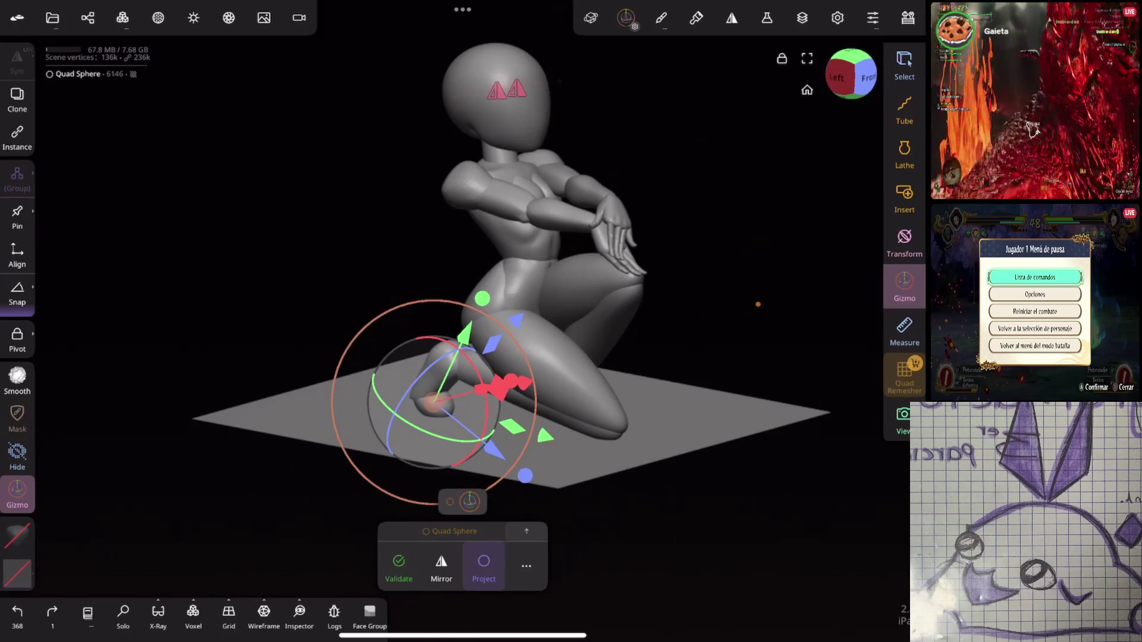
Step: Rotate the neck cylinder and drag the head sphere forward along its X arrow
mouse_move(758, 304)
left_mouse_down()
mouse_move(719, 298)
mouse_move(752, 305)
mouse_move(721, 301)
mouse_move(721, 332)
mouse_move(734, 309)
mouse_move(719, 255)
mouse_move(747, 276)
mouse_move(659, 305)
left_mouse_up()
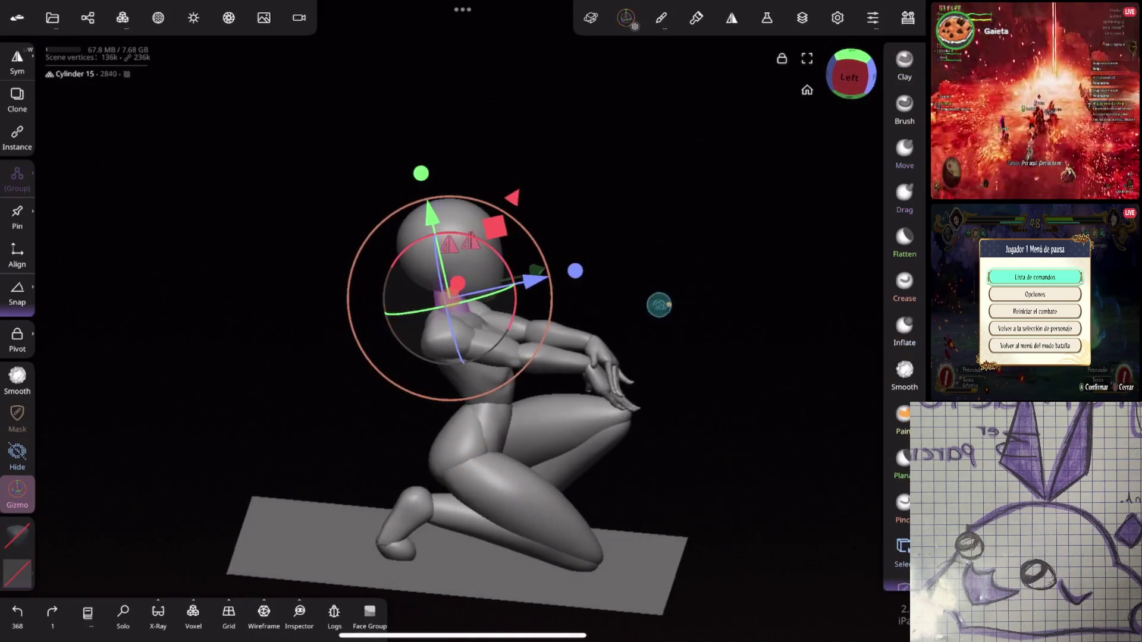
mouse_move(515, 300)
left_mouse_down()
mouse_move(476, 292)
mouse_move(521, 321)
left_mouse_up()
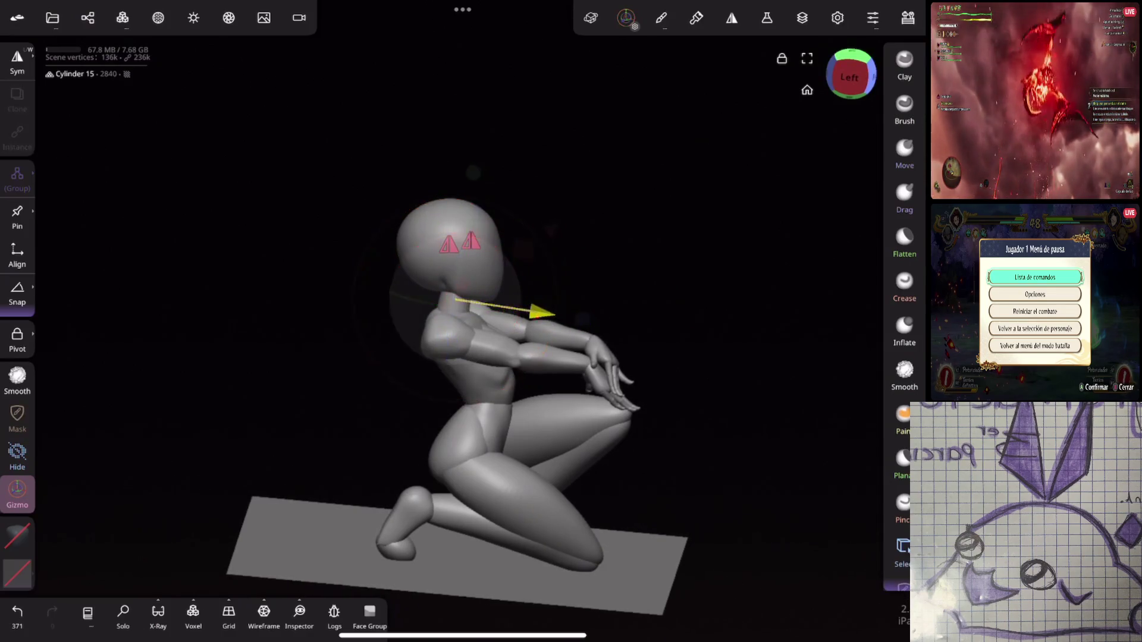
left_click(449, 238)
mouse_move(550, 256)
left_mouse_down()
mouse_move(540, 258)
mouse_move(550, 257)
left_mouse_up()
mouse_move(712, 253)
left_mouse_down()
mouse_move(660, 277)
mouse_move(751, 241)
left_mouse_up()
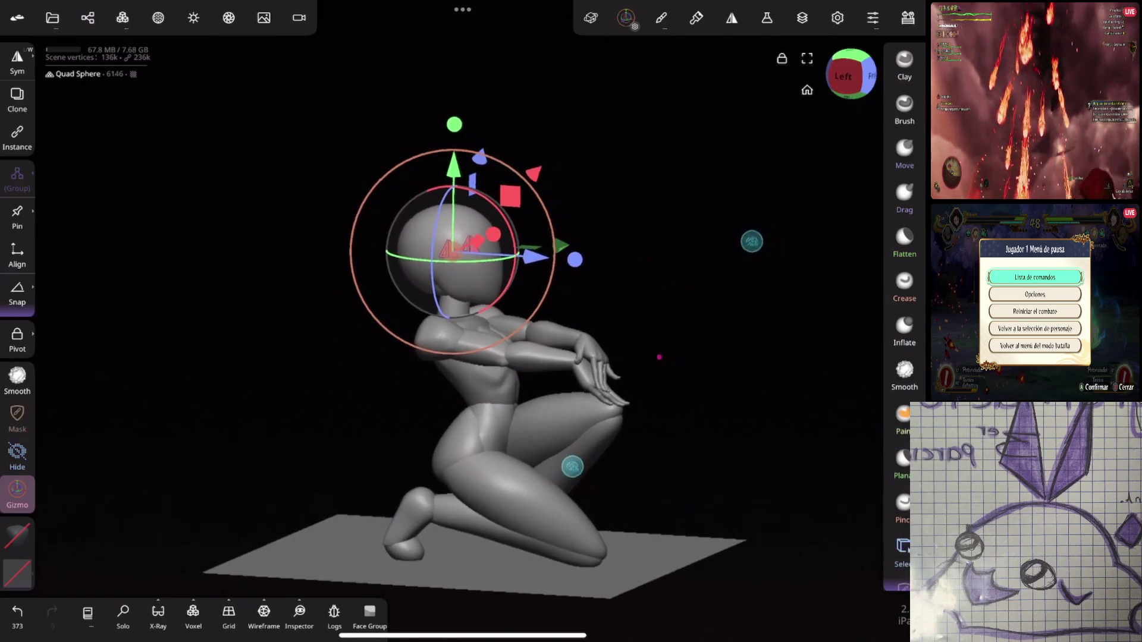
left_click(904, 152)
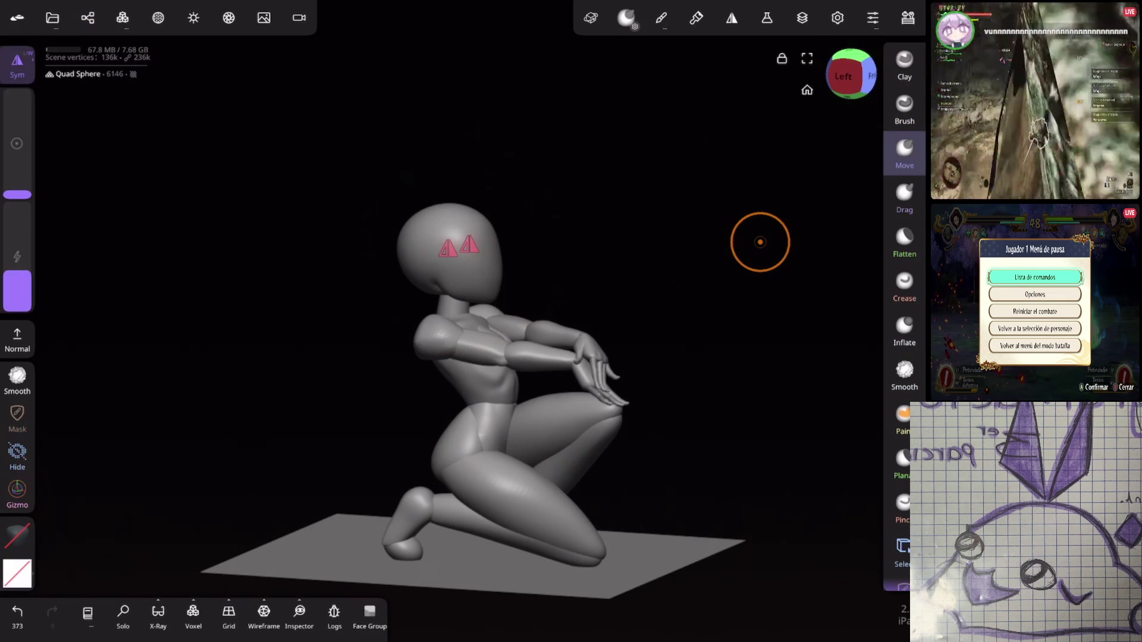
Step: Select the lower leg piece, smooth it, and nudge the foot tip with Move
mouse_move(760, 242)
left_mouse_down()
mouse_move(668, 331)
mouse_move(680, 237)
mouse_move(655, 319)
mouse_move(714, 208)
mouse_move(755, 242)
mouse_move(683, 291)
mouse_move(690, 274)
left_mouse_up()
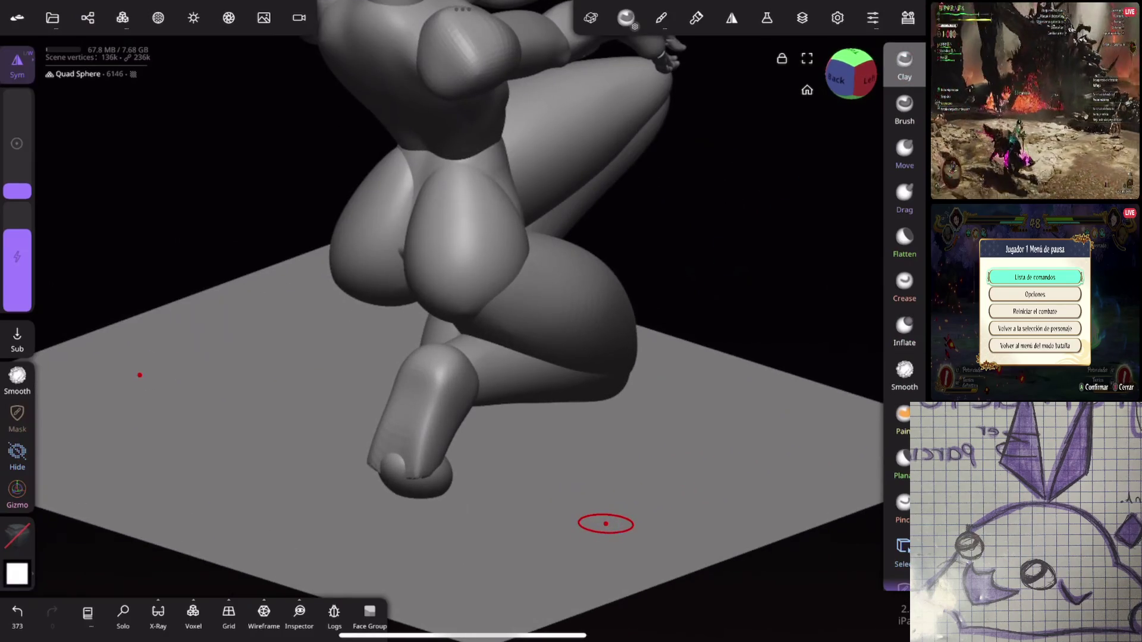
mouse_move(408, 428)
left_mouse_down()
mouse_move(439, 433)
mouse_move(393, 416)
mouse_move(412, 413)
left_mouse_up()
left_click(408, 416)
left_click(904, 372)
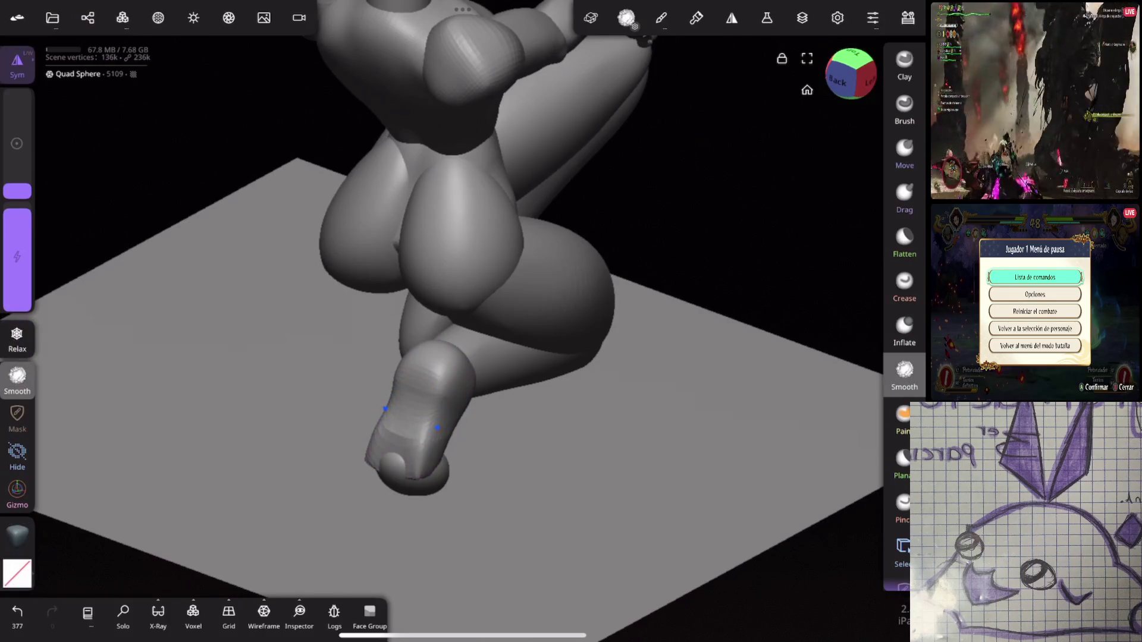
left_click(904, 152)
left_click_drag(17, 192, 18, 190)
left_click_drag(399, 470, 393, 463)
Step: Confirm the foot's quad remesh by tapping Validate on the Quad Sphere bar
left_click_drag(416, 420, 518, 388)
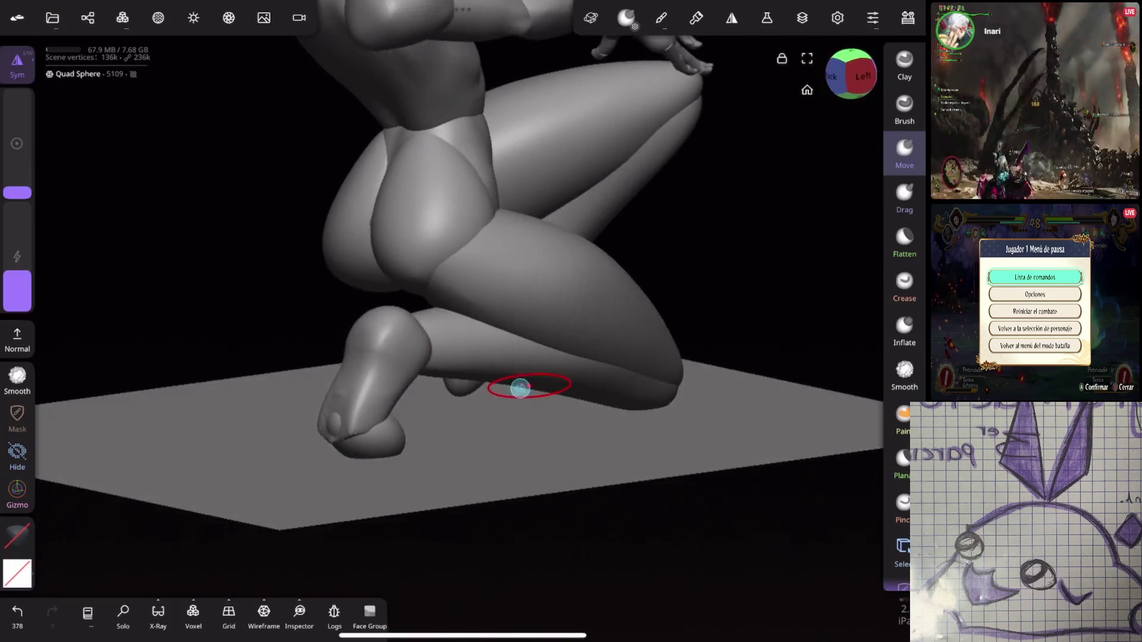
left_click_drag(397, 350, 489, 428)
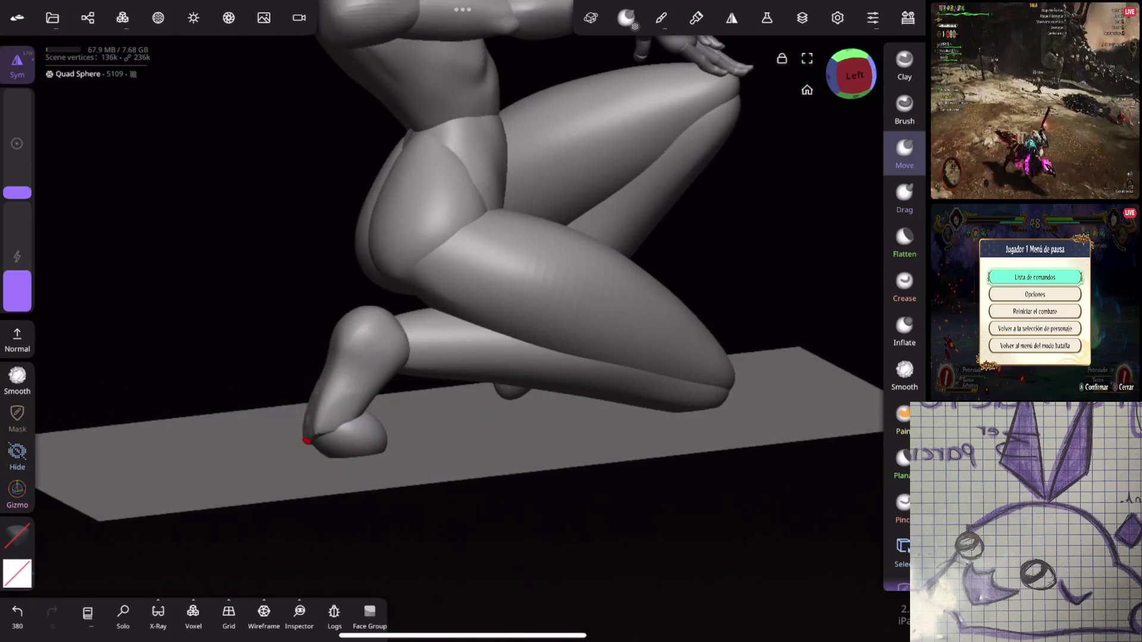
mouse_move(358, 386)
left_mouse_down()
mouse_move(574, 351)
mouse_move(624, 420)
left_mouse_up()
scroll(624, 420, "up", 3)
left_click(17, 381)
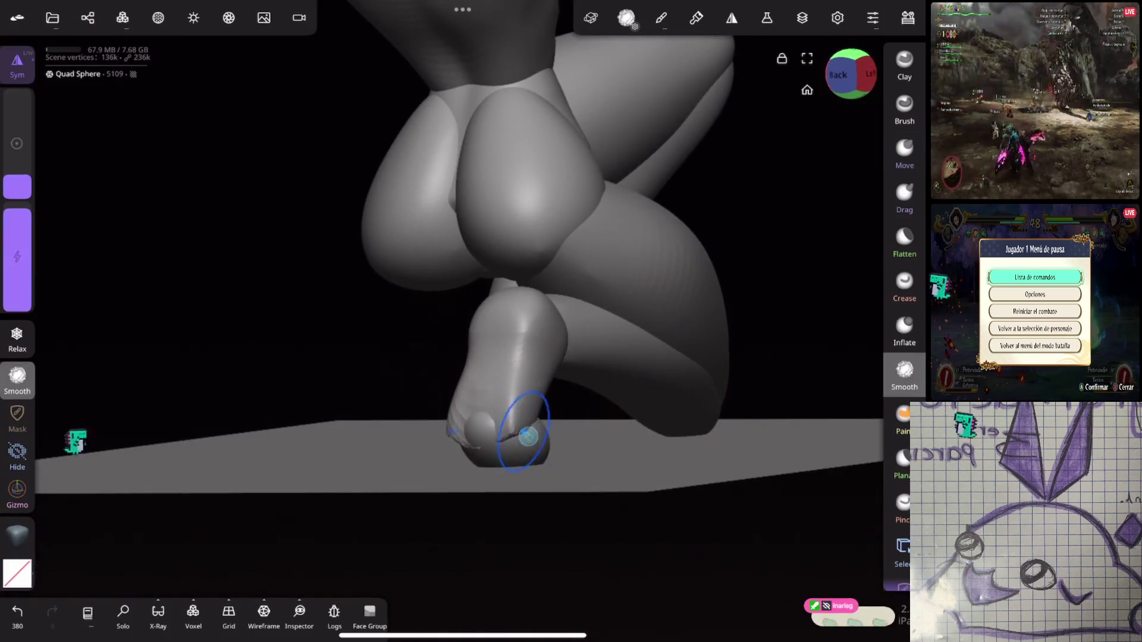
left_click_drag(588, 410, 720, 301)
left_click(904, 375)
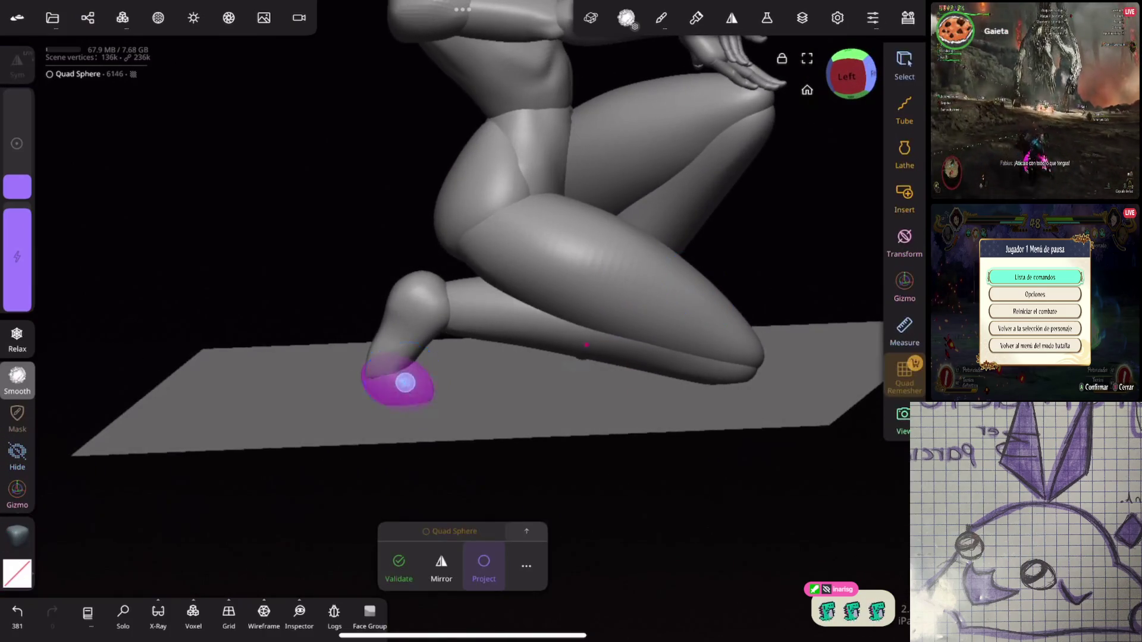
scroll(677, 421, "up", 3)
left_click_drag(758, 267, 751, 335)
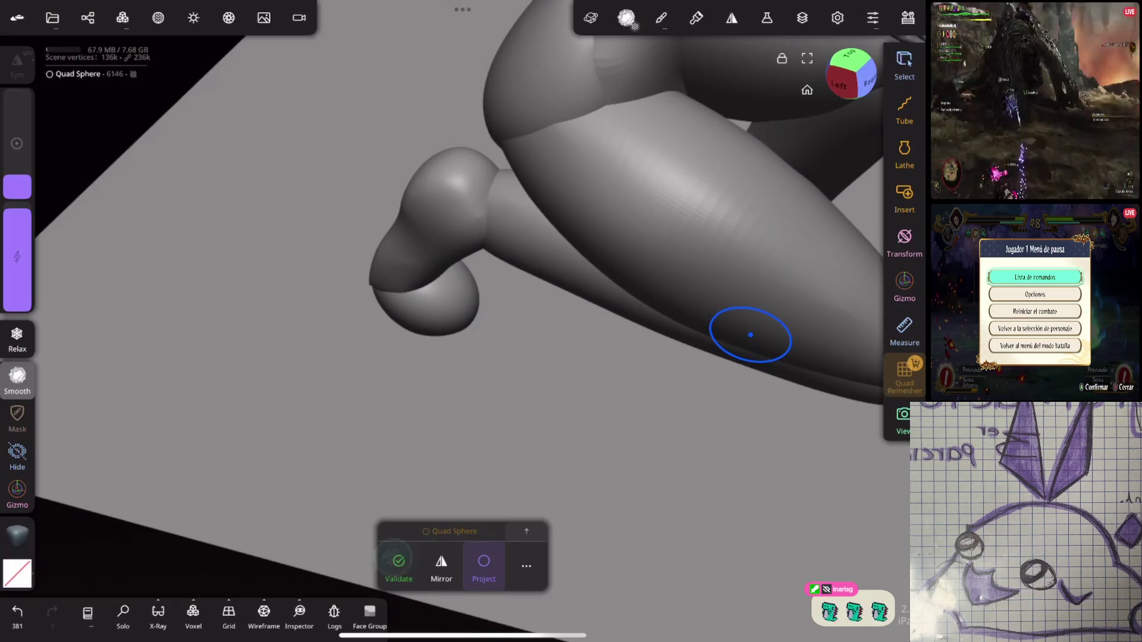
left_click(398, 568)
Step: Undo a trial Move stroke on the foot and set symmetry Method to Local
left_click(904, 155)
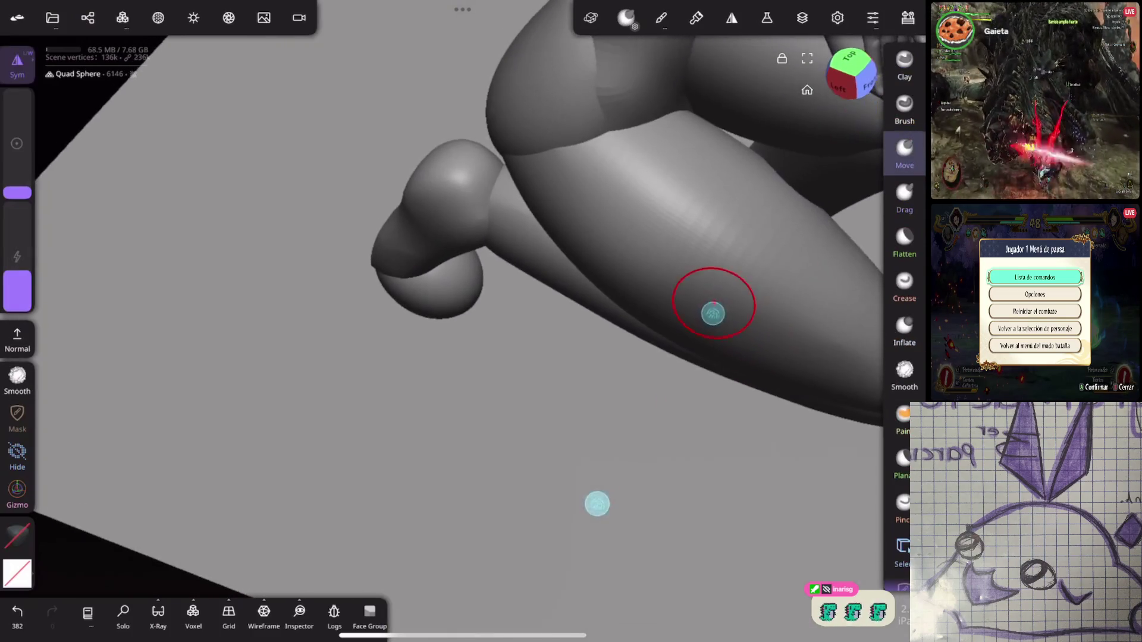
left_click_drag(455, 312, 434, 302)
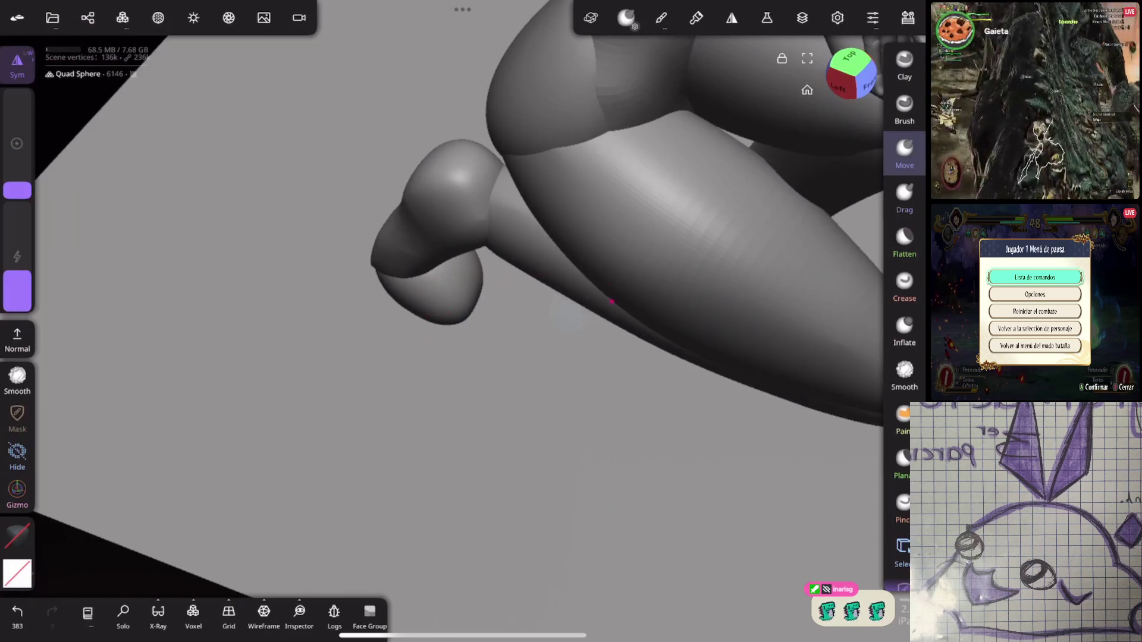
key("ctrl+z")
left_click(17, 65)
left_click(192, 226)
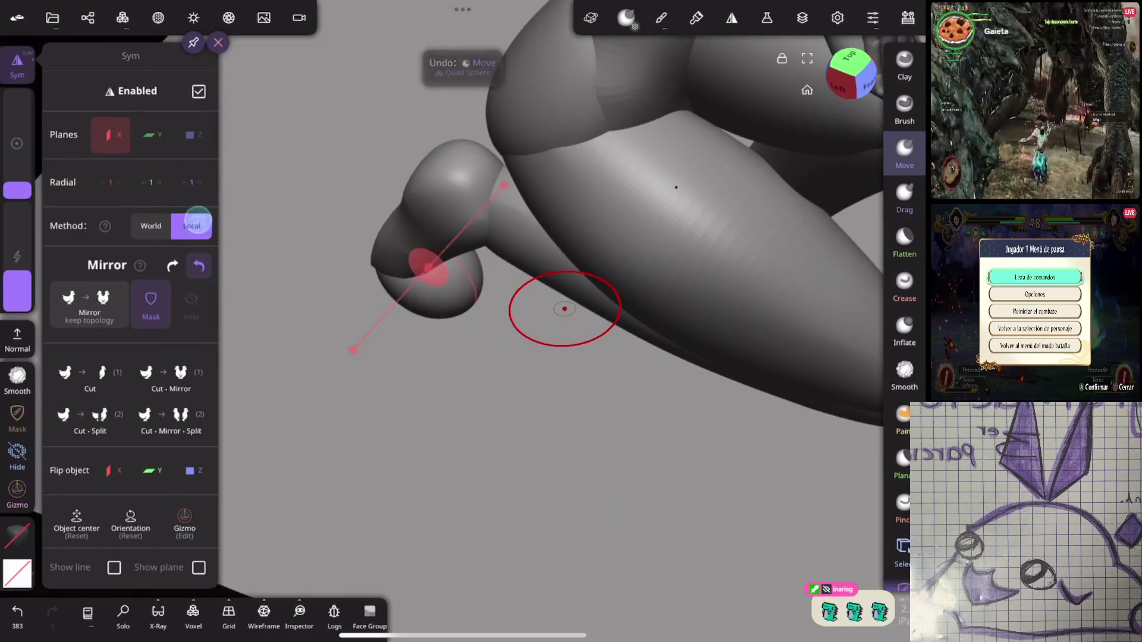
Step: Reshape the rear foot with Move strokes, pulling its underside down onto the plane
left_click_drag(562, 307, 577, 344)
mouse_move(443, 324)
left_mouse_down()
mouse_move(474, 301)
mouse_move(458, 297)
left_mouse_up()
mouse_move(565, 357)
left_mouse_down()
mouse_move(714, 262)
mouse_move(676, 248)
left_mouse_up()
key("ctrl+z")
left_click_drag(17, 190, 17, 186)
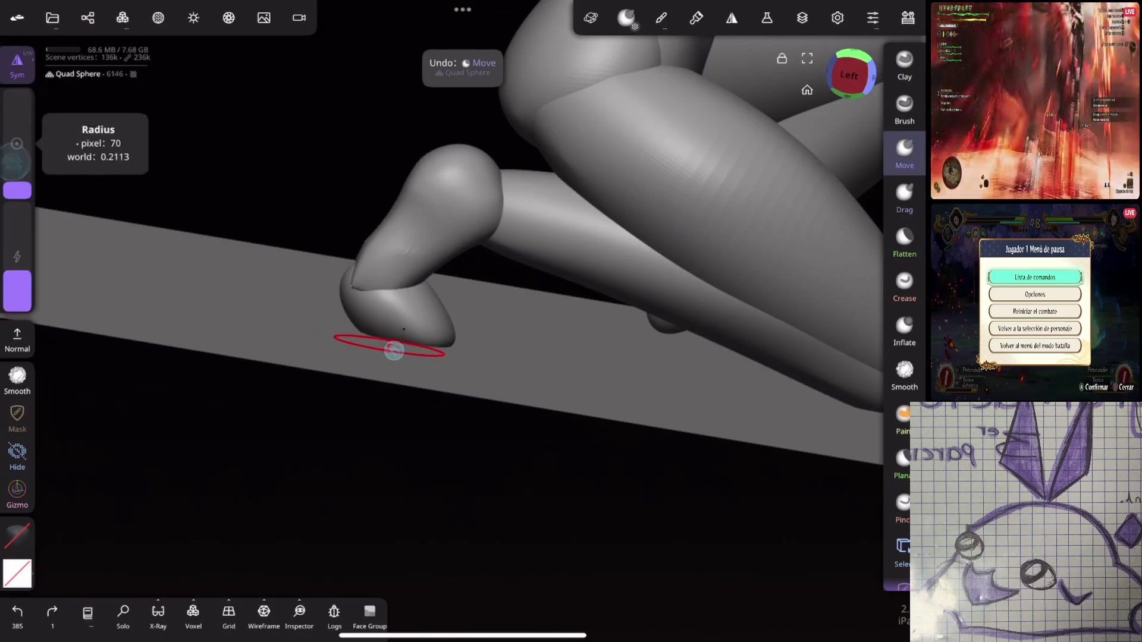
mouse_move(382, 344)
left_mouse_down()
mouse_move(388, 317)
mouse_move(338, 288)
left_mouse_up()
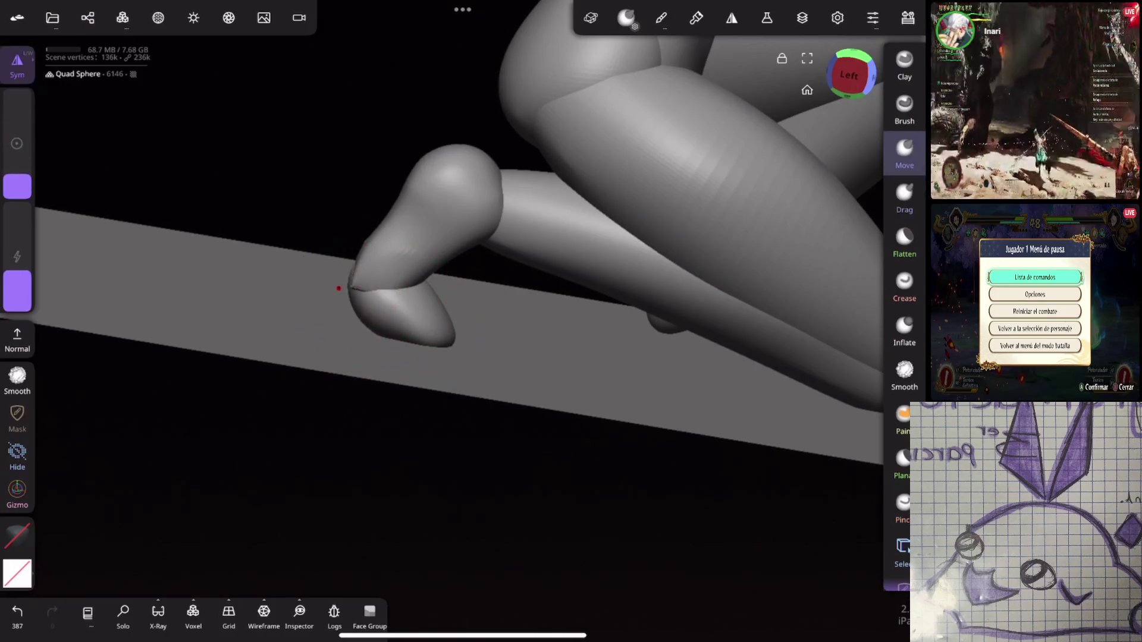
mouse_move(708, 235)
left_mouse_down()
mouse_move(642, 237)
mouse_move(736, 270)
mouse_move(735, 286)
mouse_move(760, 296)
mouse_move(783, 280)
mouse_move(748, 320)
left_mouse_up()
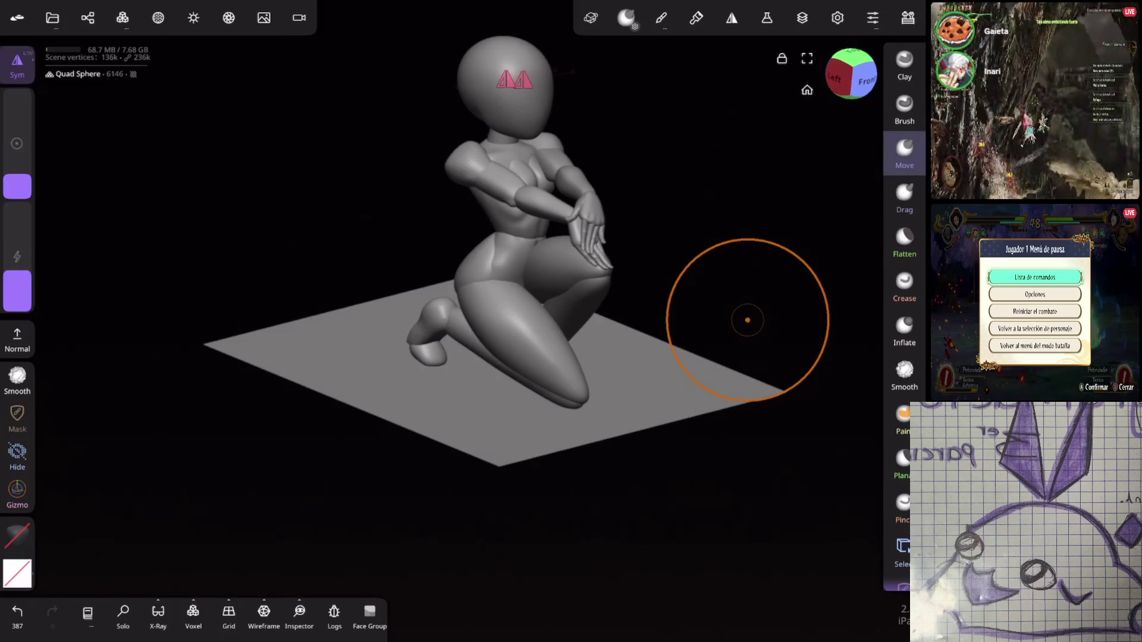
Step: Carve a crease line across the rear foot with the Crease brush
mouse_move(748, 320)
left_mouse_down()
mouse_move(713, 235)
mouse_move(739, 225)
mouse_move(619, 259)
mouse_move(700, 199)
mouse_move(761, 387)
left_mouse_up()
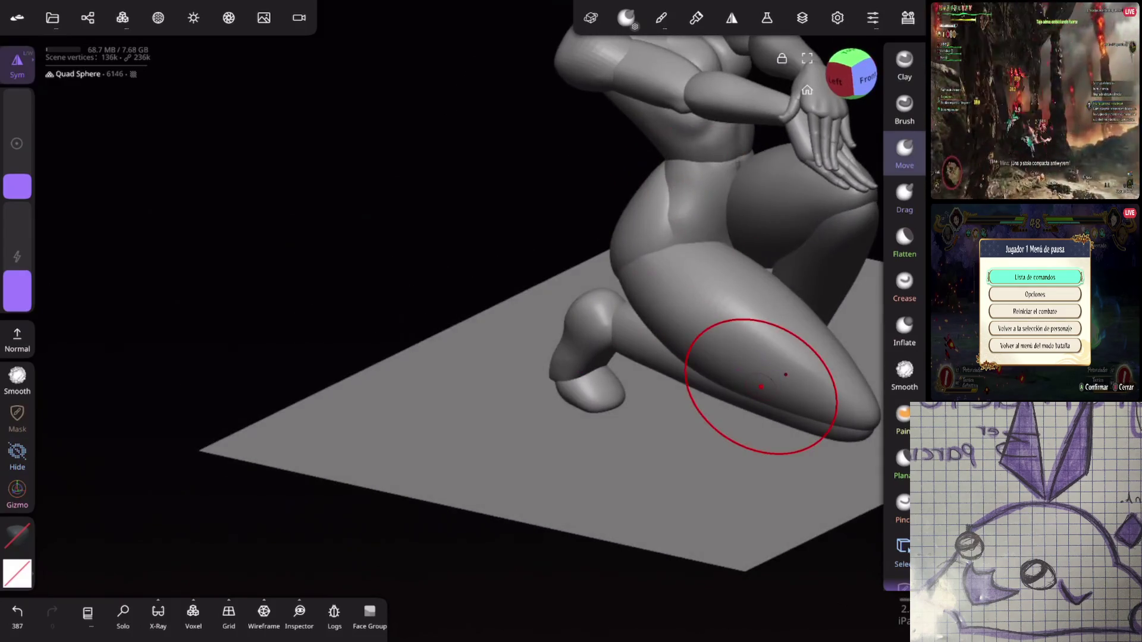
left_click(905, 286)
left_click(608, 381)
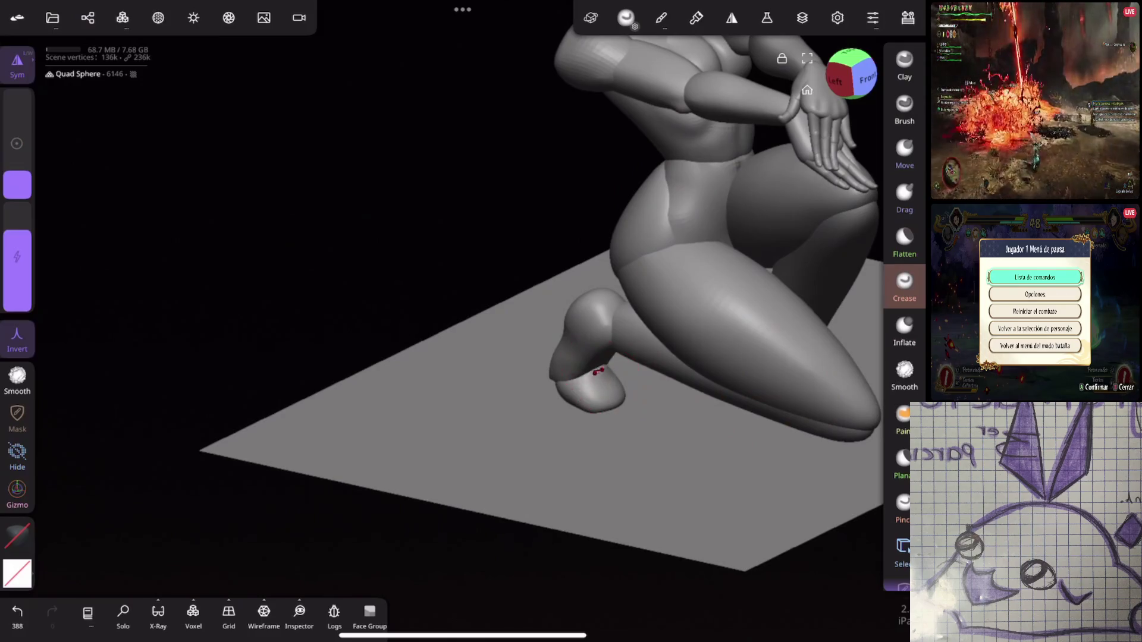
key("ctrl+z")
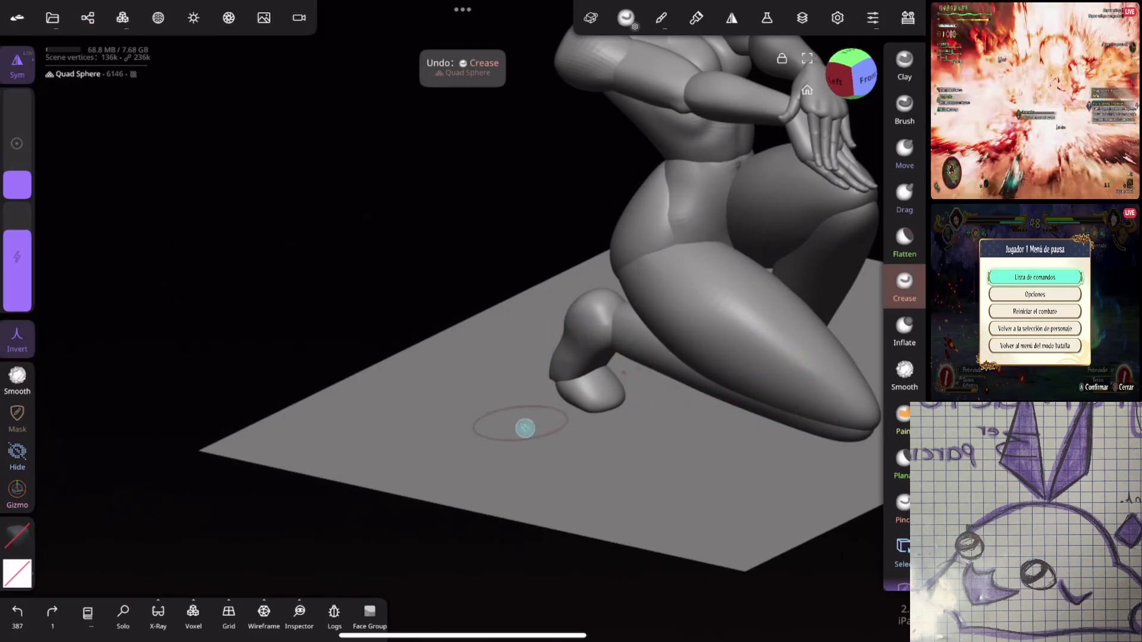
left_click_drag(606, 366, 569, 384)
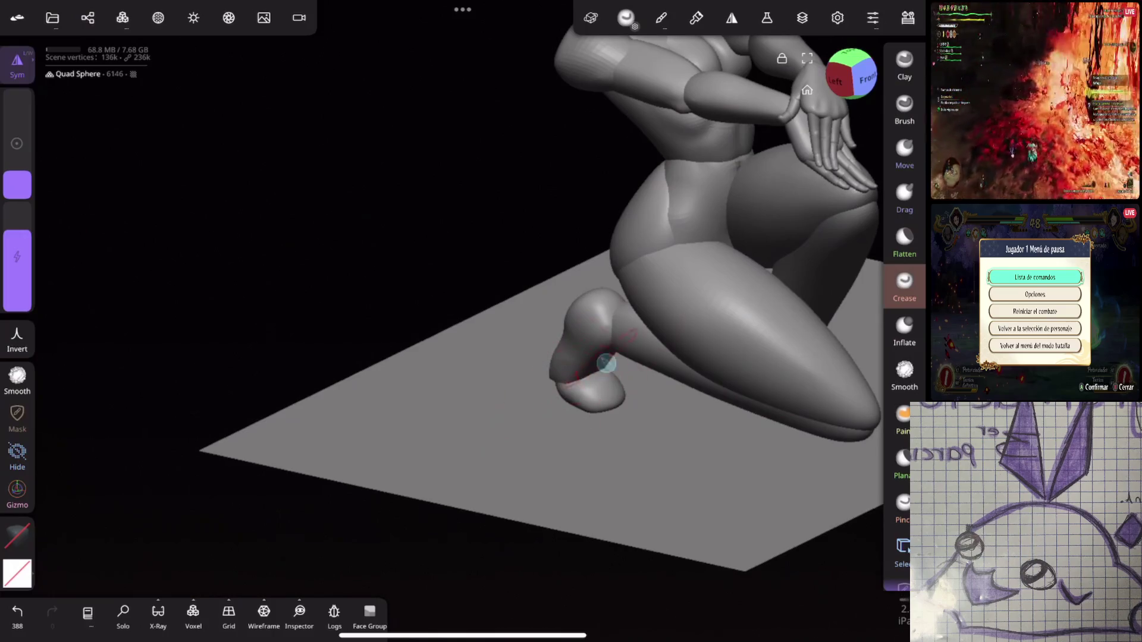
Step: Select the foot mesh and pull the heel into a new shape with Move strokes
left_click(905, 107)
mouse_move(743, 357)
left_mouse_down()
mouse_move(769, 327)
mouse_move(695, 344)
mouse_move(616, 315)
mouse_move(614, 325)
left_mouse_up()
left_click(904, 375)
mouse_move(535, 446)
left_mouse_down()
mouse_move(632, 289)
mouse_move(758, 331)
mouse_move(742, 283)
mouse_move(724, 309)
mouse_move(739, 310)
mouse_move(739, 345)
left_mouse_up()
left_click(528, 326)
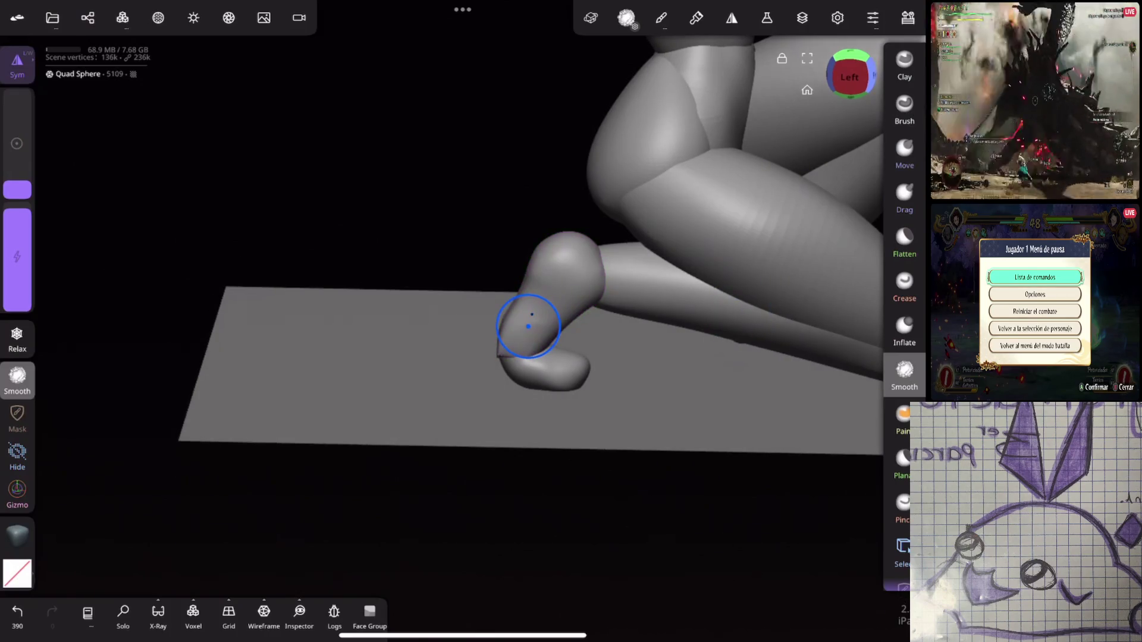
left_click(905, 151)
mouse_move(523, 318)
left_mouse_down()
mouse_move(501, 360)
mouse_move(520, 373)
mouse_move(508, 353)
mouse_move(663, 375)
left_mouse_up()
mouse_move(553, 349)
left_mouse_down()
mouse_move(575, 366)
mouse_move(536, 369)
mouse_move(571, 372)
mouse_move(545, 372)
left_mouse_up()
mouse_move(595, 381)
middle_mouse_down()
mouse_move(689, 400)
mouse_move(683, 318)
mouse_move(777, 331)
mouse_move(694, 306)
mouse_move(672, 359)
mouse_move(739, 301)
mouse_move(612, 530)
middle_mouse_up()
Step: Push the toe into shape and undo the last Clay stroke on the leg
left_click_drag(16, 186, 16, 178)
left_click_drag(573, 211, 559, 235)
mouse_move(618, 310)
middle_mouse_down()
mouse_move(651, 361)
mouse_move(805, 224)
mouse_move(712, 260)
mouse_move(797, 280)
mouse_move(720, 396)
mouse_move(621, 269)
middle_mouse_up()
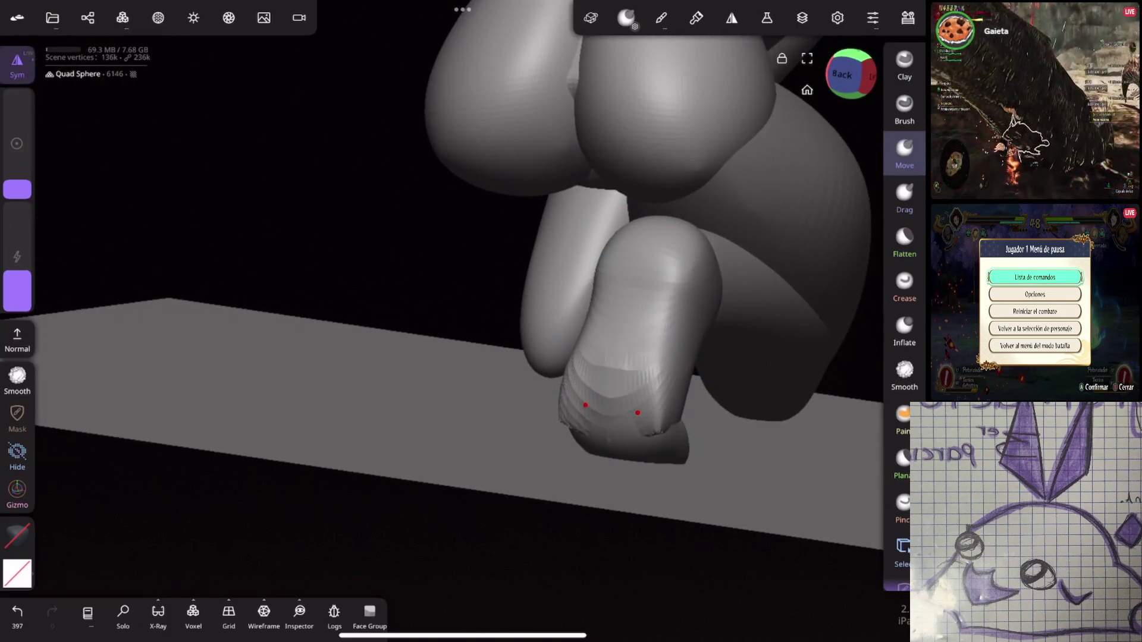
mouse_move(673, 402)
middle_mouse_down()
mouse_move(727, 517)
mouse_move(782, 309)
mouse_move(770, 159)
middle_mouse_up()
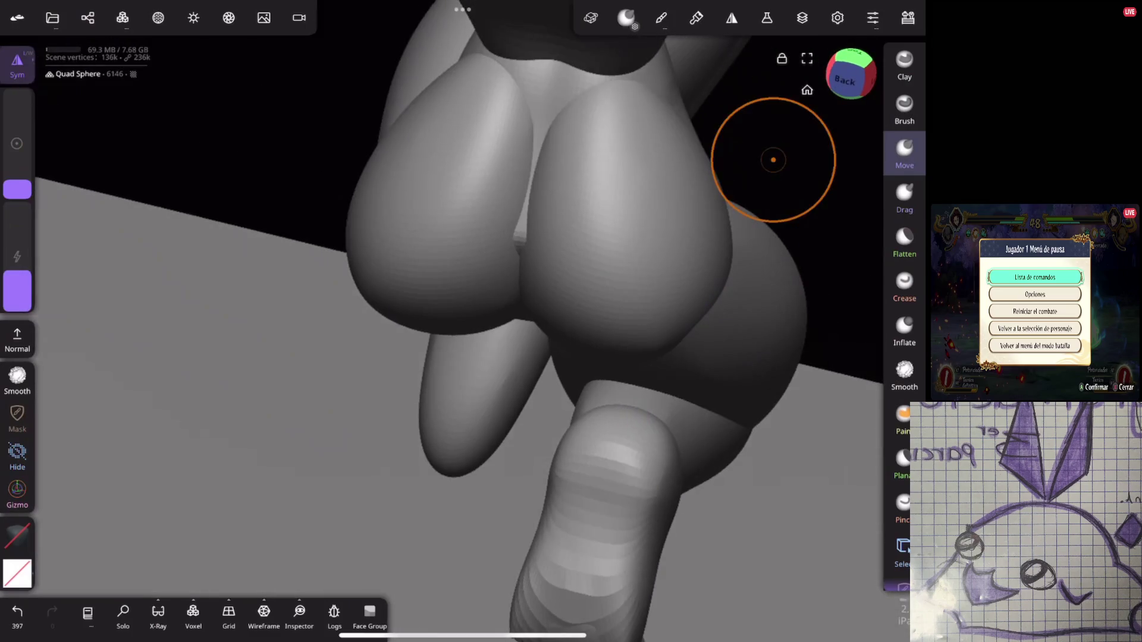
middle_click_drag(652, 482, 653, 244)
key("ctrl+z")
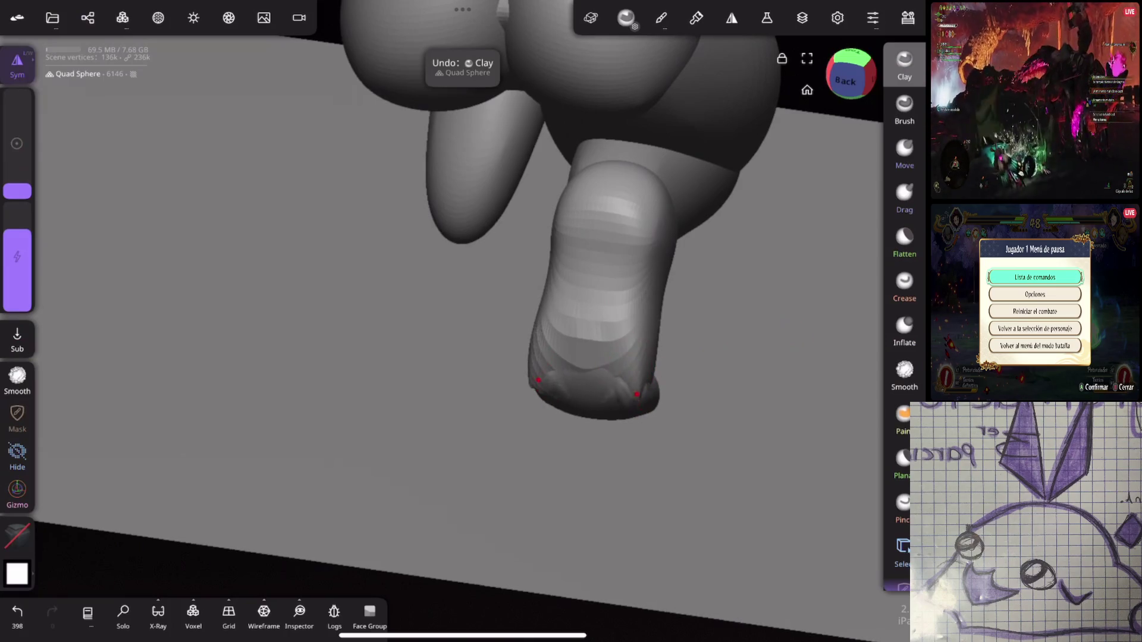
Step: Smooth the bottom of the rear foot
left_click(904, 374)
left_click_drag(571, 393, 637, 352)
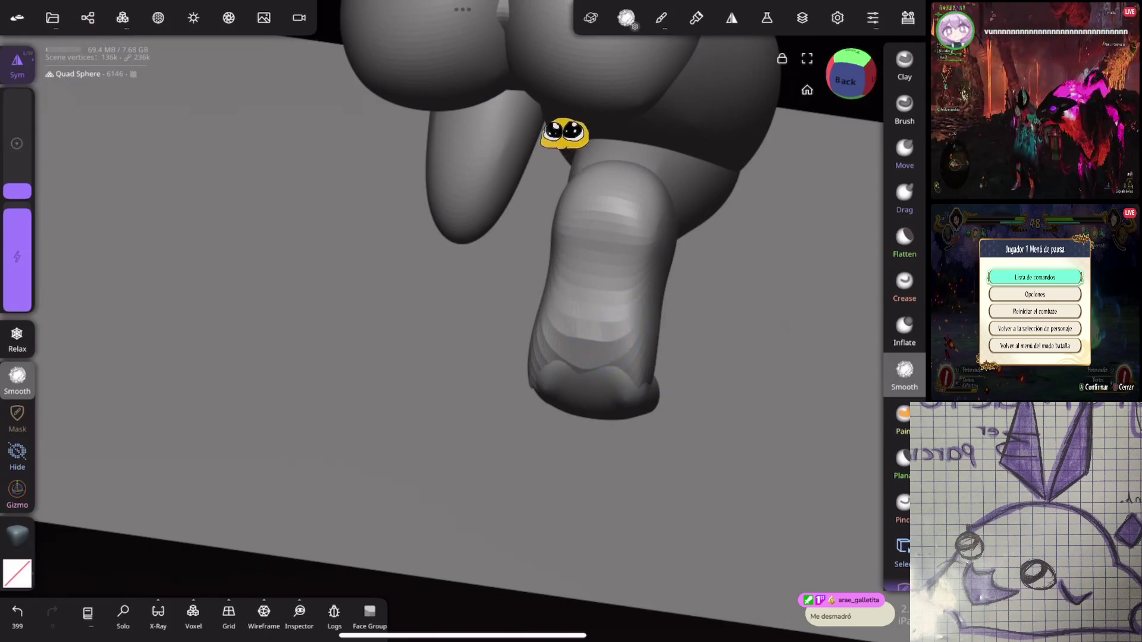
mouse_move(586, 384)
left_mouse_down()
mouse_move(612, 458)
mouse_move(633, 438)
mouse_move(634, 247)
mouse_move(631, 259)
mouse_move(754, 260)
mouse_move(772, 224)
left_mouse_up()
left_click(904, 238)
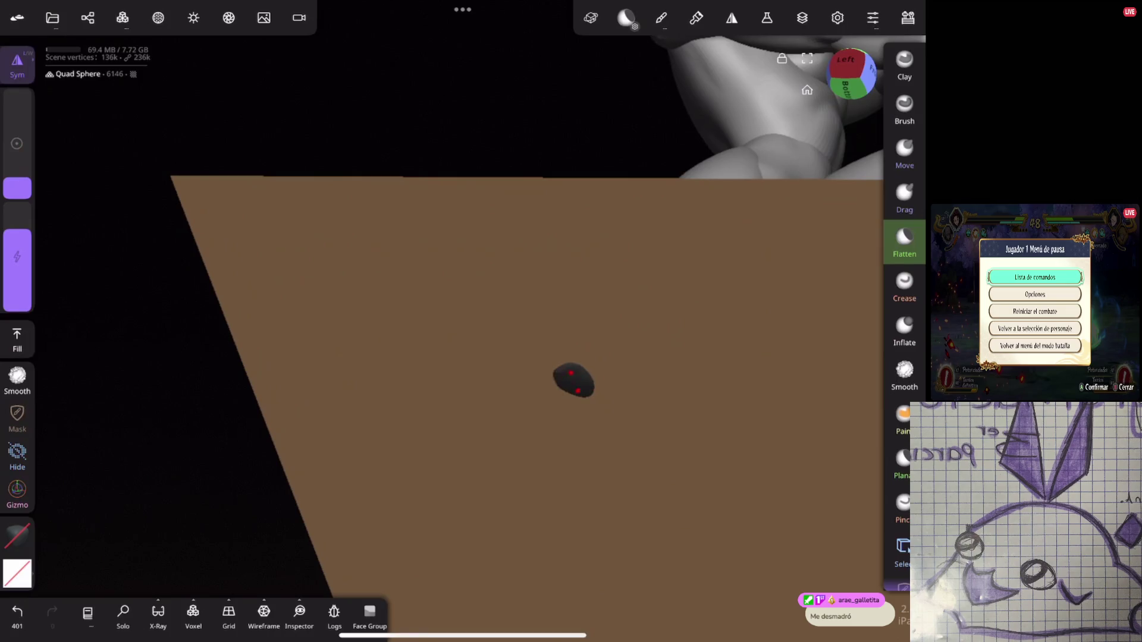
Step: Smooth the underside of the rear leg
left_click(904, 372)
left_click_drag(571, 379, 592, 362)
mouse_move(655, 488)
left_mouse_down()
mouse_move(744, 355)
mouse_move(737, 339)
mouse_move(697, 338)
mouse_move(752, 311)
mouse_move(783, 237)
mouse_move(773, 250)
left_mouse_up()
left_click_drag(591, 173, 664, 138)
key("shift")
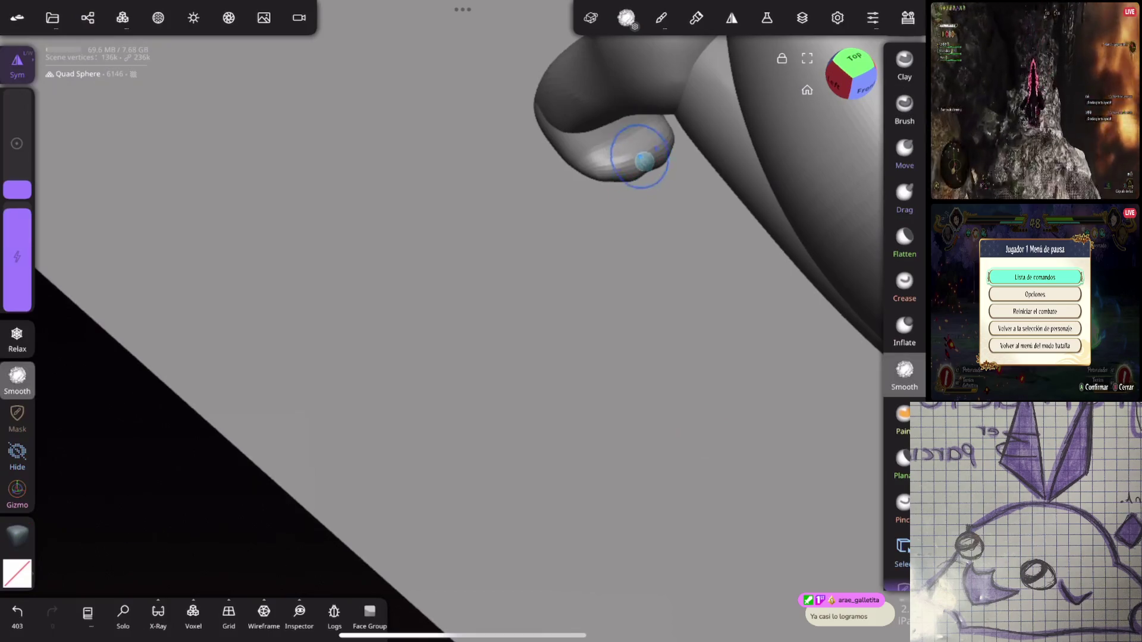
left_click_drag(576, 139, 737, 265)
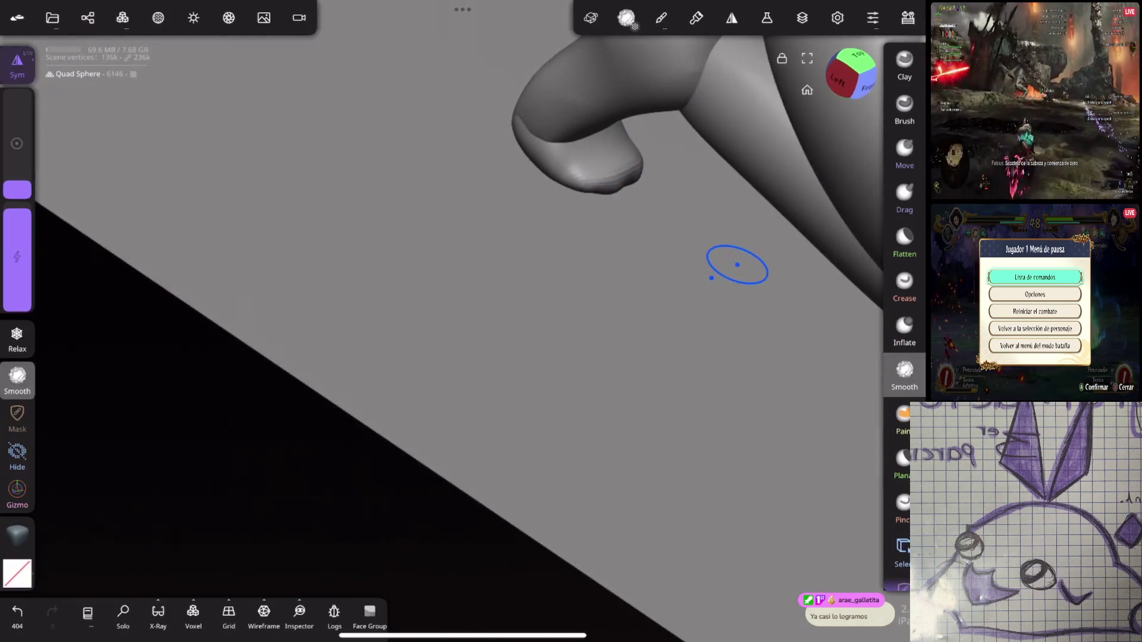
mouse_move(620, 173)
left_mouse_down()
mouse_move(703, 253)
mouse_move(693, 204)
mouse_move(713, 293)
mouse_move(789, 248)
mouse_move(714, 324)
mouse_move(760, 262)
mouse_move(714, 257)
mouse_move(726, 289)
mouse_move(754, 270)
mouse_move(836, 276)
left_mouse_up()
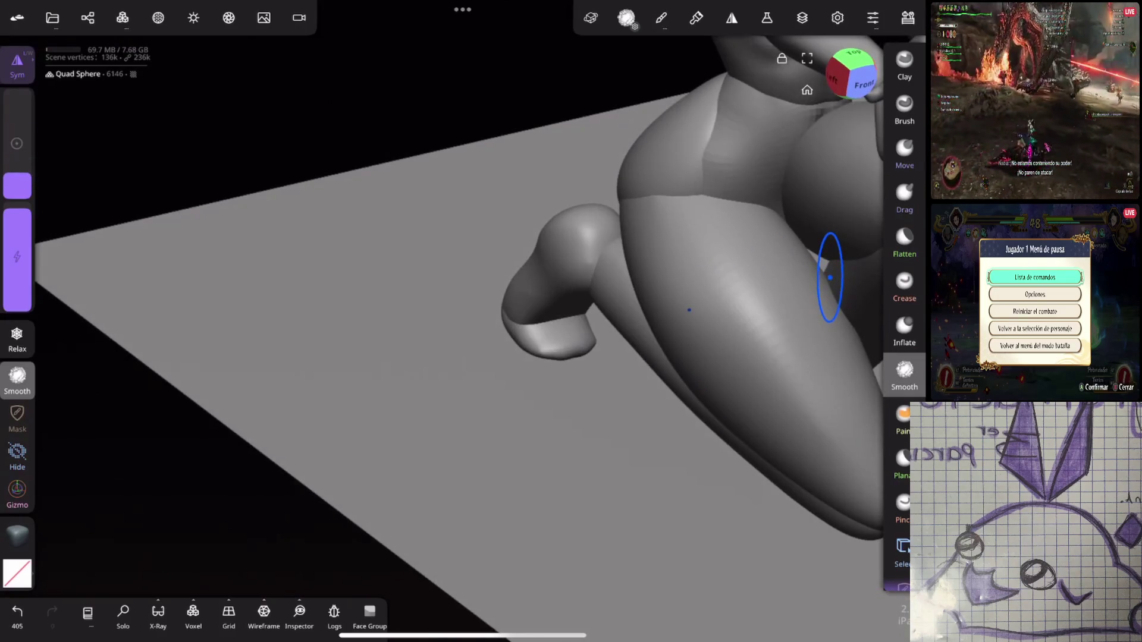
Step: Push the toe area into shape with Move, then smooth the toe
left_click(905, 151)
left_click_drag(779, 363, 768, 319)
left_click_drag(586, 259, 570, 305)
mouse_move(612, 356)
left_mouse_down()
mouse_move(709, 367)
mouse_move(765, 298)
mouse_move(765, 262)
mouse_move(642, 502)
mouse_move(545, 229)
mouse_move(524, 232)
left_mouse_up()
left_click(17, 381)
mouse_move(631, 256)
left_mouse_down()
mouse_move(742, 280)
mouse_move(658, 325)
mouse_move(560, 509)
left_mouse_up()
left_click(671, 290)
Step: Inflate the toe slightly and reshape its underside with Move, ending on Smooth
mouse_move(678, 289)
left_mouse_down()
mouse_move(721, 288)
mouse_move(718, 297)
left_mouse_up()
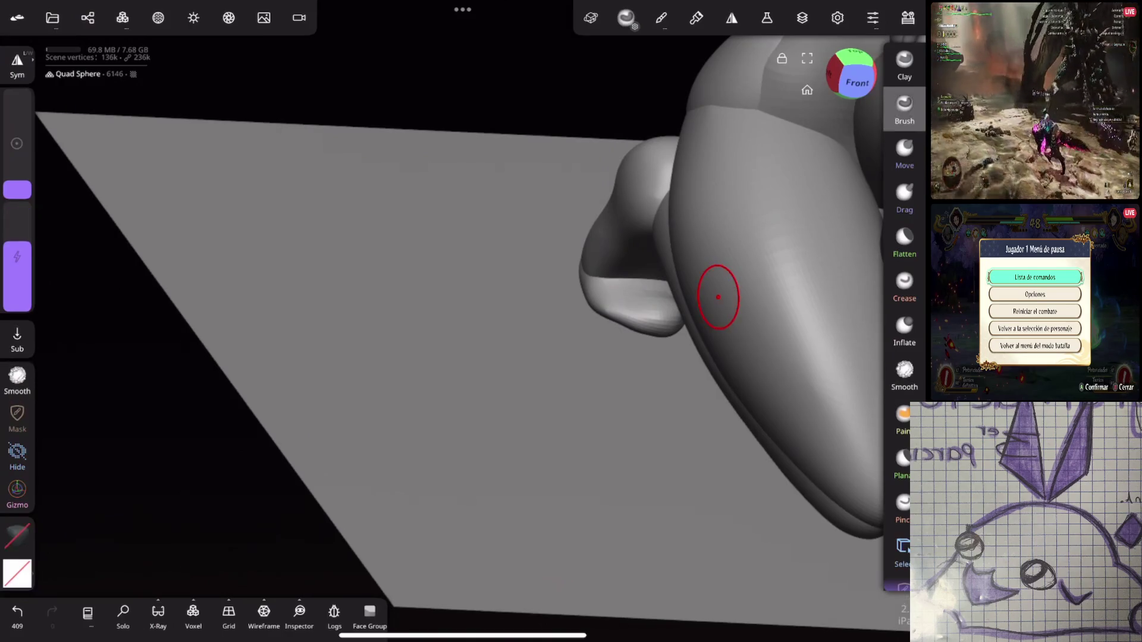
left_click_drag(602, 308, 654, 297)
left_click(904, 327)
left_click(605, 309)
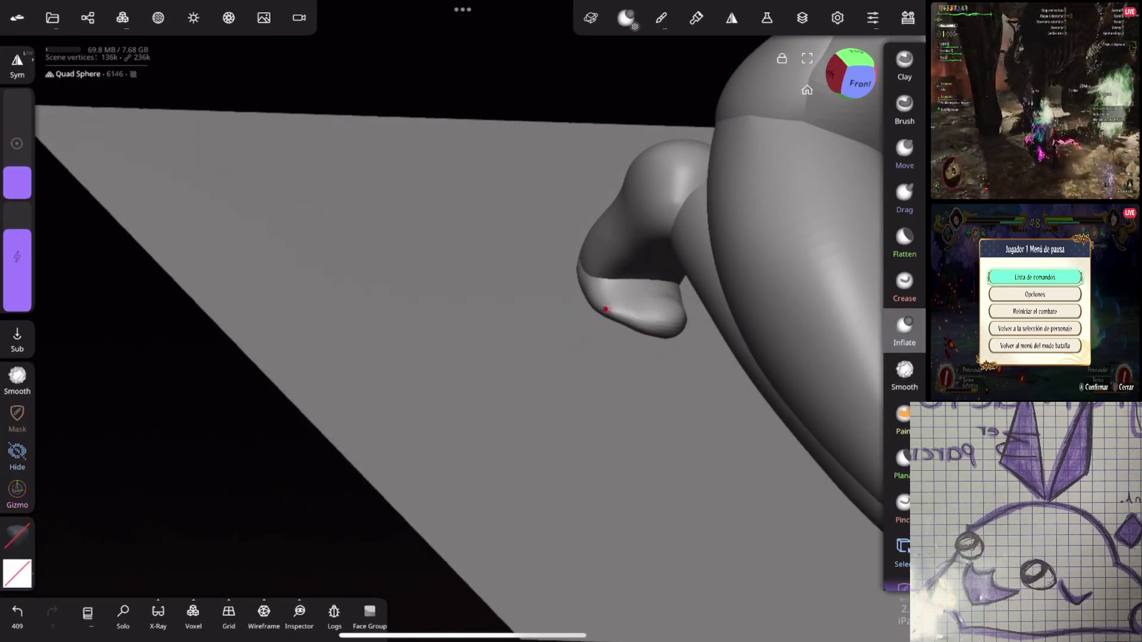
mouse_move(654, 416)
left_mouse_down()
mouse_move(772, 395)
mouse_move(778, 293)
mouse_move(678, 438)
mouse_move(734, 268)
left_mouse_up()
left_click(901, 155)
left_click(599, 320)
mouse_move(598, 321)
left_mouse_down()
mouse_move(538, 321)
mouse_move(643, 294)
mouse_move(714, 345)
mouse_move(708, 301)
mouse_move(742, 311)
mouse_move(592, 365)
mouse_move(702, 357)
mouse_move(749, 290)
left_mouse_up()
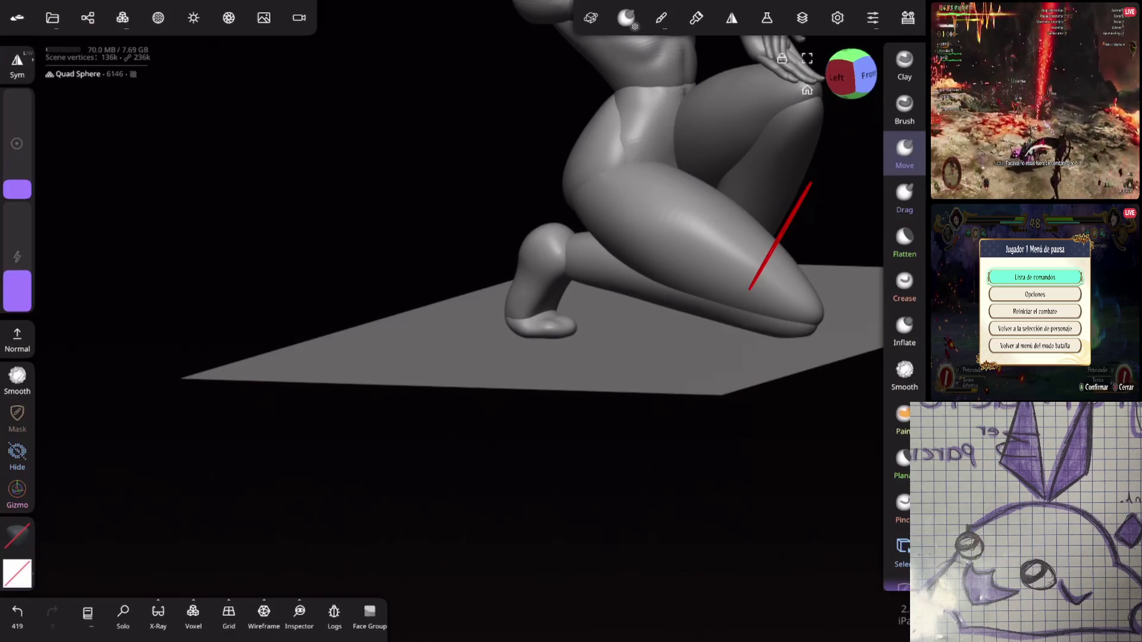
left_click(904, 374)
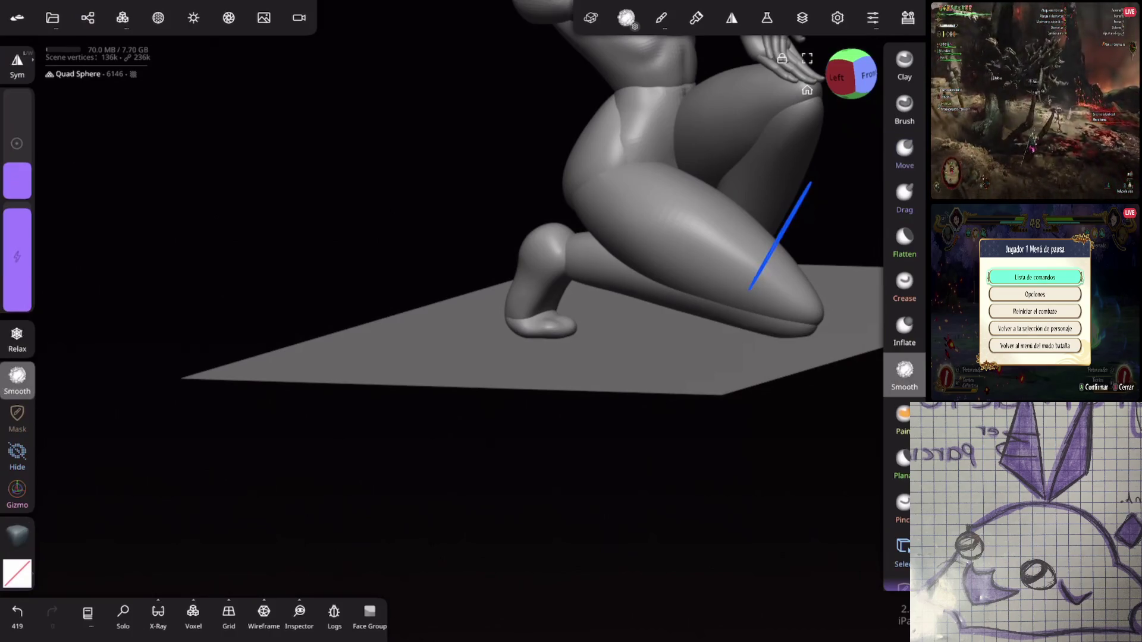
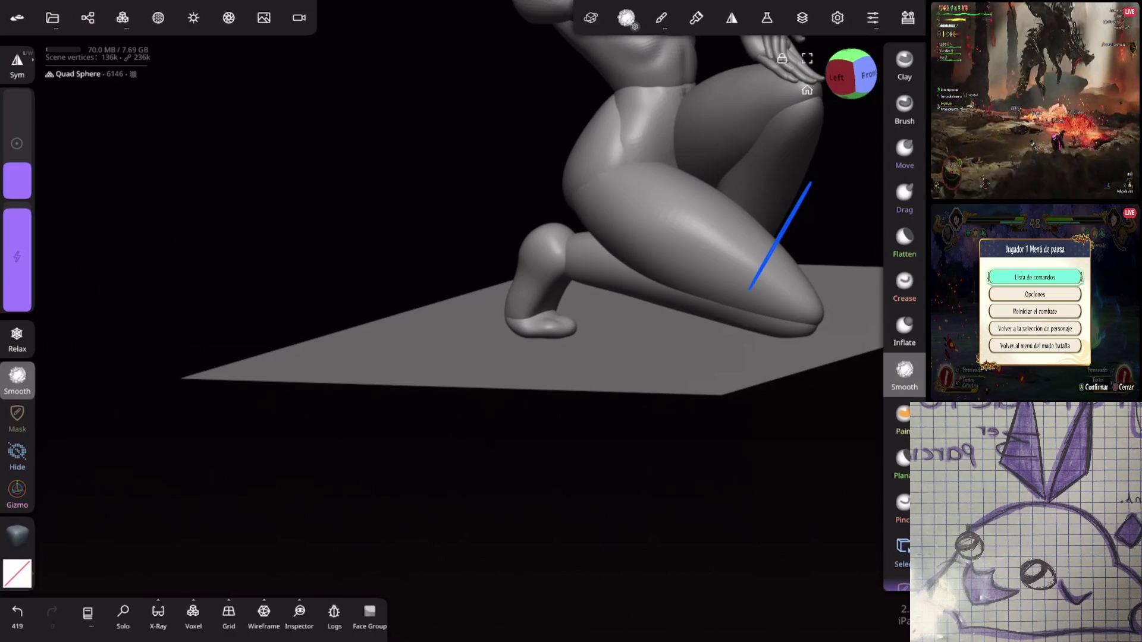
Step: Select the back foot object from behind the figure and bring up its transform gizmo
mouse_move(755, 244)
left_mouse_down()
mouse_move(624, 377)
mouse_move(696, 360)
mouse_move(601, 359)
mouse_move(744, 311)
mouse_move(690, 357)
mouse_move(643, 280)
mouse_move(736, 349)
mouse_move(731, 238)
mouse_move(787, 247)
left_mouse_up()
left_click(903, 509)
mouse_move(690, 309)
left_mouse_down()
mouse_move(661, 267)
mouse_move(752, 247)
left_mouse_up()
mouse_move(739, 191)
left_mouse_down()
mouse_move(655, 523)
mouse_move(725, 310)
mouse_move(713, 356)
left_mouse_up()
left_click(902, 553)
left_click(580, 476)
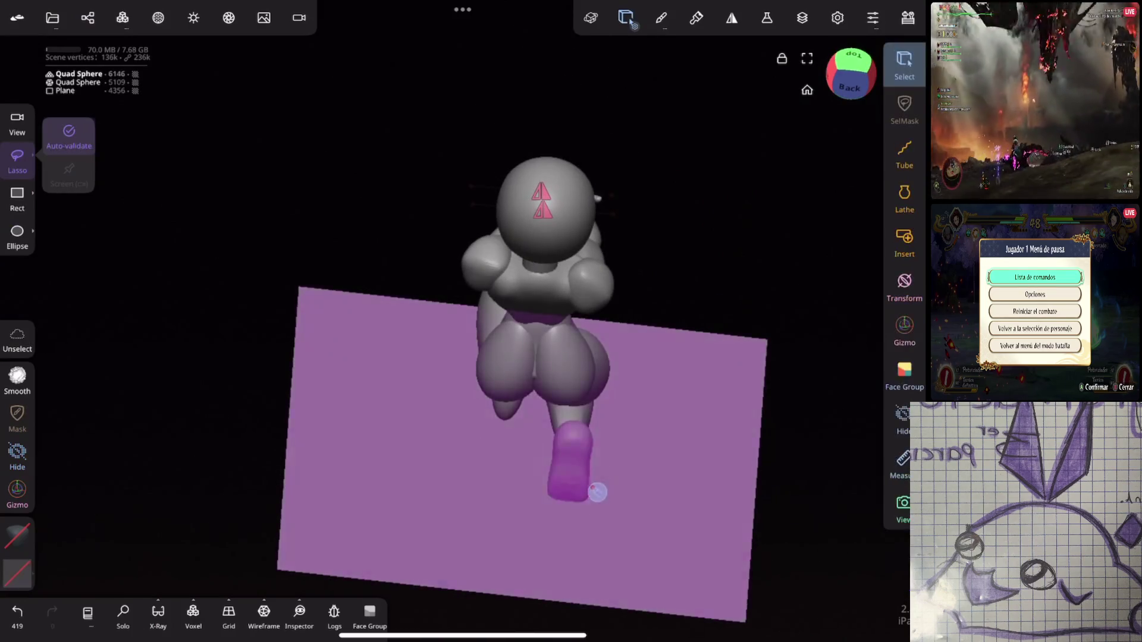
mouse_move(749, 288)
left_mouse_down()
mouse_move(736, 402)
mouse_move(757, 327)
mouse_move(778, 324)
left_mouse_up()
left_click(624, 381)
mouse_move(625, 380)
left_mouse_down()
mouse_move(696, 433)
mouse_move(681, 519)
mouse_move(738, 292)
mouse_move(616, 546)
left_mouse_up()
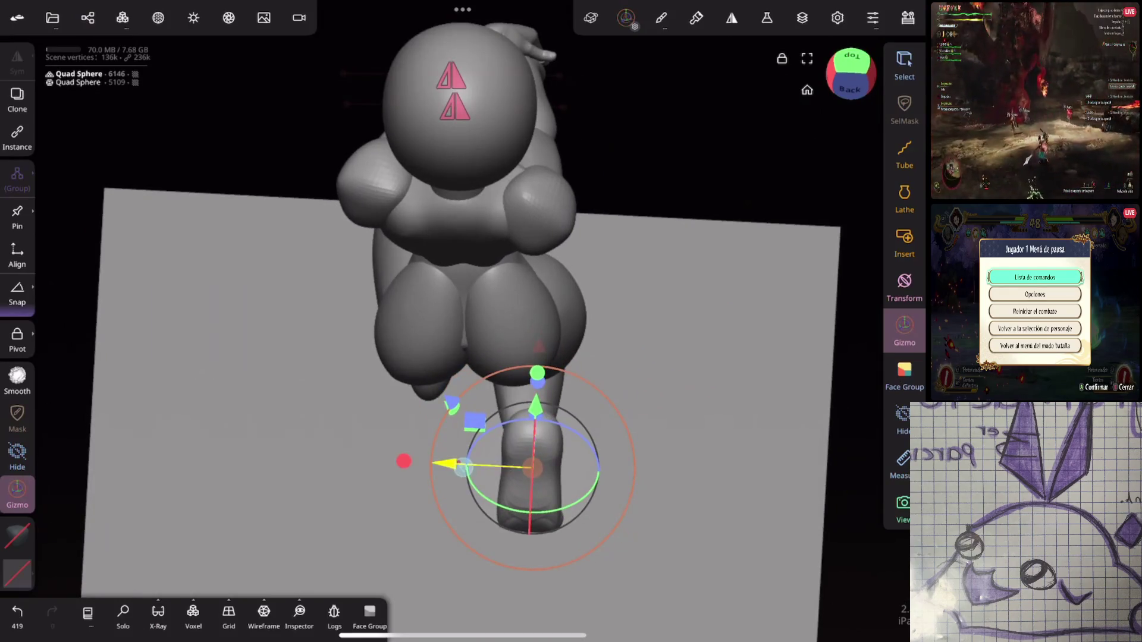
Step: Rotate the back foot and slide it along its axes into a new position
left_click_drag(535, 467, 527, 466)
mouse_move(598, 470)
left_mouse_down()
mouse_move(571, 511)
mouse_move(586, 488)
left_mouse_up()
left_click_drag(443, 443, 434, 441)
mouse_move(684, 416)
left_mouse_down()
mouse_move(749, 303)
mouse_move(732, 357)
mouse_move(706, 364)
mouse_move(681, 345)
left_mouse_up()
left_click_drag(503, 348, 482, 369)
left_click_drag(755, 297, 714, 333)
left_click_drag(257, 363, 261, 405)
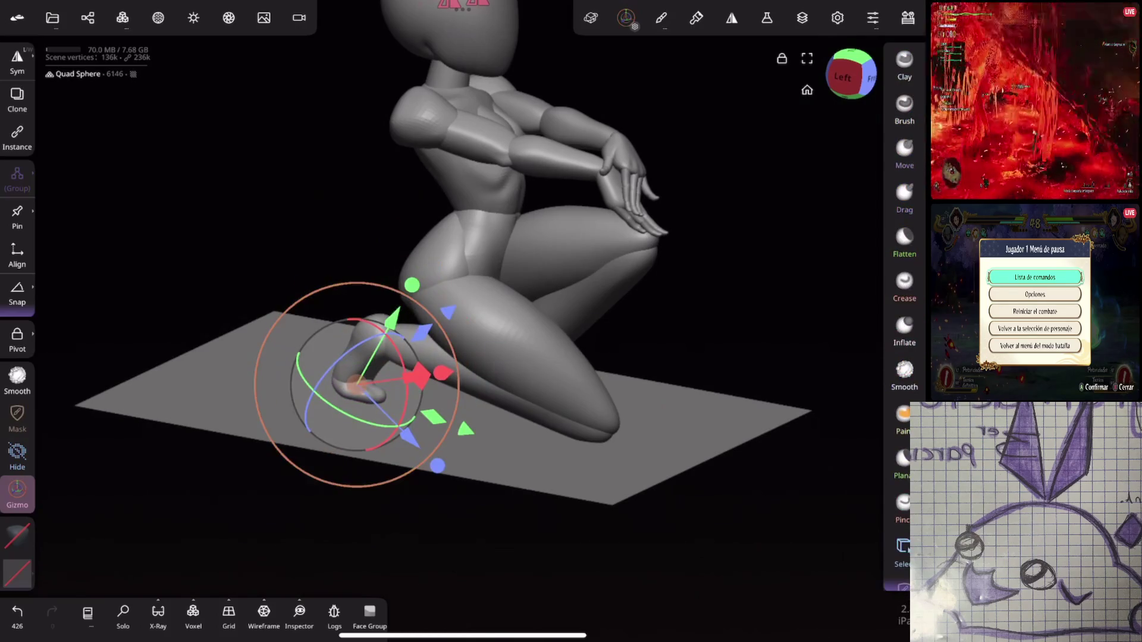
Step: Undo the last foot rotation and redo it to compare
left_click(902, 548)
key("ctrl+z")
left_click_drag(684, 297, 733, 288)
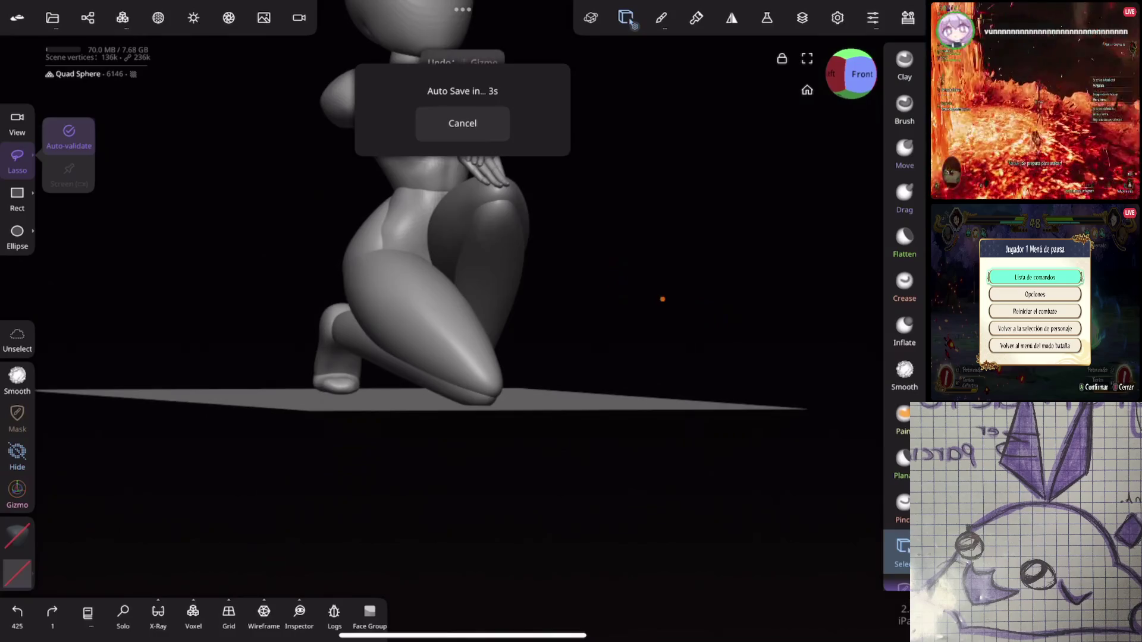
key("ctrl+shift+z")
Step: Rotate the foot again and nudge it down and back so its toes plant on the plane
left_click(17, 489)
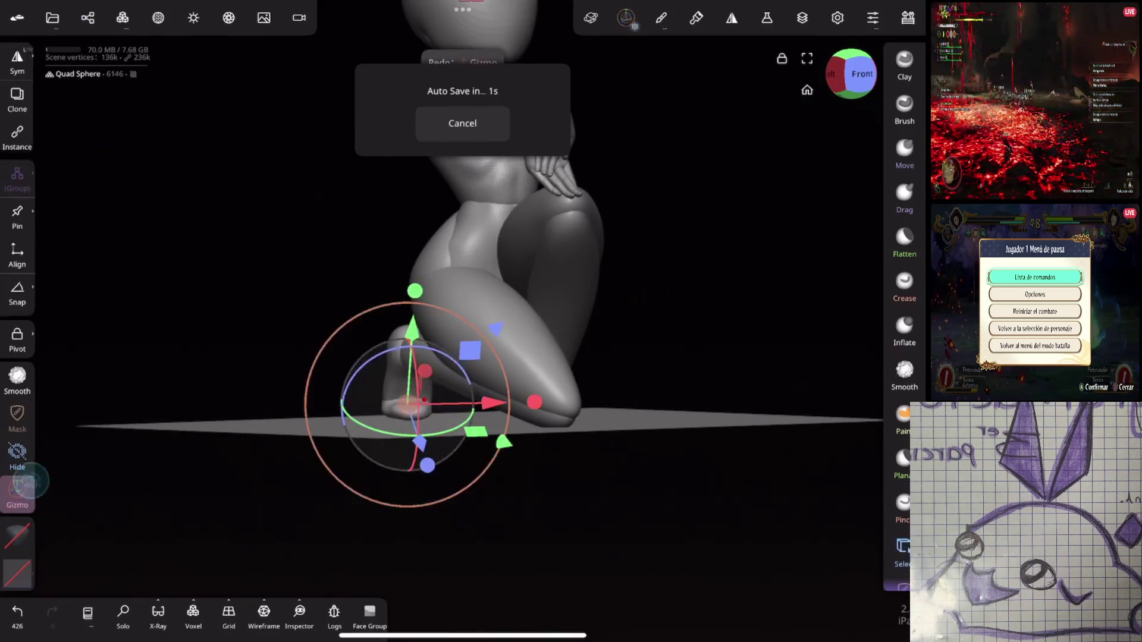
mouse_move(342, 419)
left_mouse_down()
mouse_move(408, 346)
mouse_move(470, 375)
left_mouse_up()
left_click_drag(684, 333, 746, 338)
left_click_drag(412, 405, 410, 410)
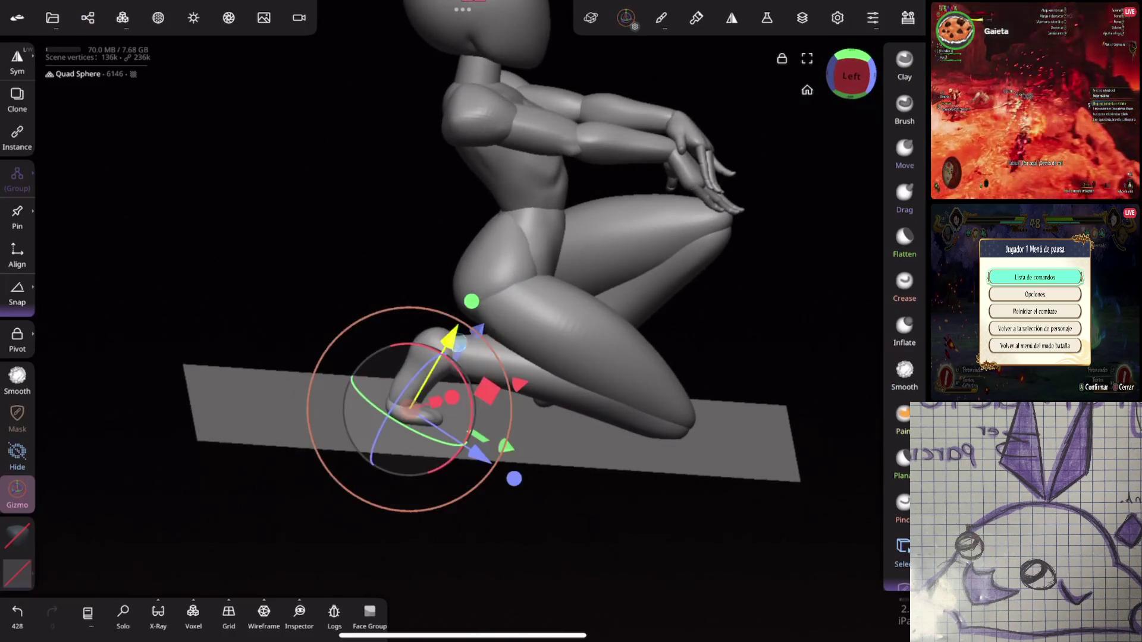
left_click_drag(480, 453, 489, 462)
mouse_move(702, 333)
left_mouse_down()
mouse_move(665, 332)
mouse_move(744, 277)
mouse_move(638, 262)
left_mouse_up()
left_click(903, 550)
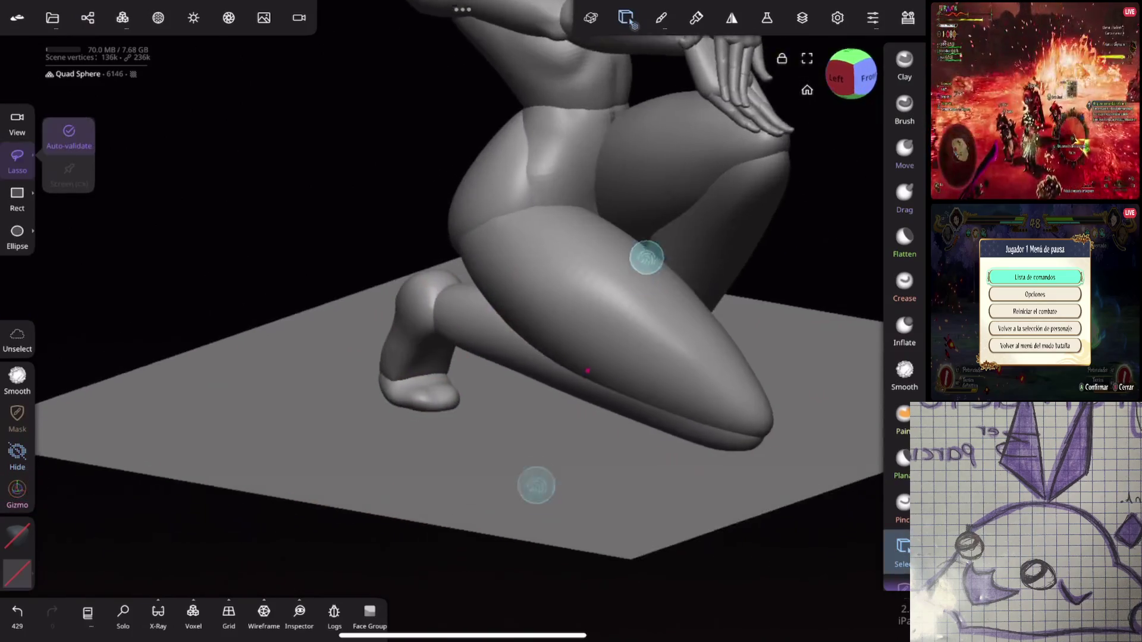
Step: Pick the back foot, try a crease along the back of the ankle, then undo it
scroll(586, 371, "up", 3)
left_click(415, 383)
left_click_drag(535, 417, 595, 381)
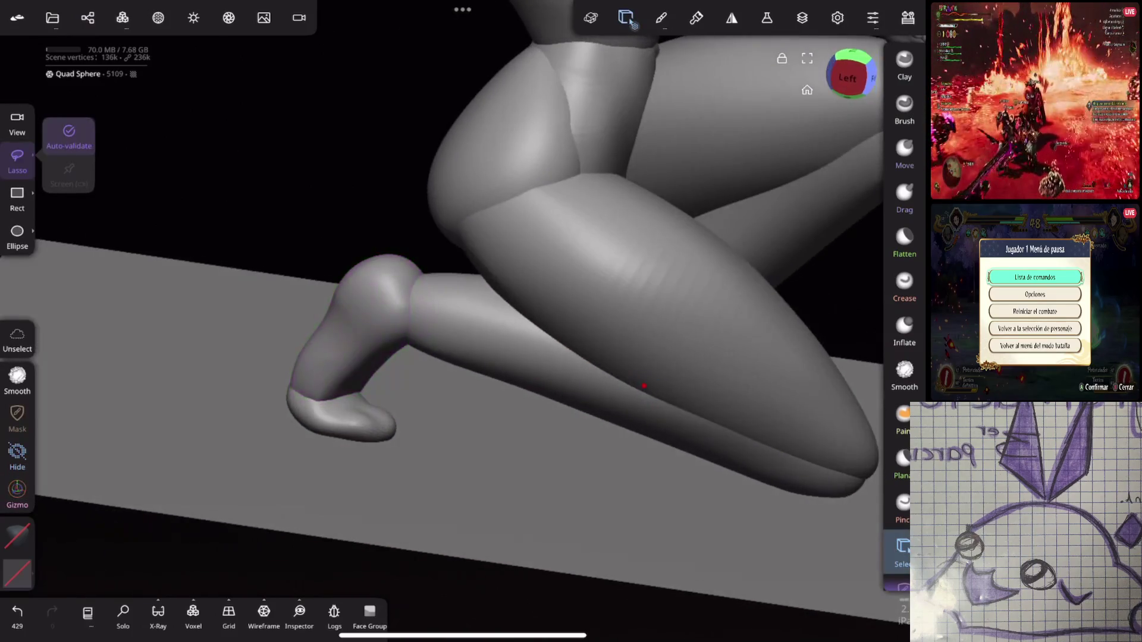
left_click(904, 285)
mouse_move(396, 324)
left_mouse_down()
mouse_move(370, 394)
mouse_move(326, 391)
mouse_move(381, 364)
left_mouse_up()
left_click(904, 372)
key("ctrl+z")
key("ctrl+z")
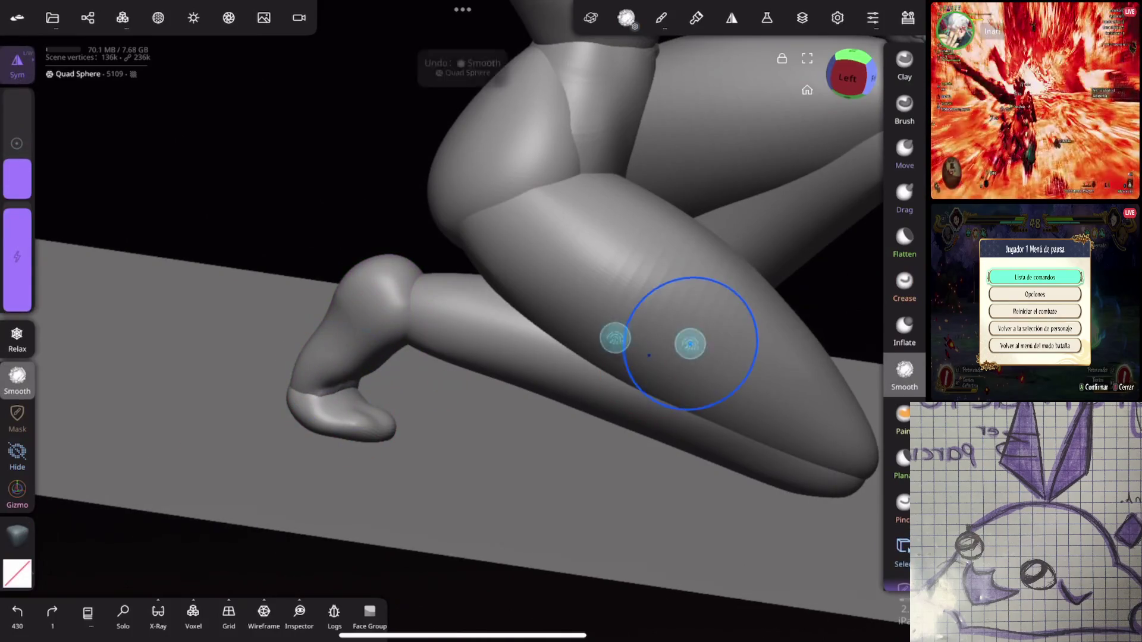
Step: Pull the heel and ankle into shape with the Move brush, discarding a trial crease stroke
key("m")
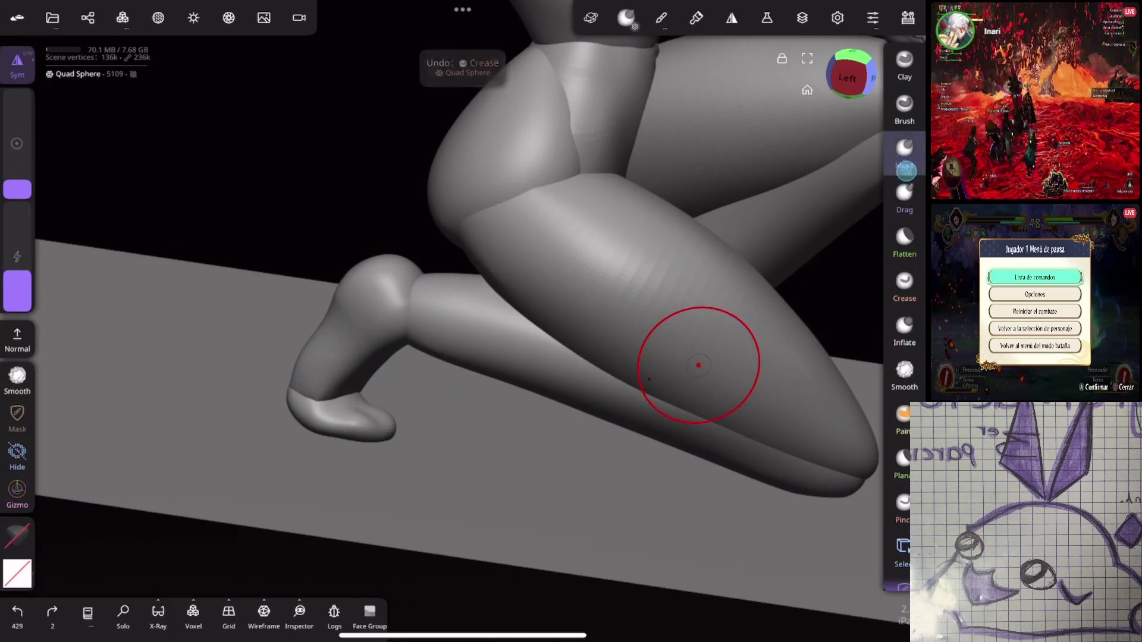
mouse_move(699, 360)
left_mouse_down()
mouse_move(783, 102)
mouse_move(797, 106)
left_mouse_up()
mouse_move(384, 357)
left_mouse_down()
mouse_move(432, 319)
mouse_move(444, 333)
mouse_move(411, 355)
left_mouse_up()
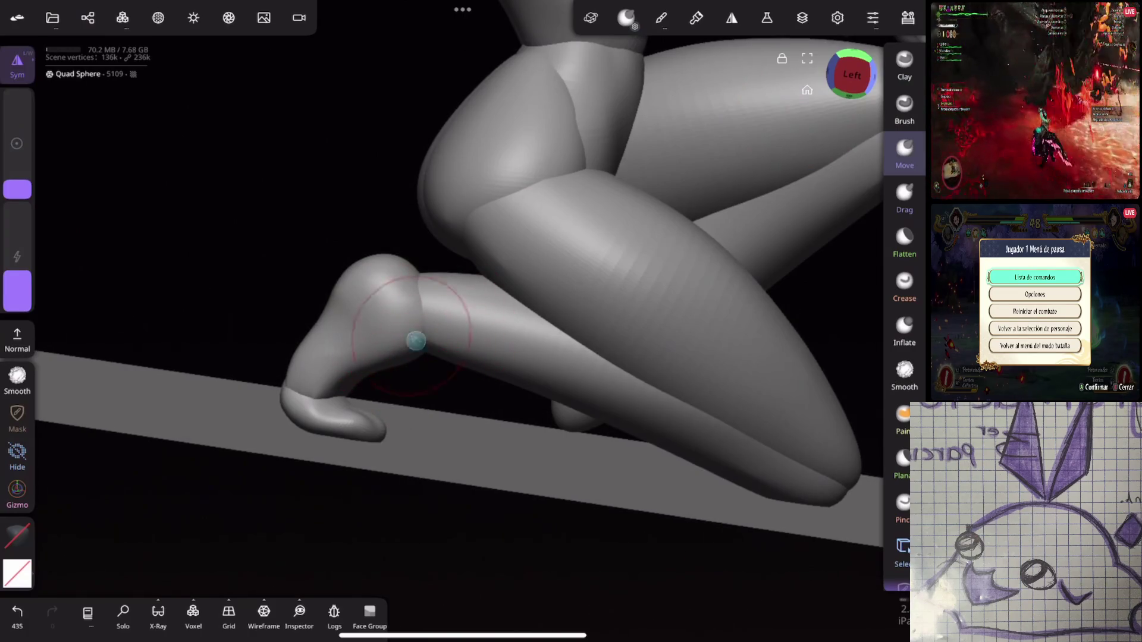
left_click(905, 285)
mouse_move(767, 318)
left_mouse_down()
mouse_move(765, 331)
mouse_move(575, 311)
mouse_move(597, 368)
mouse_move(528, 367)
left_mouse_up()
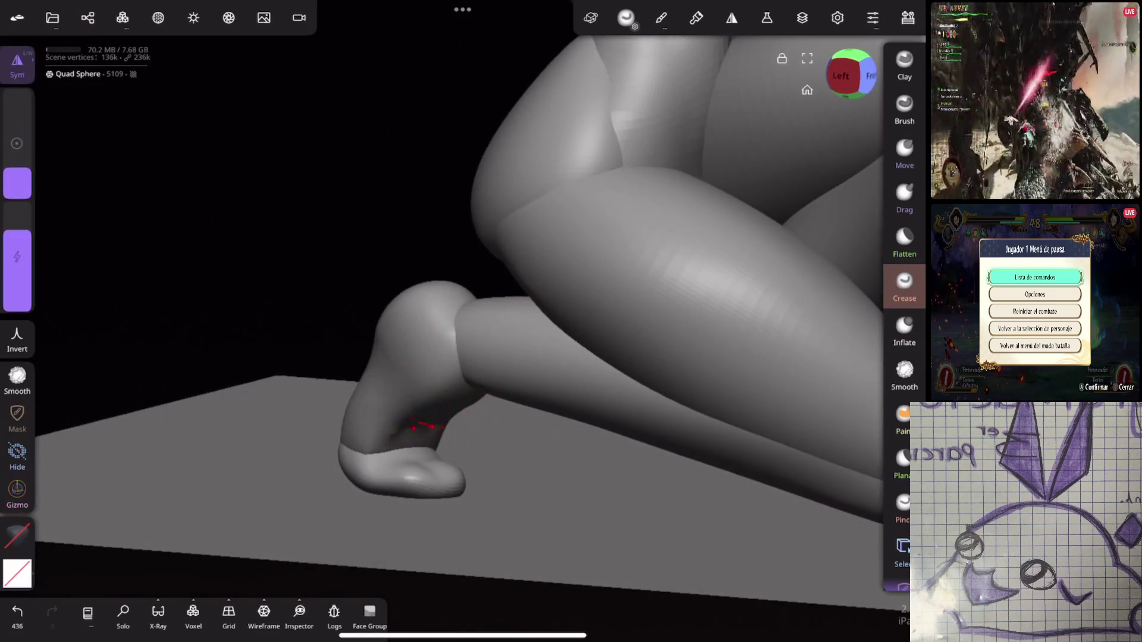
left_click_drag(416, 405, 612, 331)
key("ctrl+z")
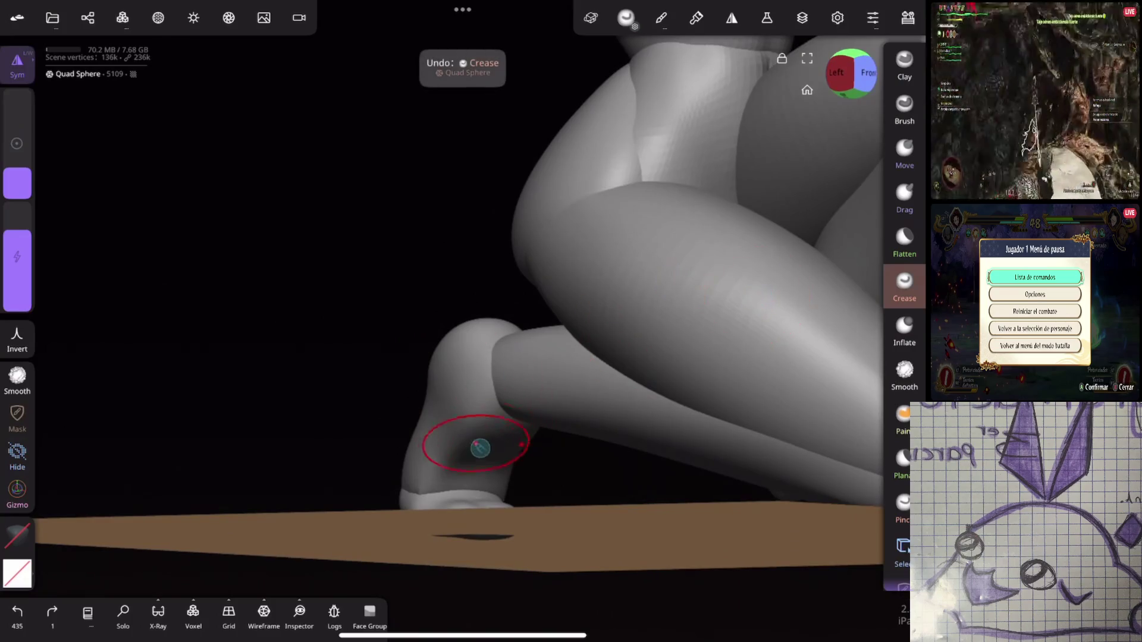
Step: Smooth around the heel, shrinking the brush radius for finer work
left_click_drag(494, 458, 494, 462)
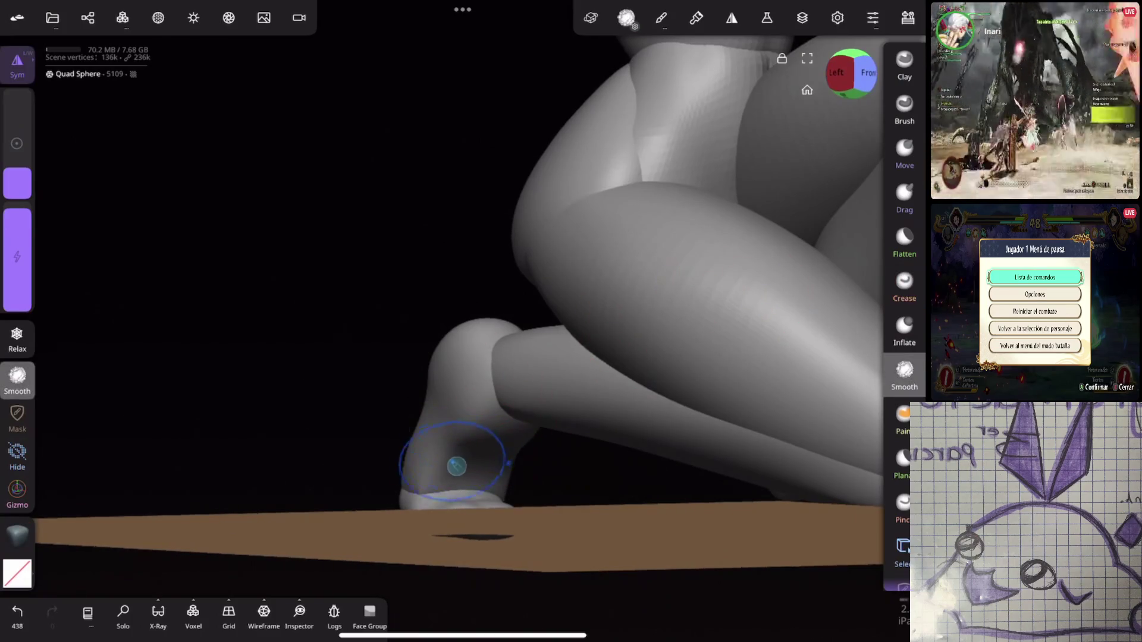
left_click_drag(423, 492, 446, 458)
left_click_drag(16, 173, 17, 189)
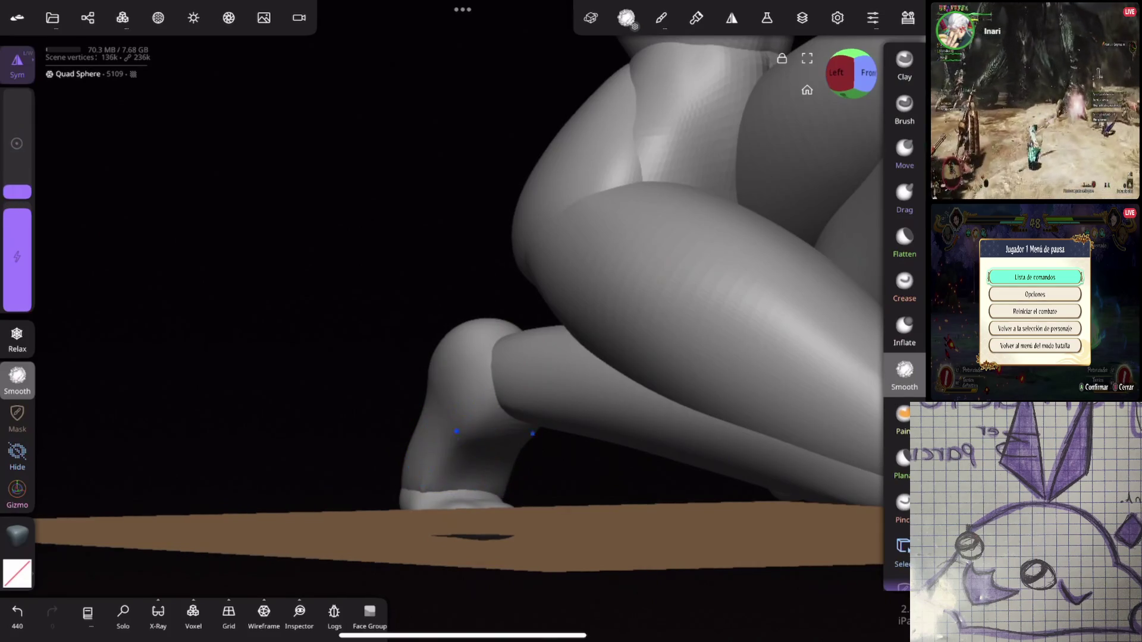
mouse_move(655, 470)
left_mouse_down()
mouse_move(688, 447)
mouse_move(709, 323)
mouse_move(765, 280)
mouse_move(802, 291)
mouse_move(738, 328)
left_mouse_up()
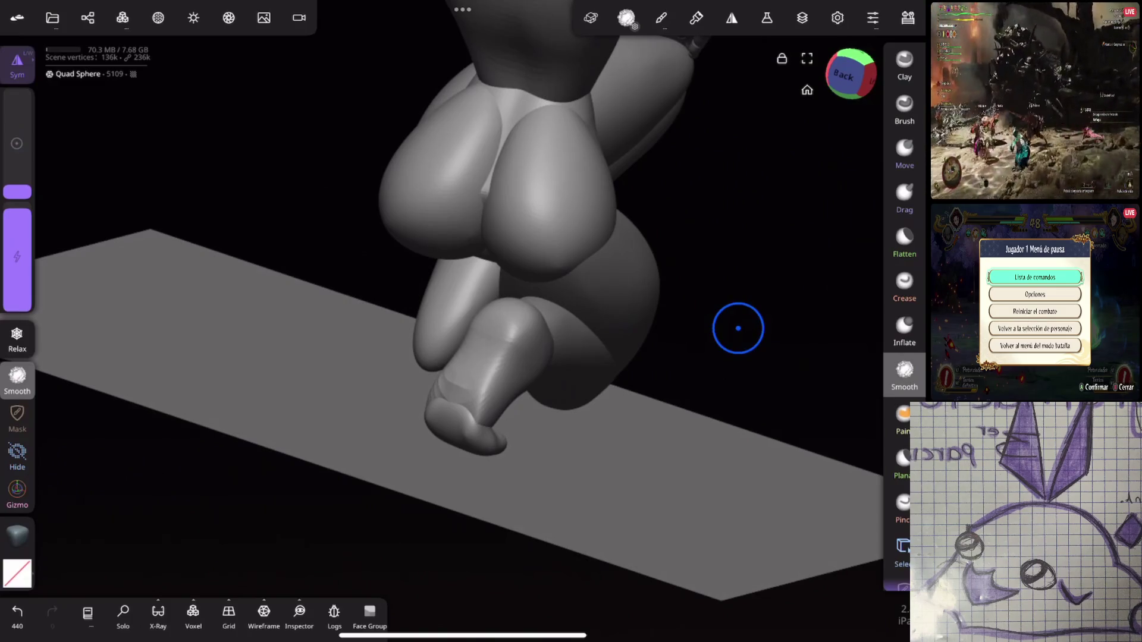
mouse_move(627, 321)
left_mouse_down()
mouse_move(683, 321)
mouse_move(645, 377)
mouse_move(471, 369)
mouse_move(701, 484)
mouse_move(617, 498)
mouse_move(714, 344)
mouse_move(666, 326)
left_mouse_up()
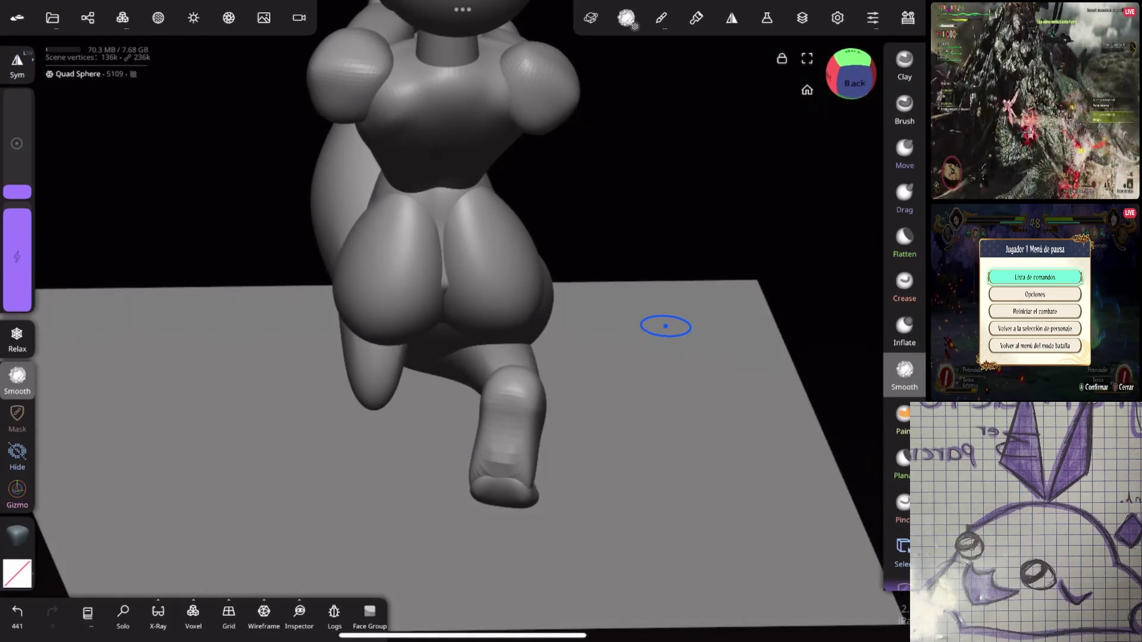
Step: Push in the right edge and reshape the left side of the foot with the Move brush
left_click(904, 155)
mouse_move(491, 458)
left_mouse_down()
mouse_move(535, 474)
mouse_move(546, 405)
left_mouse_up()
mouse_move(493, 476)
left_mouse_down()
mouse_move(500, 417)
mouse_move(490, 445)
mouse_move(479, 439)
mouse_move(500, 447)
mouse_move(486, 439)
left_mouse_up()
left_click(904, 375)
left_click(904, 155)
left_click(904, 375)
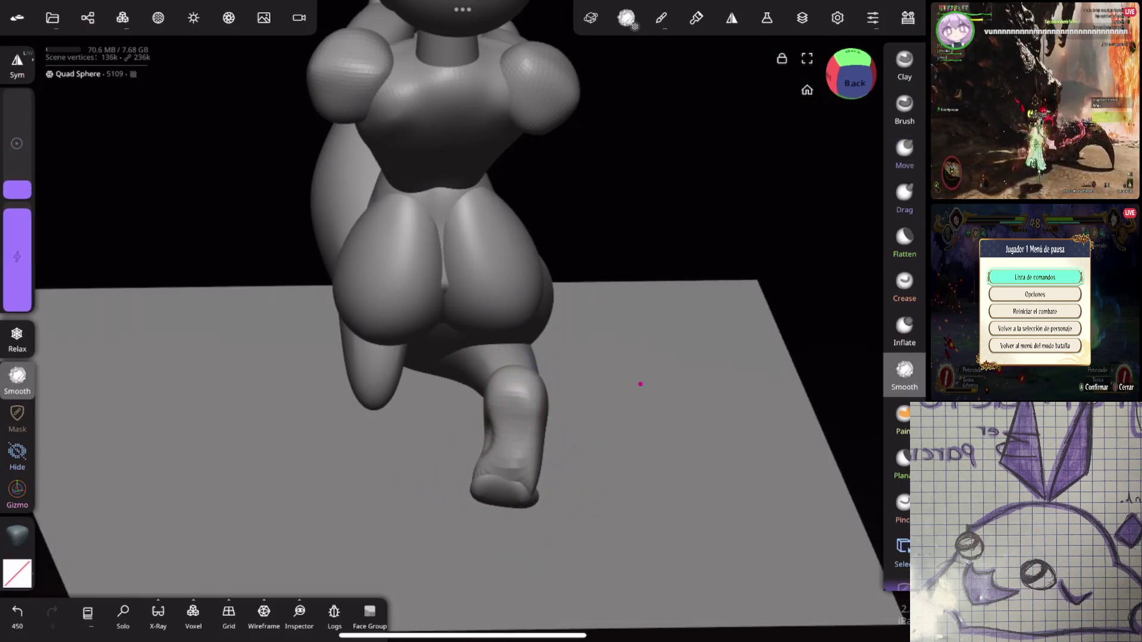
Step: Smooth the side of the foot while orbiting around it
left_click_drag(565, 238, 684, 226)
left_click_drag(741, 374, 711, 426)
mouse_move(739, 374)
left_mouse_down()
mouse_move(691, 462)
mouse_move(778, 301)
mouse_move(731, 305)
mouse_move(689, 340)
mouse_move(706, 339)
left_mouse_up()
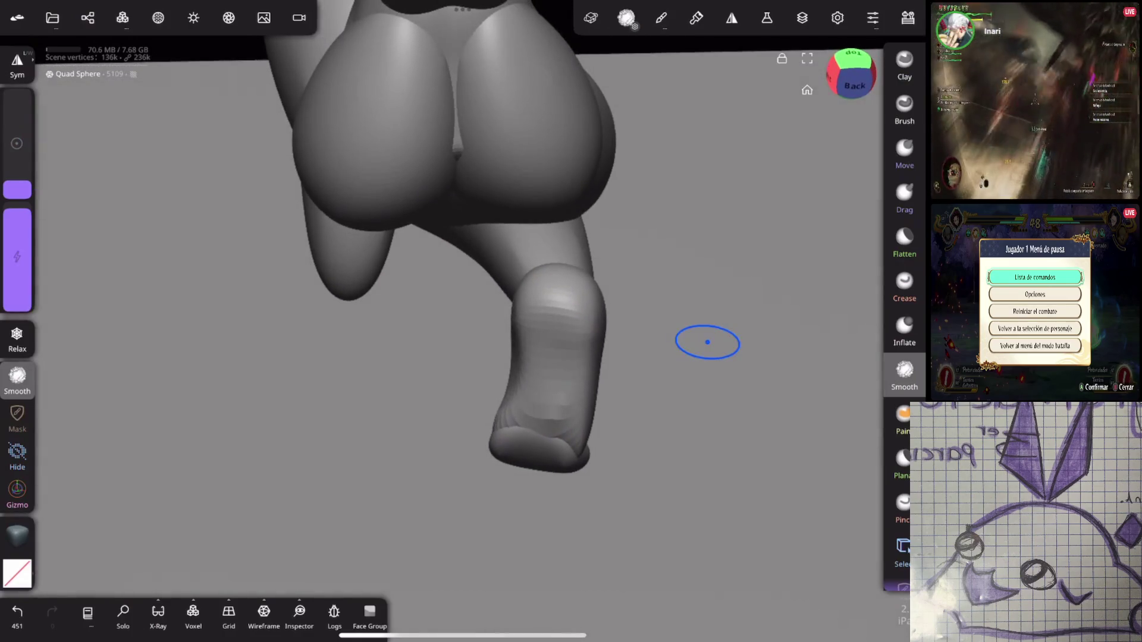
left_click(904, 154)
left_click(904, 375)
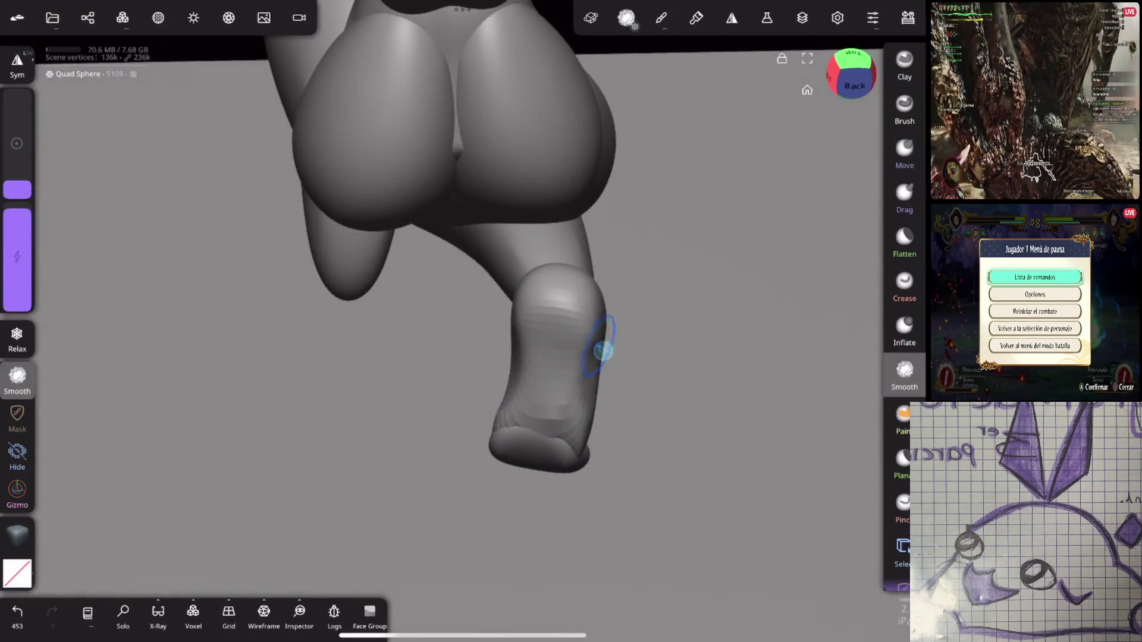
mouse_move(585, 390)
left_mouse_down()
mouse_move(634, 250)
mouse_move(726, 262)
mouse_move(786, 236)
mouse_move(678, 314)
mouse_move(711, 313)
mouse_move(686, 325)
left_mouse_up()
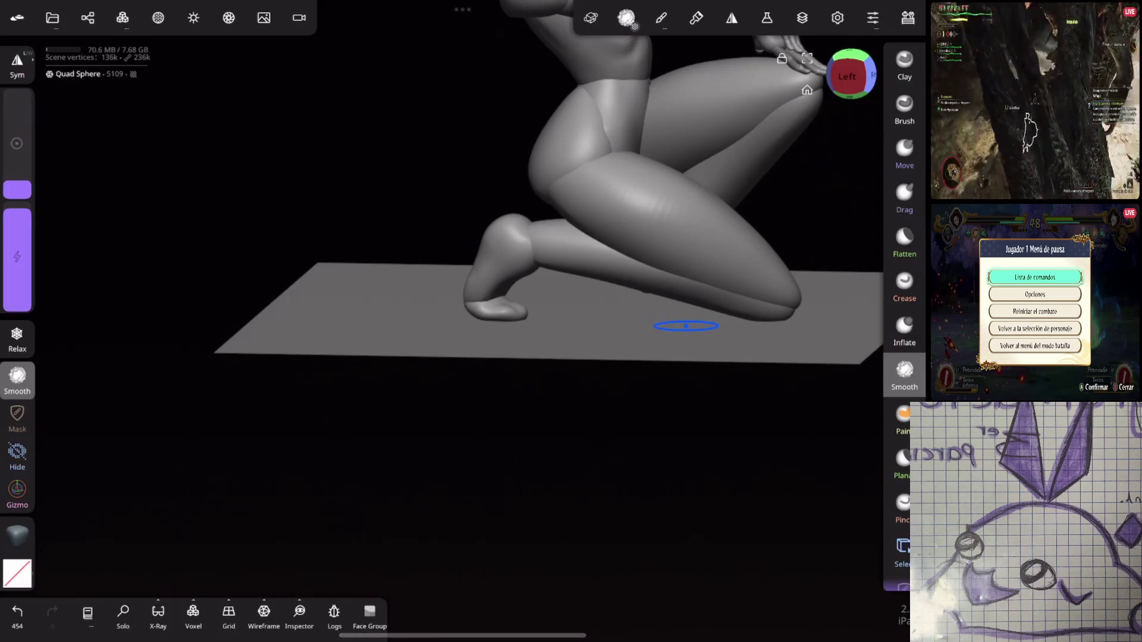
Step: Select the foot, open the Gizmo, and undo the trial transform
left_click(540, 298)
mouse_move(540, 298)
left_mouse_down()
mouse_move(660, 347)
mouse_move(709, 309)
mouse_move(678, 291)
mouse_move(594, 333)
mouse_move(619, 357)
mouse_move(626, 426)
mouse_move(660, 425)
left_mouse_up()
left_click(17, 489)
key("ctrl+z")
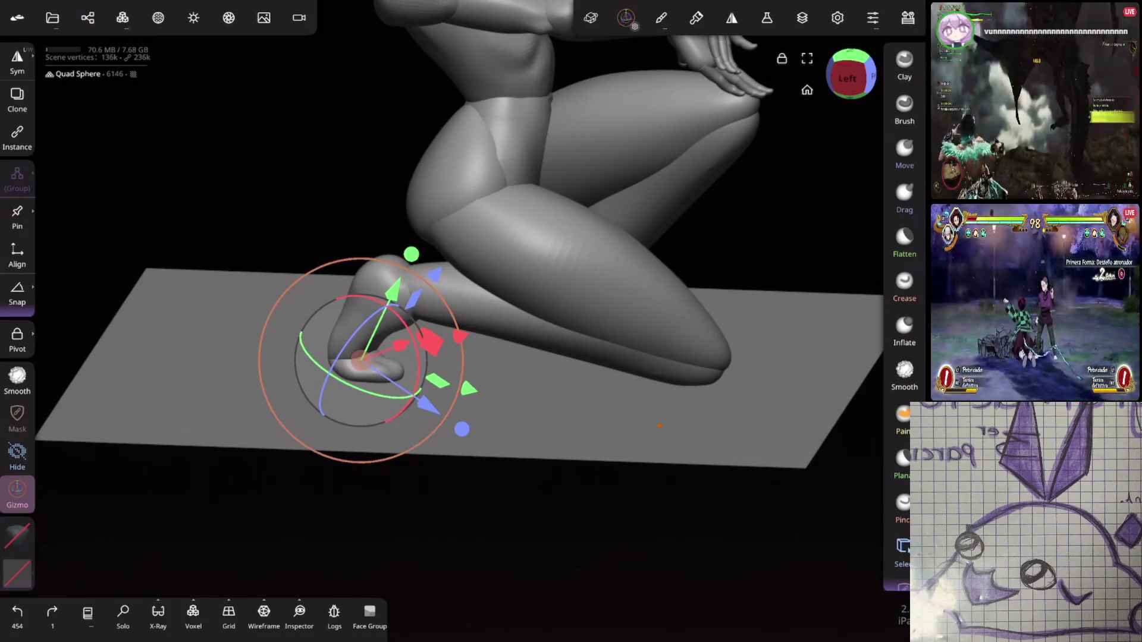
Step: Pick the back foot and orbit low behind the kneeling figure to view its outer side
mouse_move(654, 261)
left_mouse_down()
mouse_move(721, 255)
mouse_move(672, 288)
mouse_move(721, 260)
mouse_move(675, 260)
mouse_move(686, 247)
mouse_move(729, 346)
mouse_move(670, 326)
mouse_move(732, 275)
mouse_move(765, 288)
mouse_move(765, 187)
left_mouse_up()
left_click(561, 434)
mouse_move(561, 433)
left_mouse_down()
mouse_move(706, 334)
mouse_move(740, 293)
mouse_move(703, 335)
left_mouse_up()
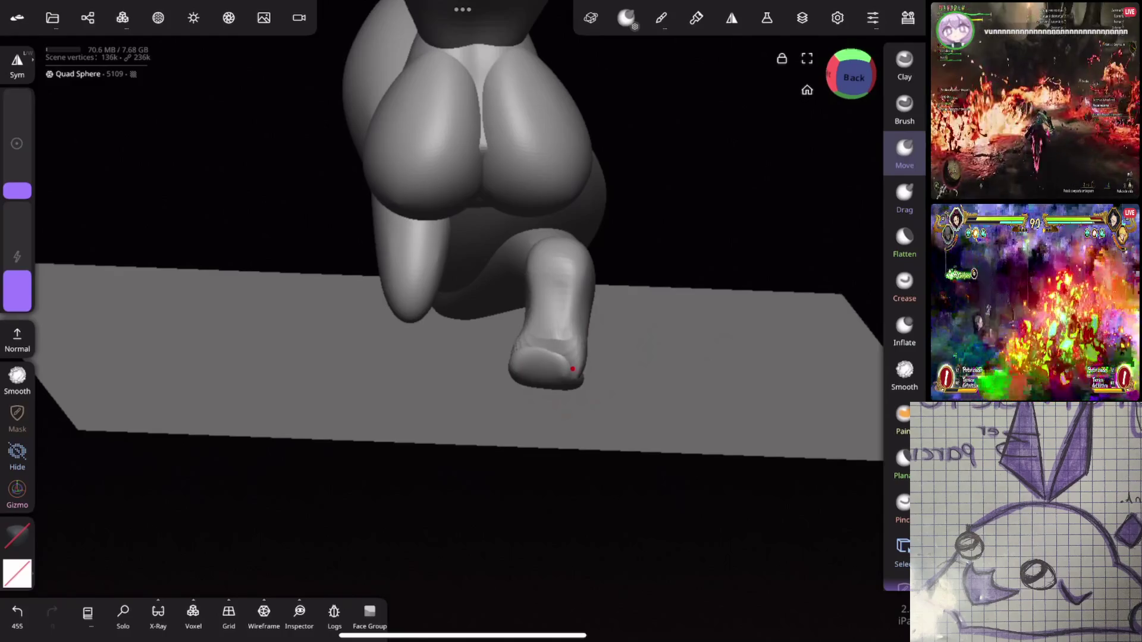
left_click_drag(693, 325, 697, 381)
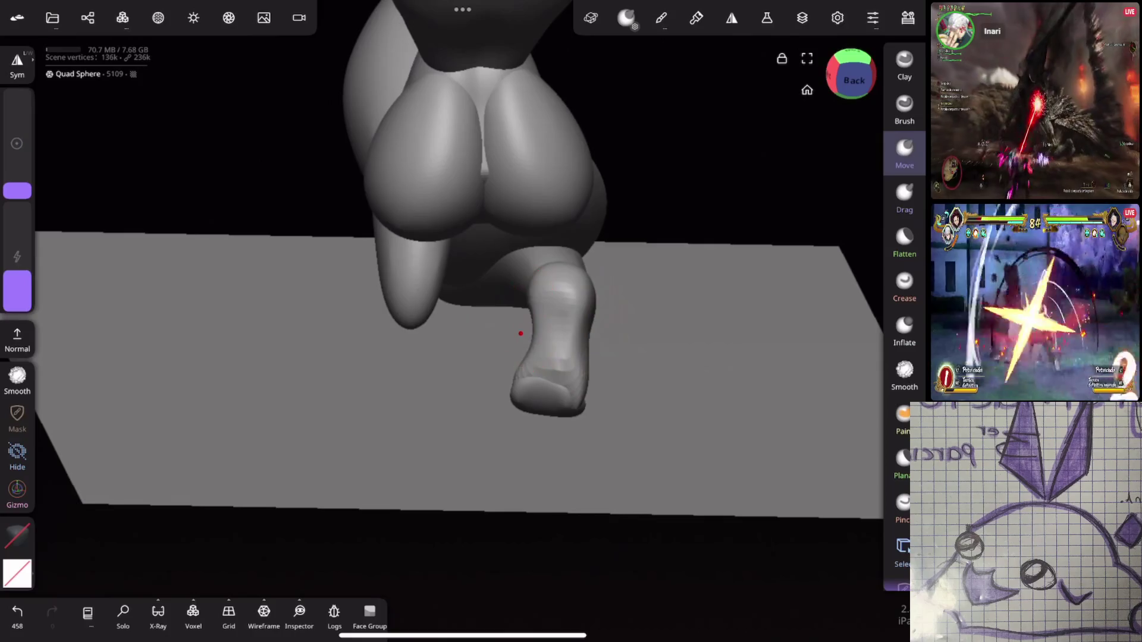
mouse_move(595, 330)
left_mouse_down()
mouse_move(684, 365)
mouse_move(772, 357)
mouse_move(761, 379)
mouse_move(702, 403)
left_mouse_up()
left_click(17, 381)
Step: Voxel remesh the foot with Resolution lowered to about 144
left_click(194, 616)
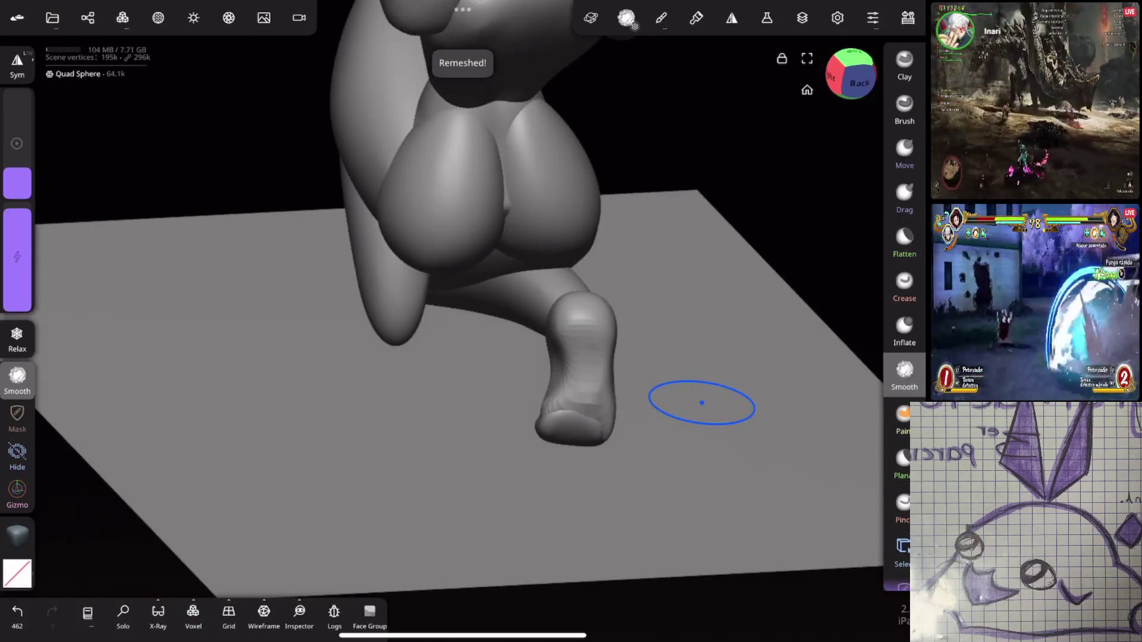
left_click_drag(18, 178, 17, 159)
left_click(606, 339)
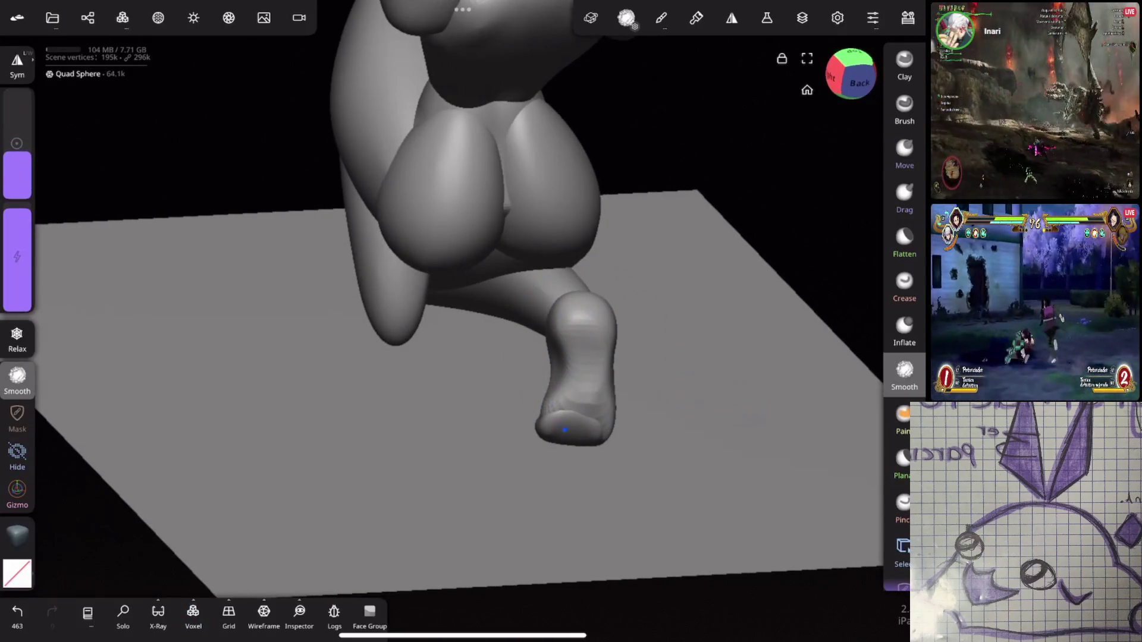
left_click(193, 616)
mouse_move(194, 470)
left_mouse_down()
mouse_move(138, 470)
mouse_move(238, 519)
mouse_move(149, 498)
mouse_move(33, 499)
left_mouse_up()
left_click_drag(131, 464, 106, 470)
left_click(151, 541)
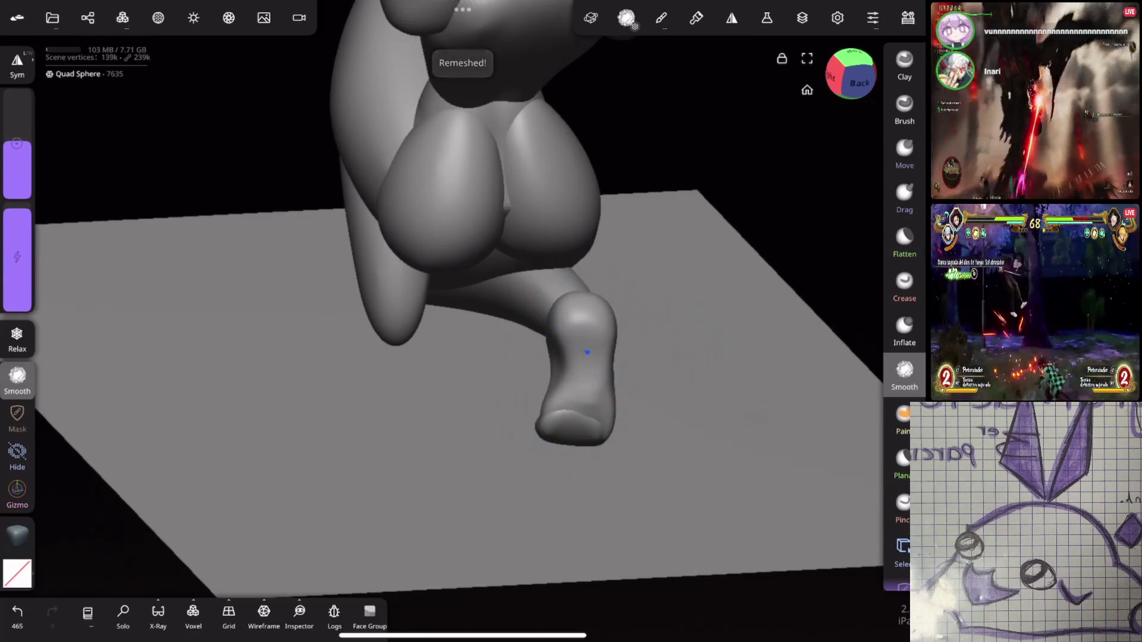
Step: Rework the foot's surface with Move, Inflate and Smooth brushes, then pick it for transforming
left_click_drag(744, 297, 756, 334)
left_click(905, 153)
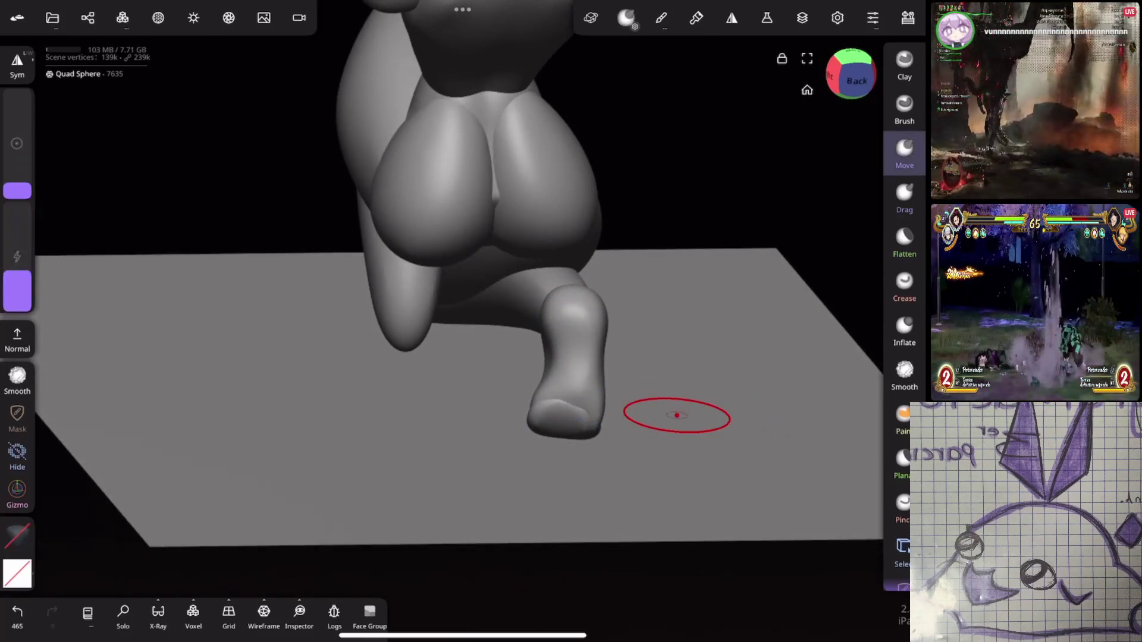
left_click(902, 322)
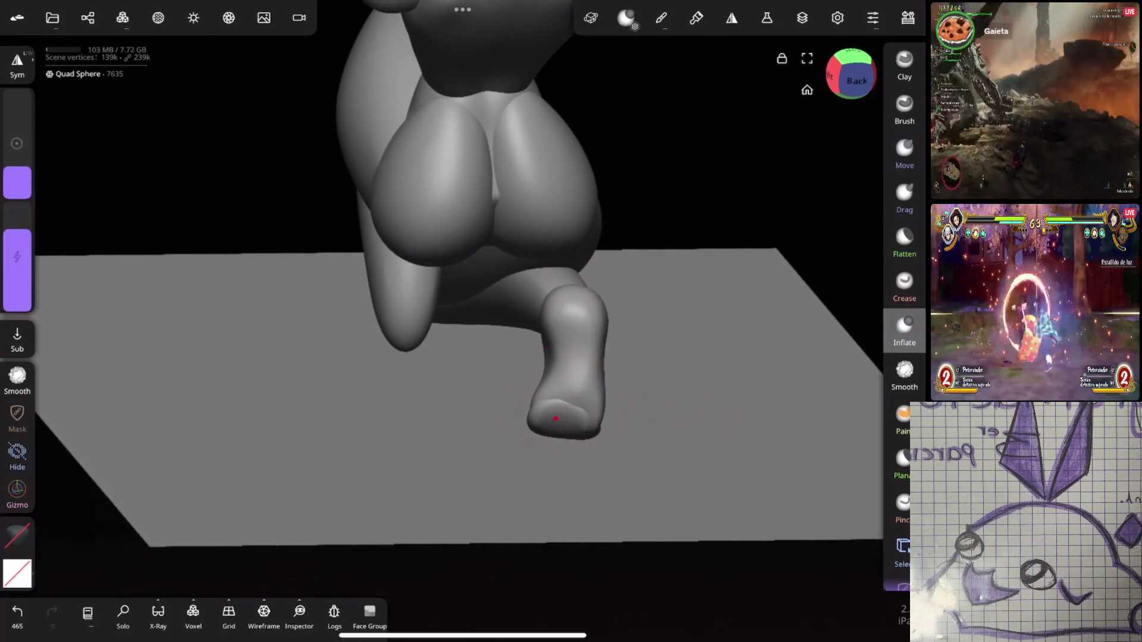
mouse_move(567, 425)
left_mouse_down()
mouse_move(587, 407)
mouse_move(637, 454)
mouse_move(554, 454)
mouse_move(633, 395)
mouse_move(623, 403)
left_mouse_up()
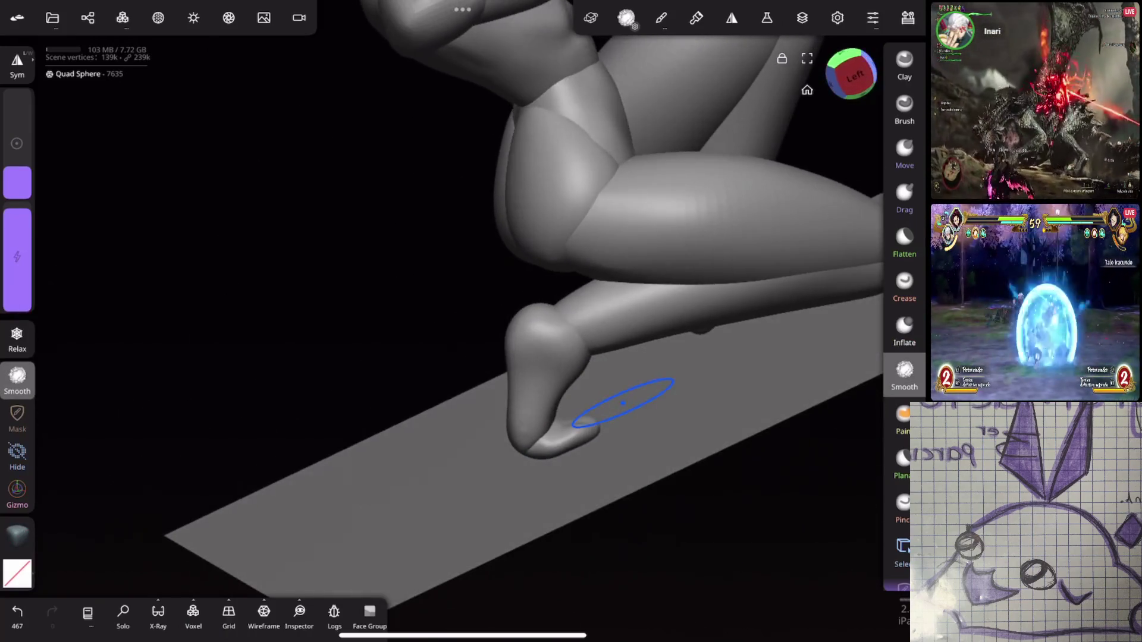
left_click(904, 286)
mouse_move(684, 380)
left_mouse_down()
mouse_move(709, 357)
mouse_move(747, 262)
left_mouse_up()
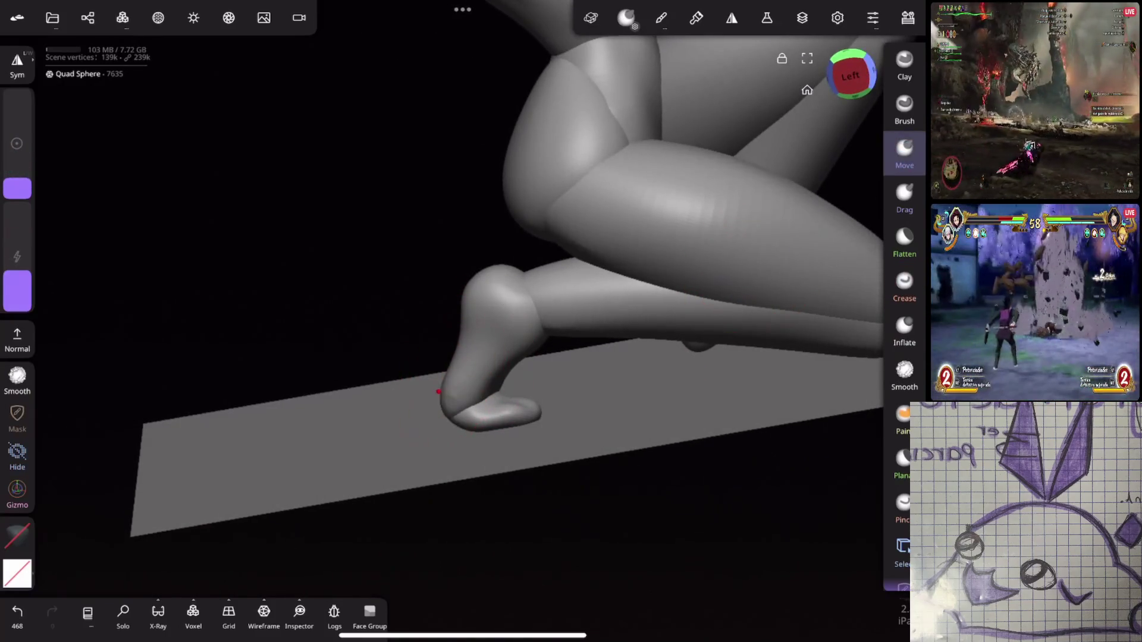
mouse_move(625, 373)
left_mouse_down()
mouse_move(654, 381)
mouse_move(740, 277)
left_mouse_up()
mouse_move(454, 357)
left_mouse_down()
mouse_move(604, 413)
mouse_move(561, 474)
mouse_move(598, 441)
left_mouse_up()
mouse_move(702, 256)
left_mouse_down()
mouse_move(688, 265)
mouse_move(747, 306)
mouse_move(713, 248)
mouse_move(748, 282)
mouse_move(798, 273)
mouse_move(796, 250)
mouse_move(763, 272)
mouse_move(790, 242)
left_mouse_up()
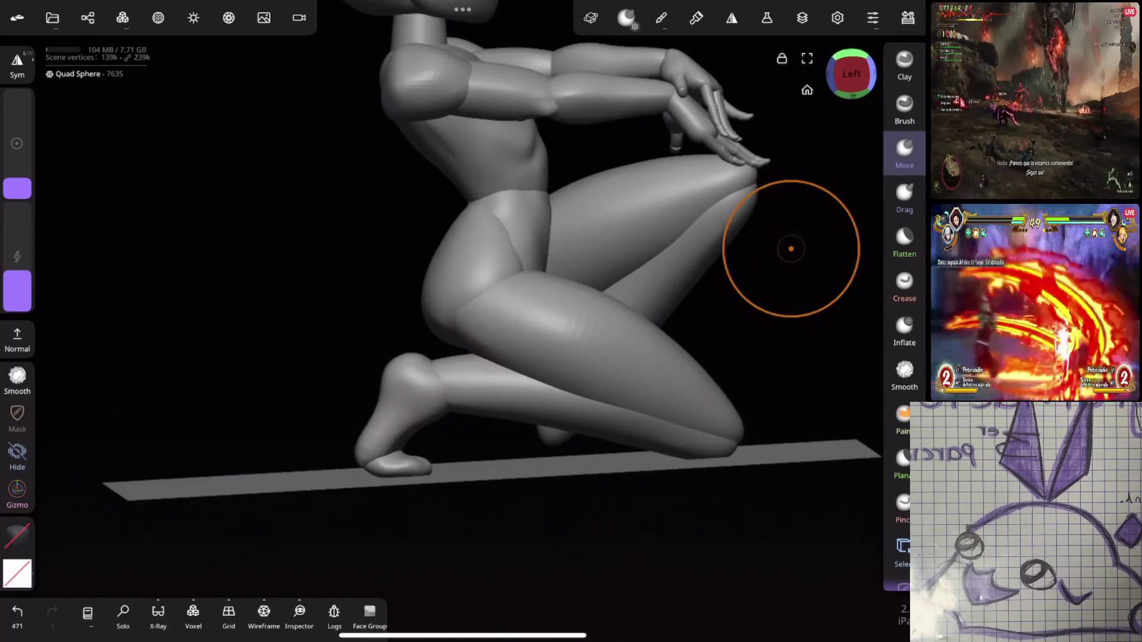
left_click(17, 488)
left_click(387, 458)
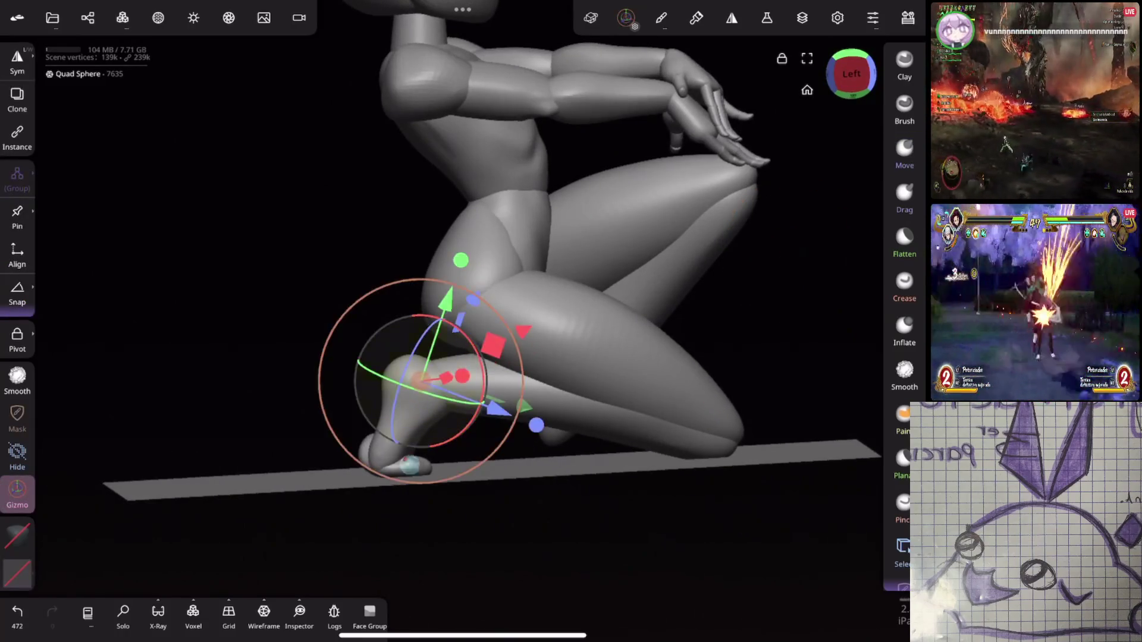
Step: Slide, rotate and slightly raise the rear foot so its toes rest on the plane
left_click_drag(463, 493, 479, 501)
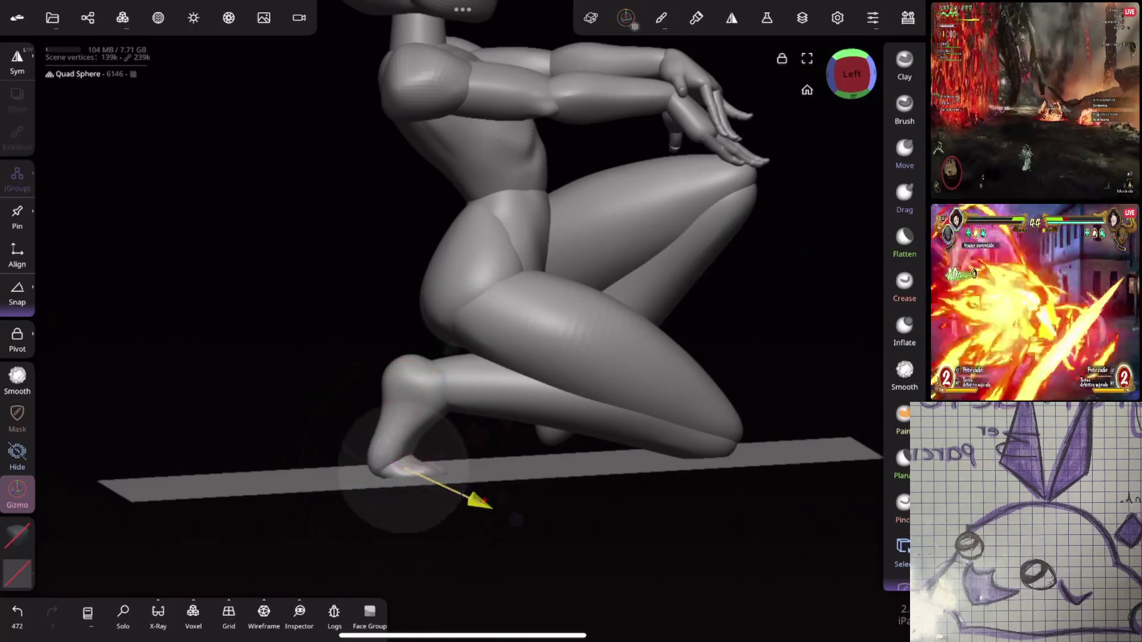
left_click_drag(684, 357, 682, 419)
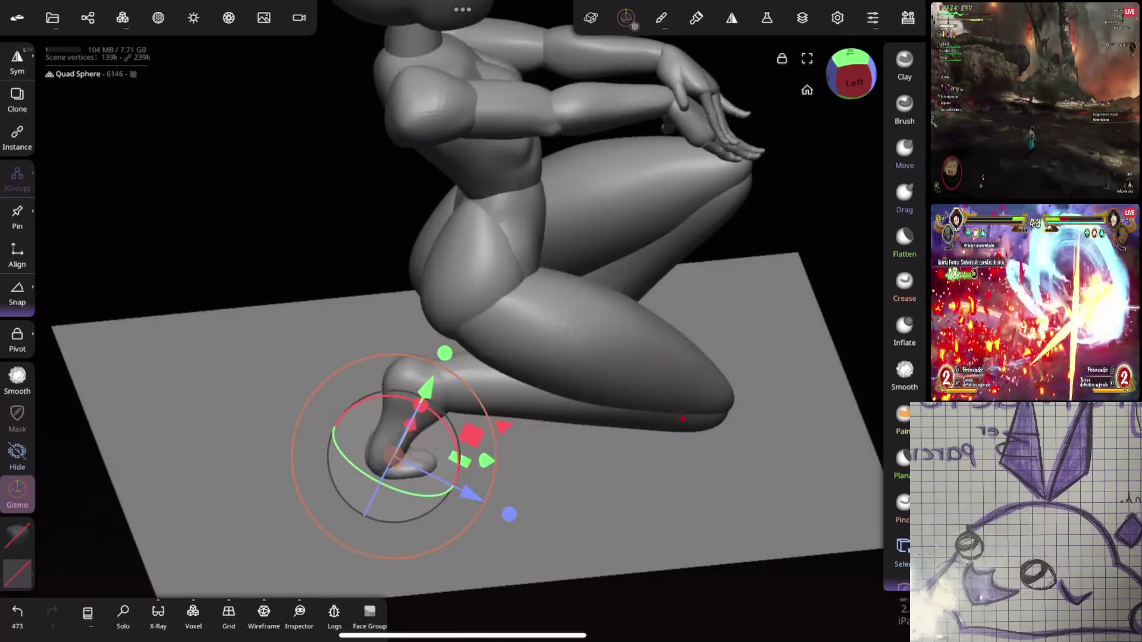
left_click_drag(509, 514, 509, 514)
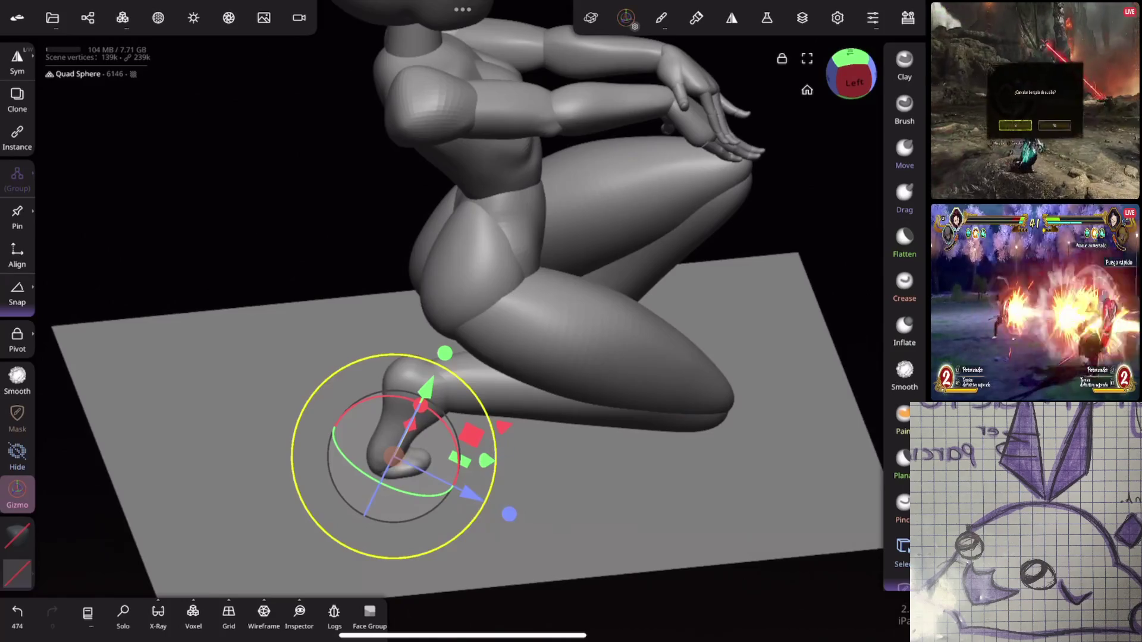
left_click_drag(684, 419, 684, 357)
left_click_drag(458, 449, 460, 455)
left_click_drag(684, 420, 684, 366)
left_click_drag(443, 315, 446, 309)
left_click_drag(439, 410, 438, 402)
left_click_drag(684, 357, 625, 428)
left_click_drag(558, 483, 553, 491)
Step: Zoom out and orbit to inspect the whole kneeling figure from front and right
mouse_move(744, 333)
left_mouse_down()
mouse_move(772, 260)
mouse_move(795, 285)
mouse_move(748, 299)
mouse_move(740, 286)
left_mouse_up()
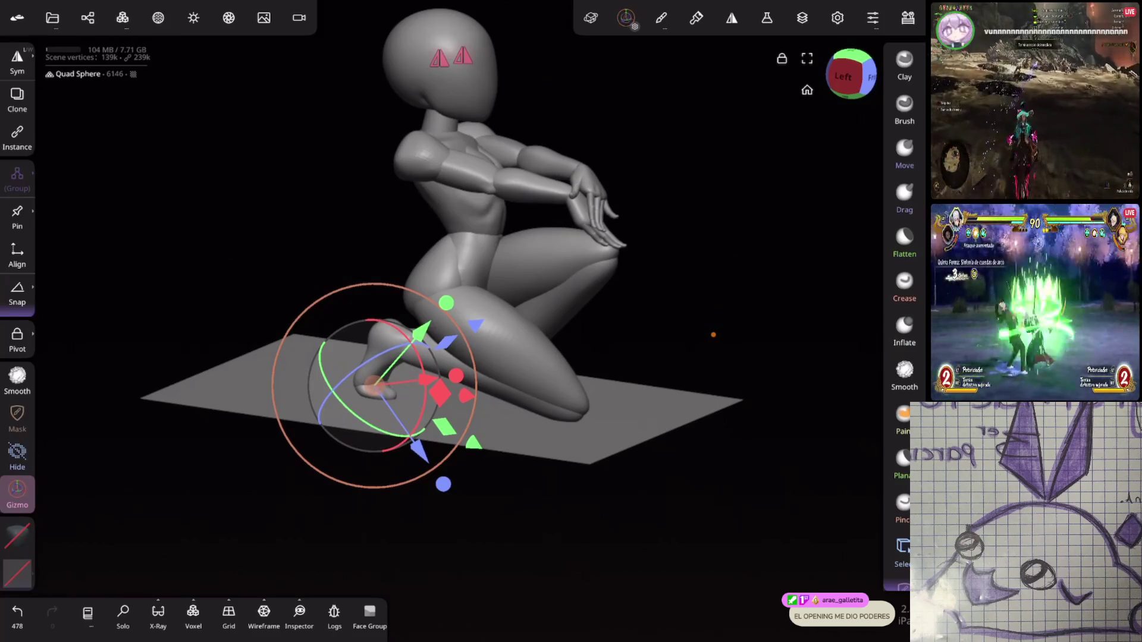
mouse_move(843, 459)
left_mouse_down()
mouse_move(680, 385)
mouse_move(688, 394)
left_mouse_up()
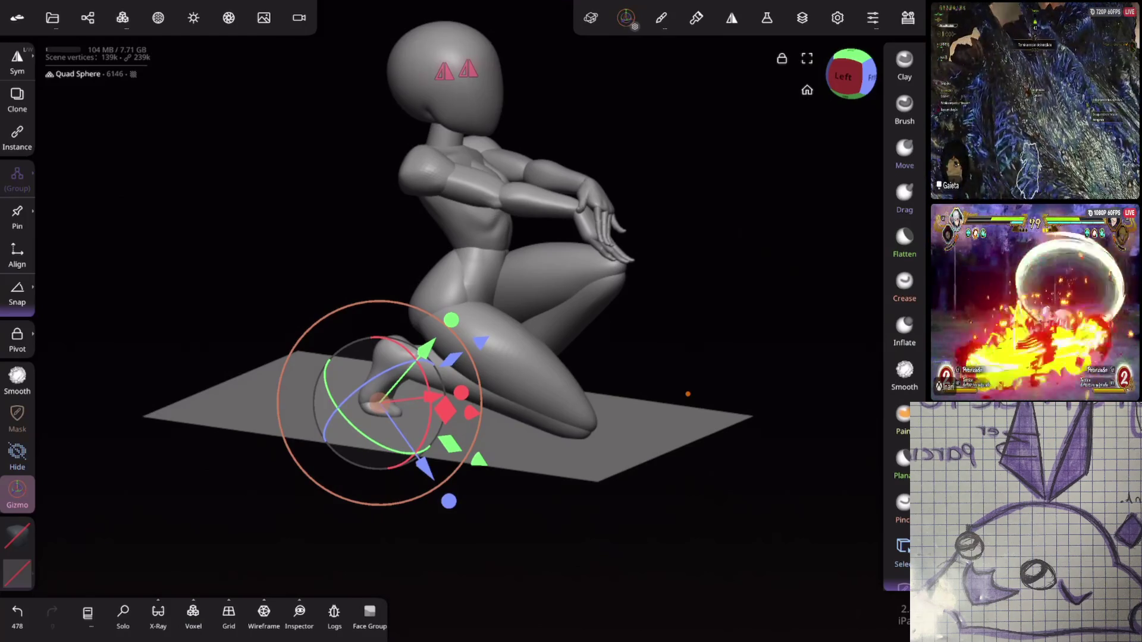
mouse_move(736, 264)
left_mouse_down()
mouse_move(719, 291)
mouse_move(701, 248)
mouse_move(708, 307)
left_mouse_up()
mouse_move(649, 270)
left_mouse_down()
mouse_move(581, 543)
mouse_move(546, 287)
mouse_move(688, 257)
mouse_move(558, 232)
mouse_move(752, 250)
mouse_move(727, 336)
left_mouse_up()
Step: Duplicate the foot in the scene list and move the copy to the right
key("s")
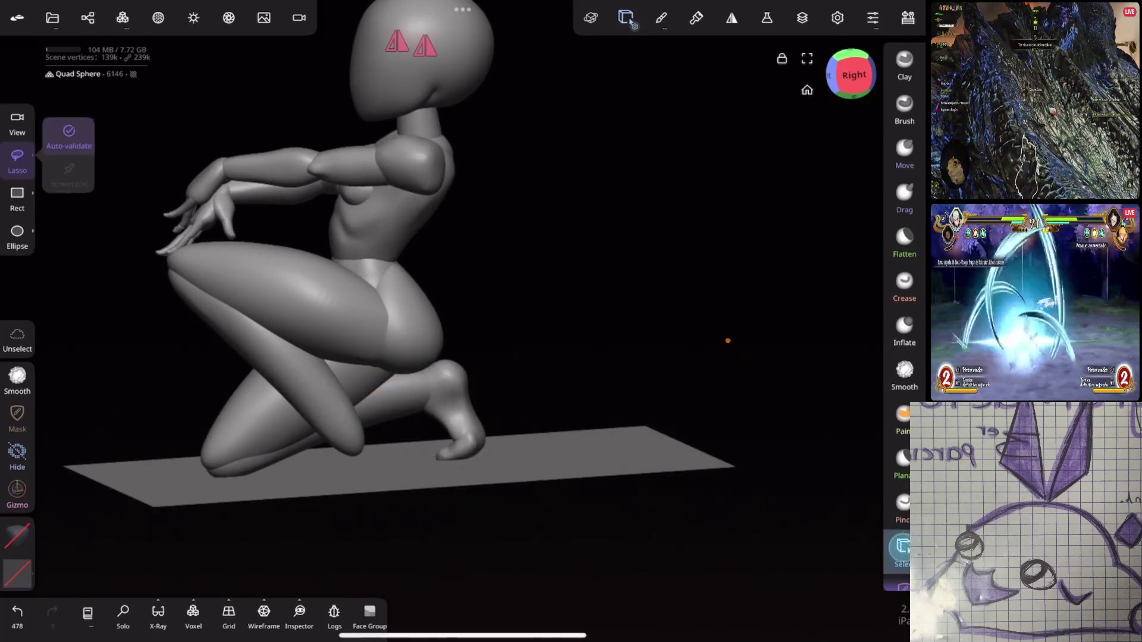
left_click(470, 422)
mouse_move(642, 333)
left_mouse_down()
mouse_move(689, 426)
mouse_move(738, 251)
mouse_move(757, 242)
left_mouse_up()
key("g")
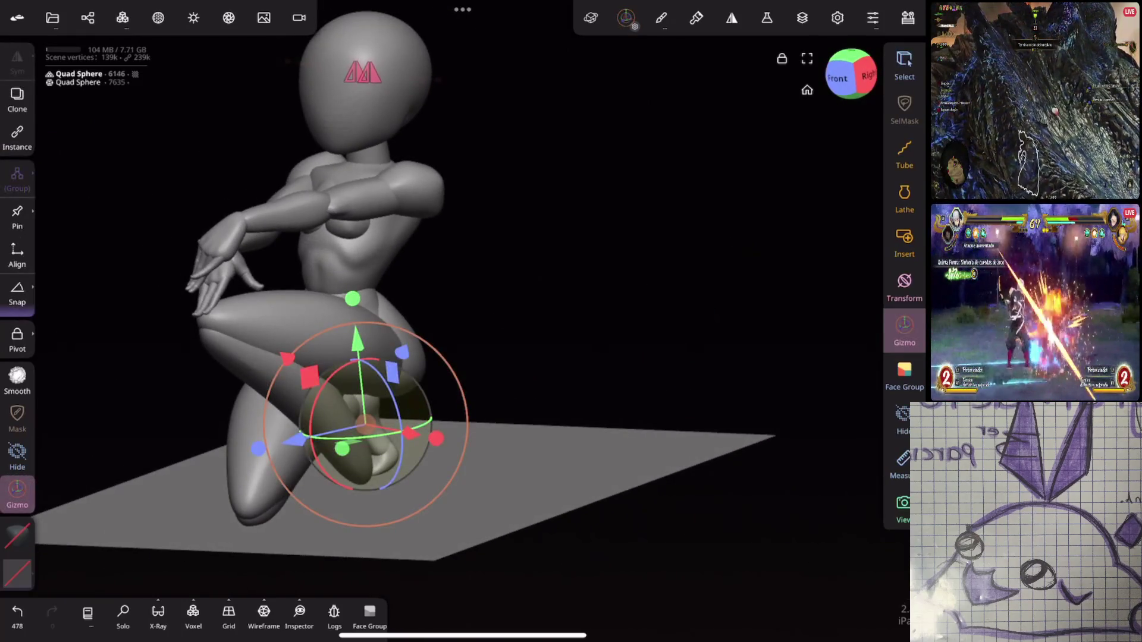
left_click(88, 17)
left_click(104, 575)
left_click(88, 18)
left_click_drag(411, 433, 523, 470)
Step: Join Quad Sphere 5 and 6 into one object and flip it along X
left_click_drag(714, 357, 791, 366)
mouse_move(791, 365)
middle_mouse_down()
mouse_move(747, 286)
mouse_move(719, 285)
middle_mouse_up()
left_click(87, 17)
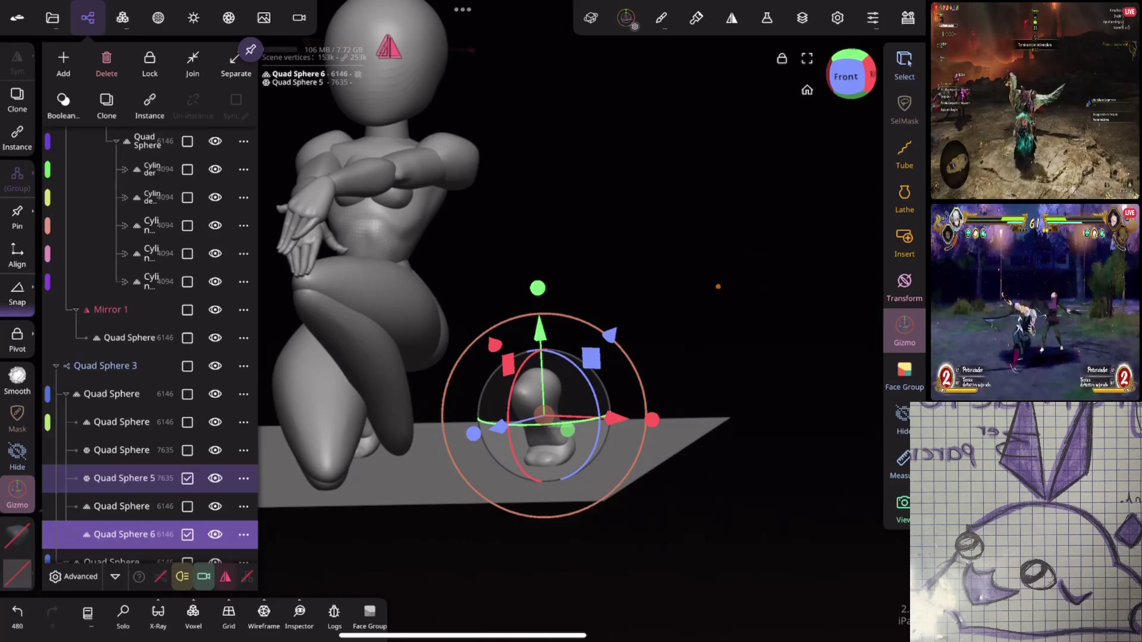
left_click(192, 63)
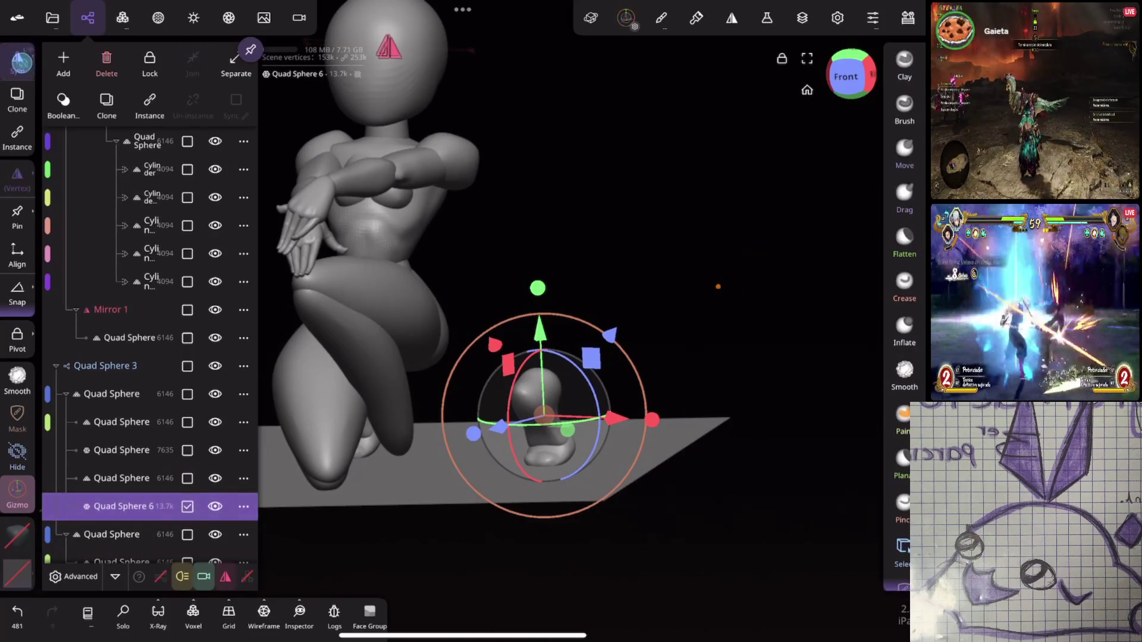
left_click(17, 59)
left_click(17, 59)
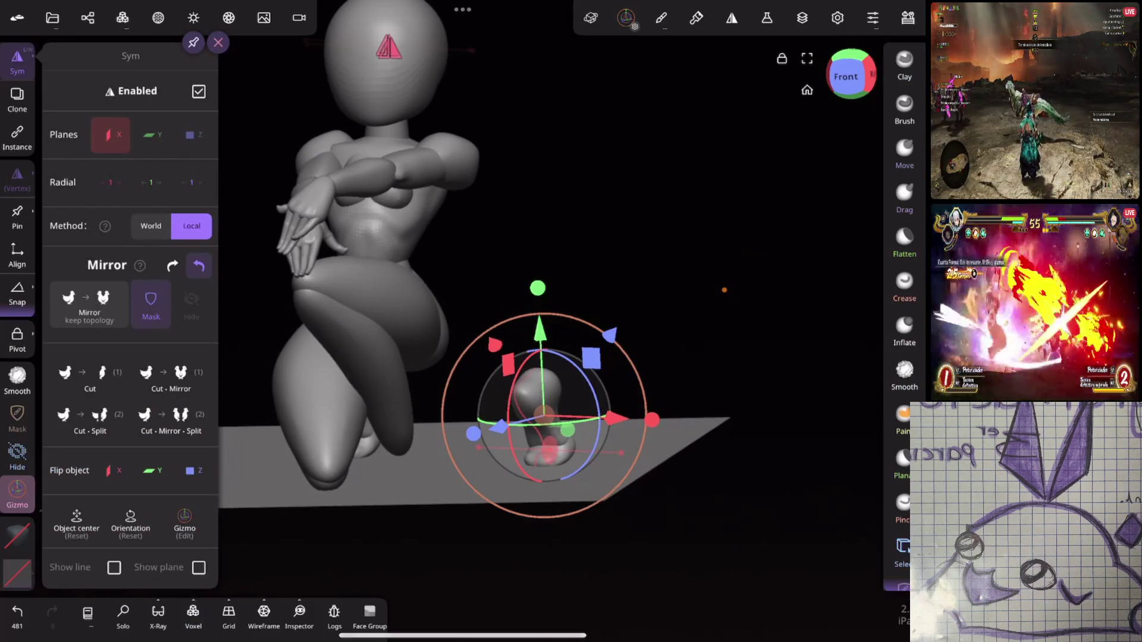
left_click(110, 470)
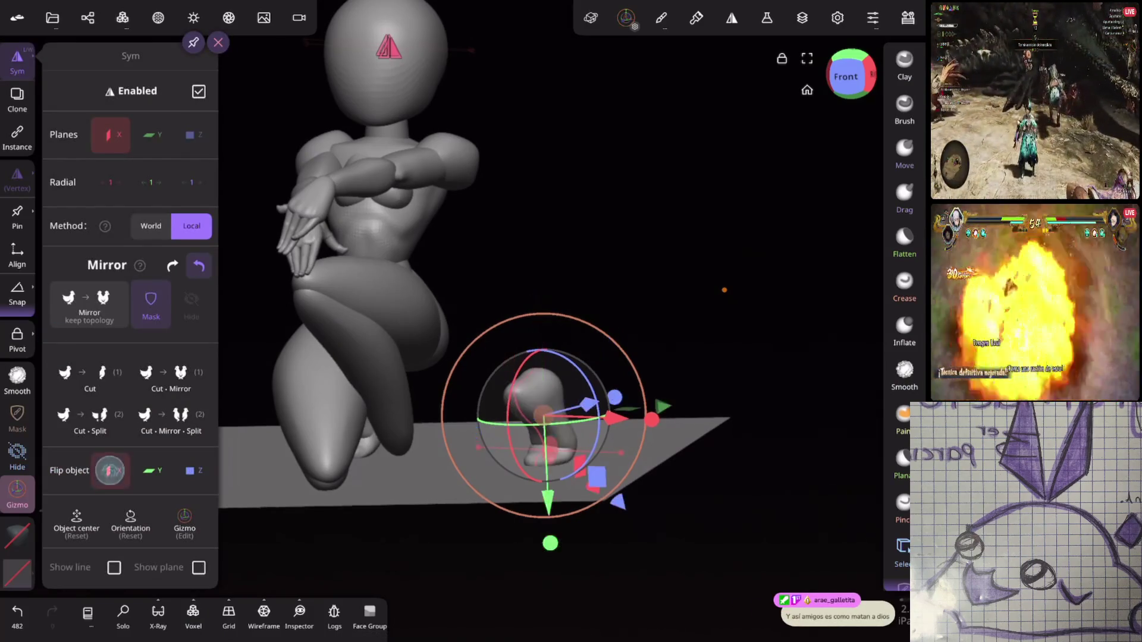
left_click_drag(714, 208, 728, 200)
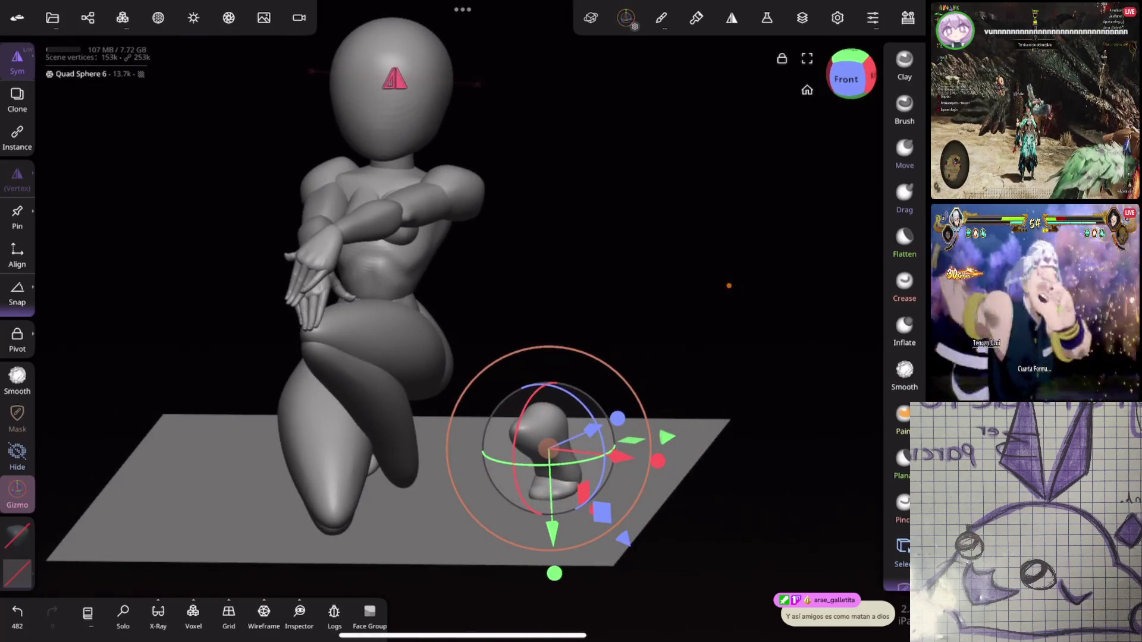
Step: Rotate the mirrored foot about 90 degrees and move it under the kneeling leg
left_click_drag(729, 285, 757, 263)
mouse_move(527, 452)
left_mouse_down()
mouse_move(512, 488)
mouse_move(476, 511)
left_mouse_up()
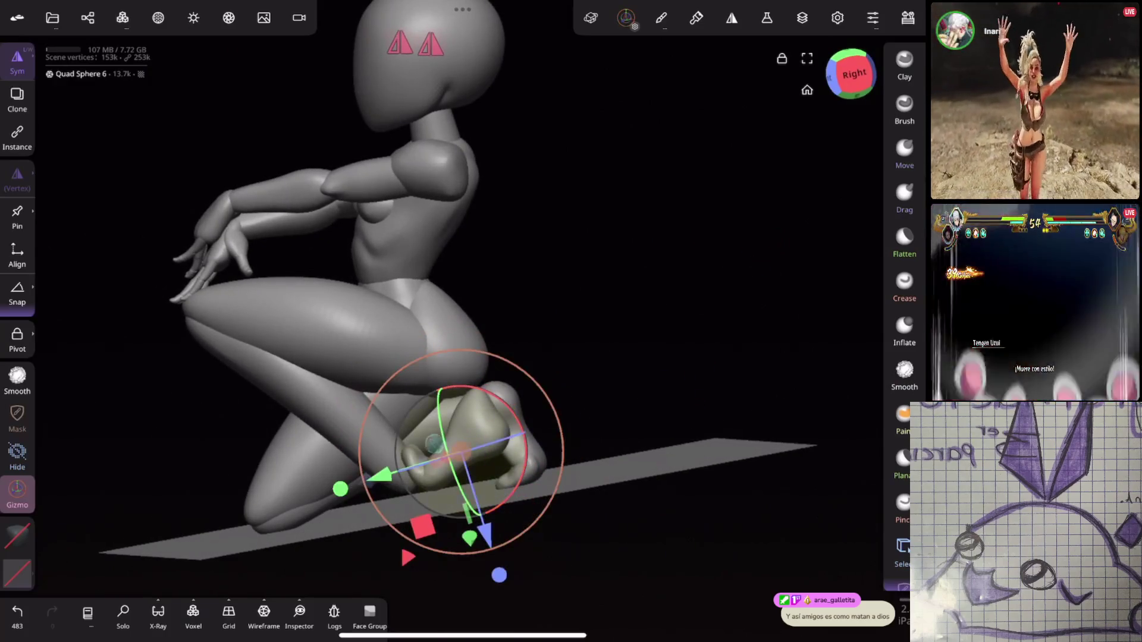
mouse_move(714, 286)
left_mouse_down()
mouse_move(765, 283)
mouse_move(643, 279)
left_mouse_up()
mouse_move(791, 523)
left_mouse_down()
mouse_move(760, 574)
mouse_move(682, 555)
mouse_move(611, 566)
left_mouse_up()
left_click(17, 613)
left_click_drag(476, 179, 322, 178)
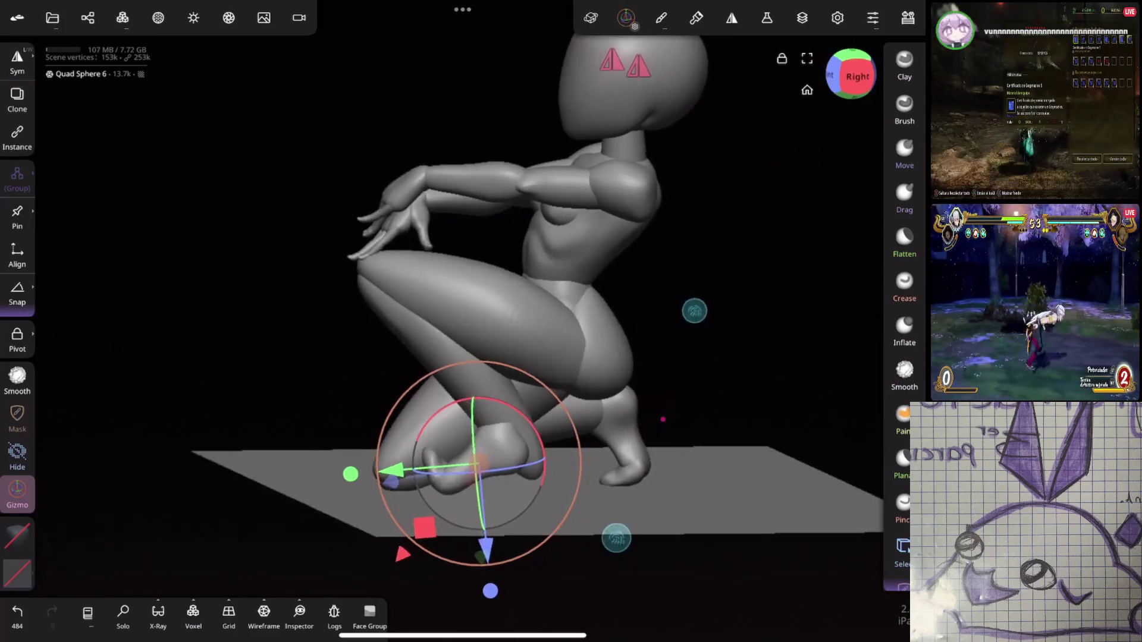
left_click_drag(662, 420, 653, 305)
left_click_drag(452, 464, 481, 484)
left_click_drag(688, 361, 680, 377)
left_click_drag(484, 498, 478, 495)
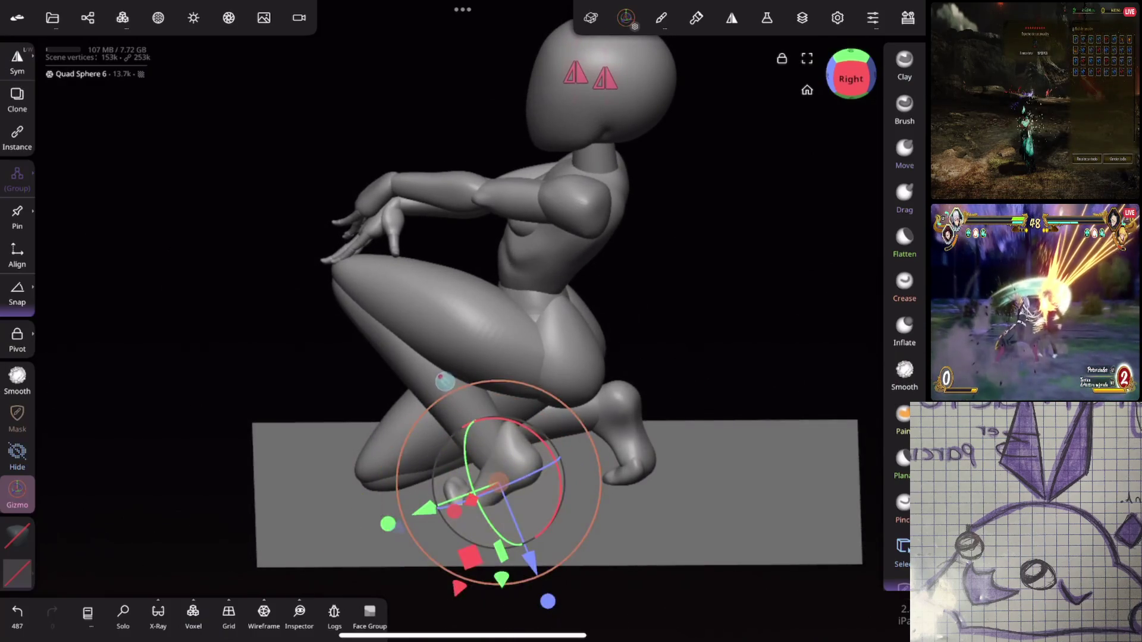
Step: Pull the new foot's shape into place with the Move brush
left_click(404, 322)
left_click(904, 154)
left_click_drag(498, 479, 503, 471)
left_click(904, 375)
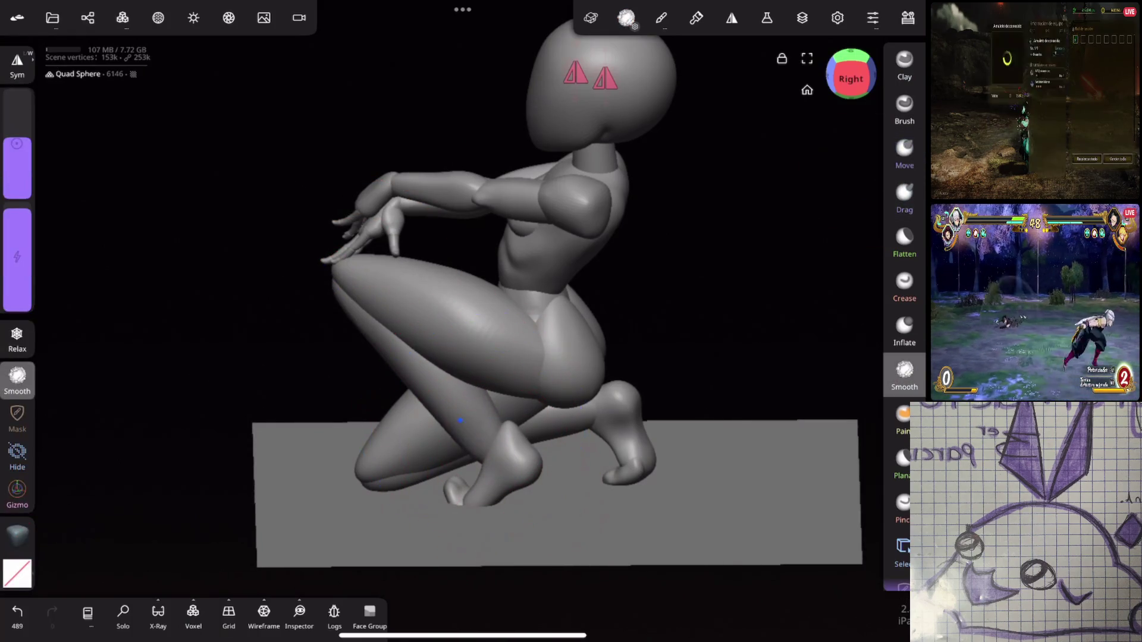
Step: Select the tucked foot with the Gizmo and shift it slightly left
left_click(440, 480)
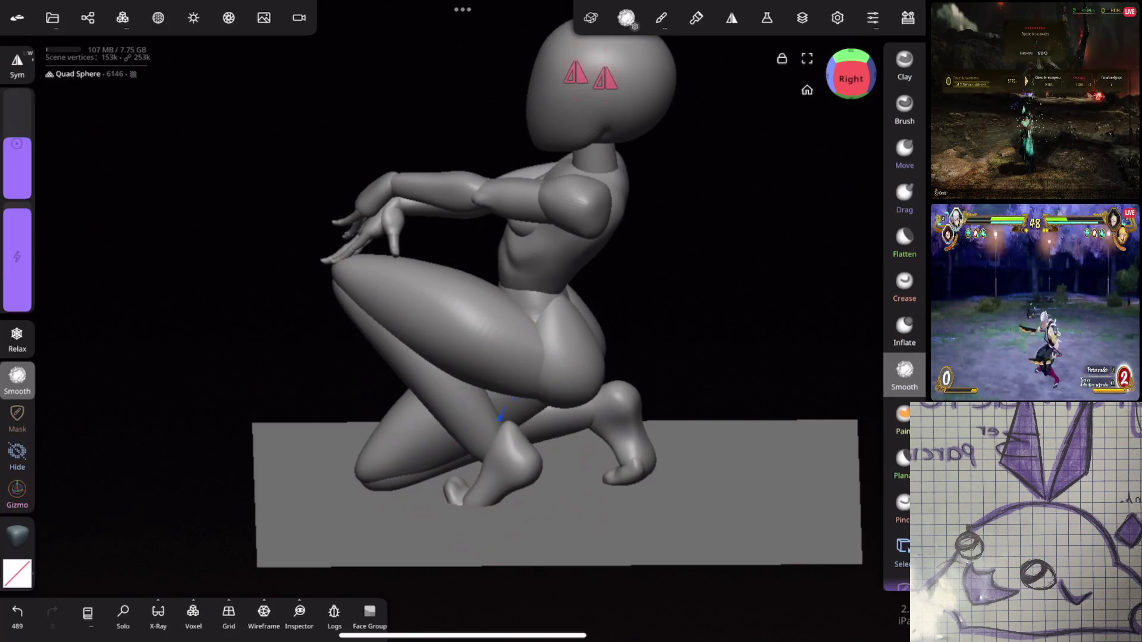
left_click(488, 470)
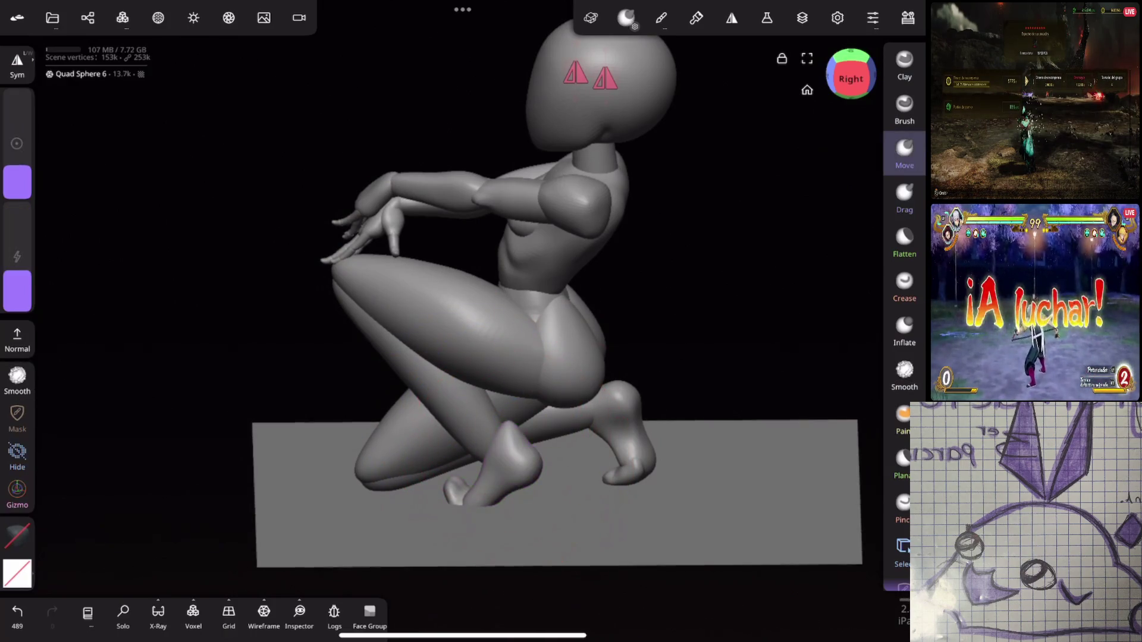
left_click(17, 491)
left_click_drag(499, 482, 487, 483)
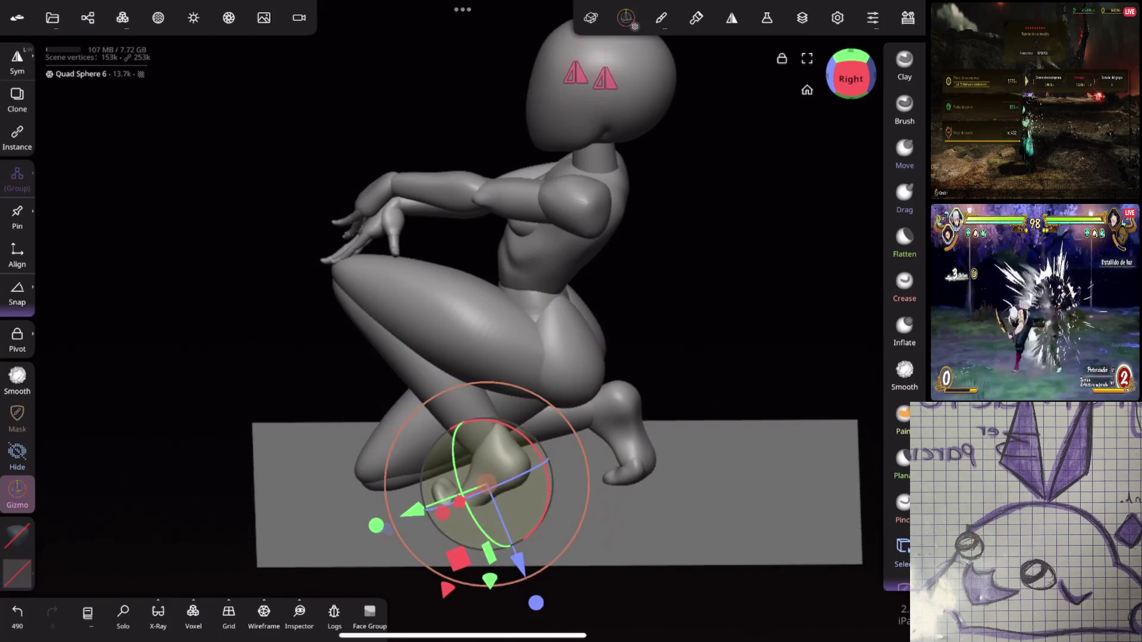
Step: Re-angle the front thigh by rotating it, undoing the last rotation
left_click(417, 381)
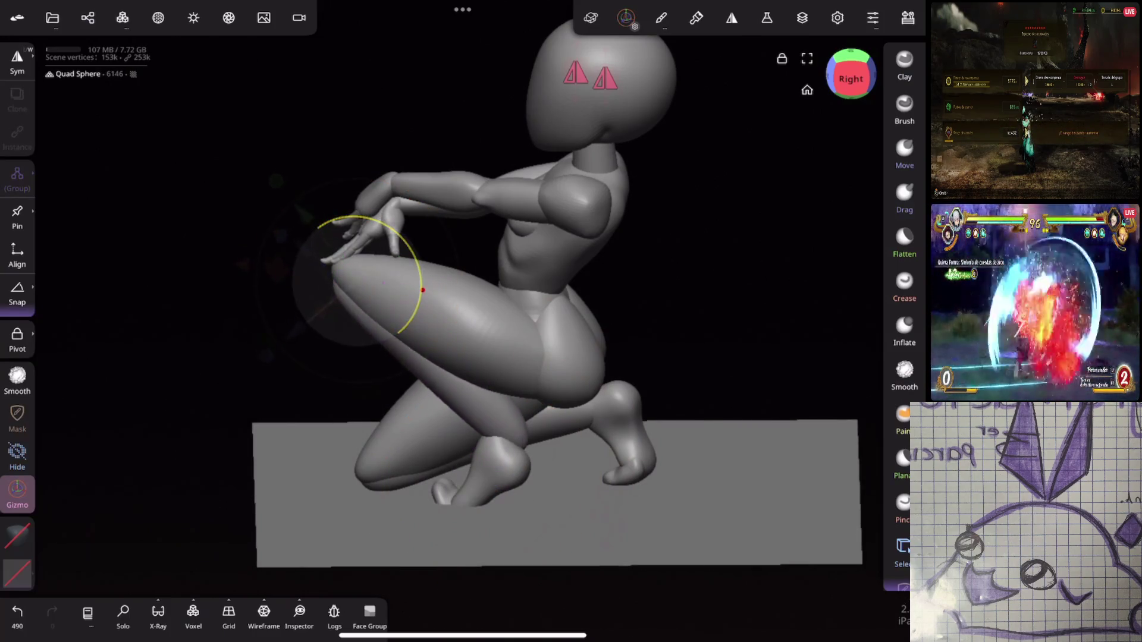
left_click_drag(460, 284, 473, 301)
left_click_drag(456, 396, 456, 366)
left_click_drag(417, 309, 423, 336)
left_click_drag(419, 275, 419, 275)
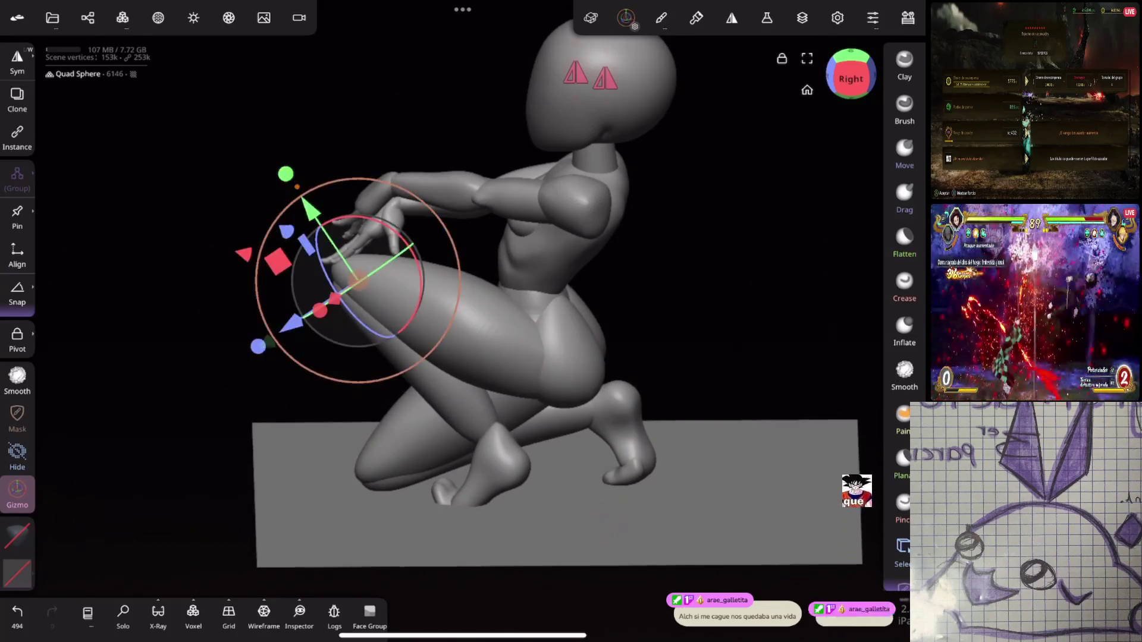
key("ctrl+z")
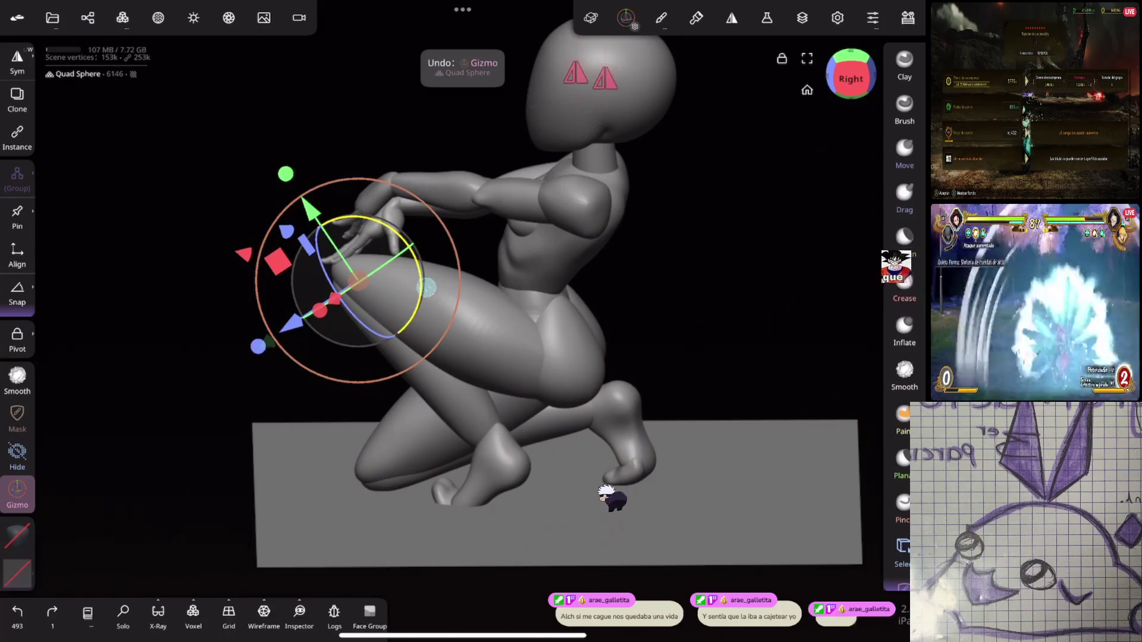
Step: Reselect the foot and move and rotate it into place
left_click(393, 256)
left_click(500, 470)
mouse_move(455, 458)
left_mouse_down()
mouse_move(470, 452)
mouse_move(472, 479)
mouse_move(503, 469)
left_mouse_up()
mouse_move(684, 261)
left_mouse_down()
mouse_move(630, 257)
mouse_move(612, 293)
mouse_move(501, 296)
mouse_move(565, 286)
mouse_move(714, 212)
mouse_move(713, 234)
mouse_move(743, 229)
mouse_move(721, 247)
mouse_move(724, 269)
mouse_move(780, 273)
mouse_move(789, 253)
left_mouse_up()
Step: Select the foot sphere and nudge it along its axes, checking from the floor and behind
left_click(595, 383)
scroll(766, 241, "up", 3)
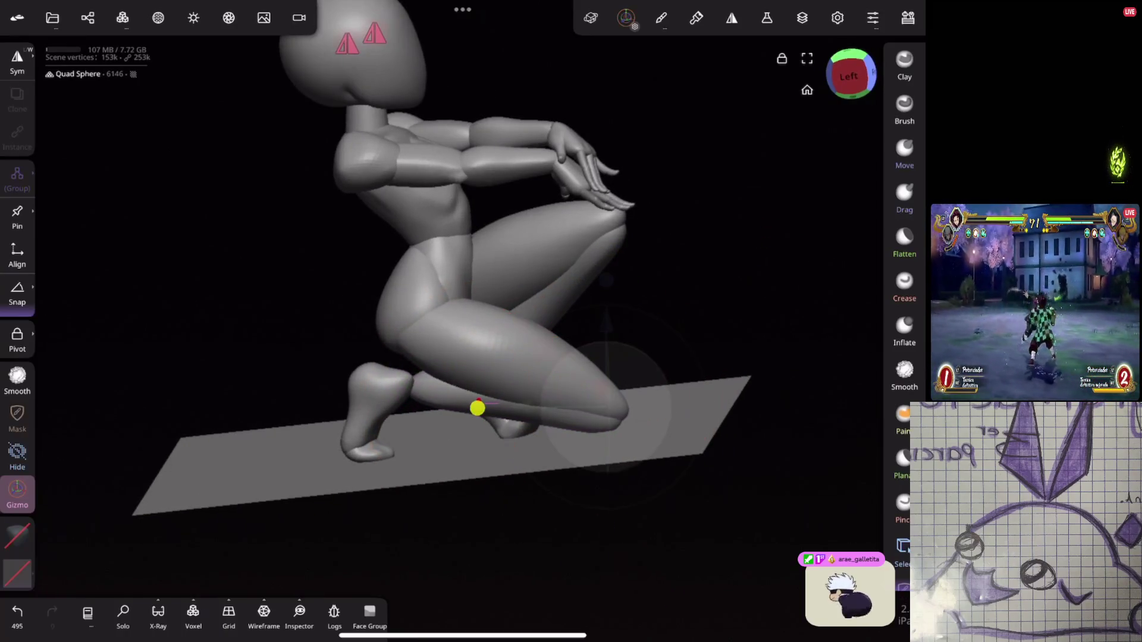
left_click(595, 393)
left_click(368, 417)
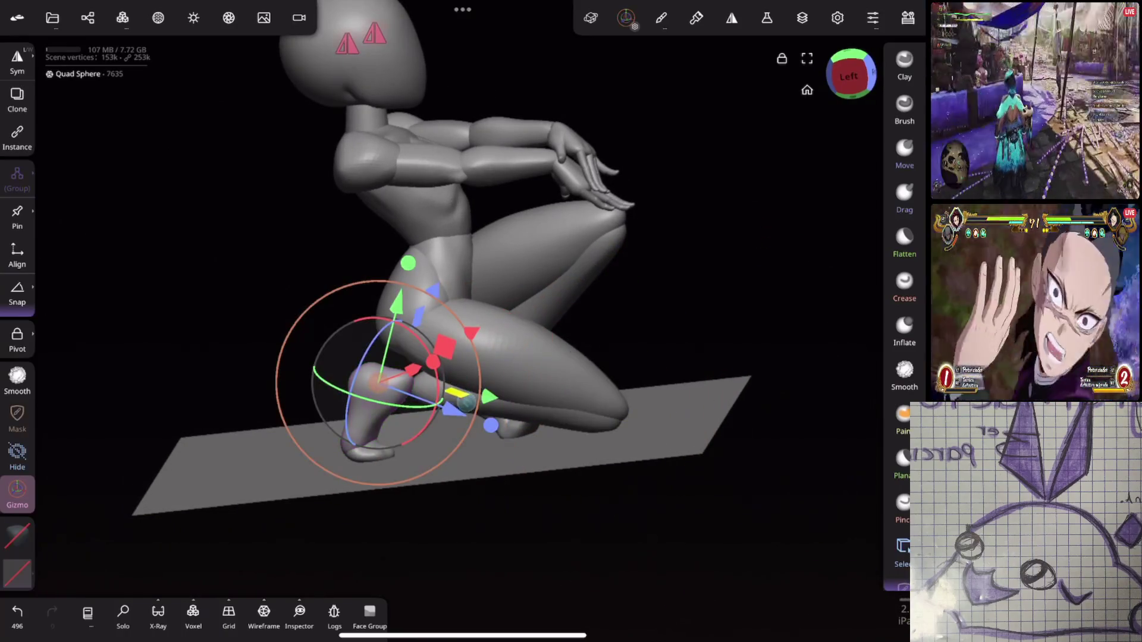
mouse_move(636, 364)
left_mouse_down()
mouse_move(772, 222)
mouse_move(757, 173)
left_mouse_up()
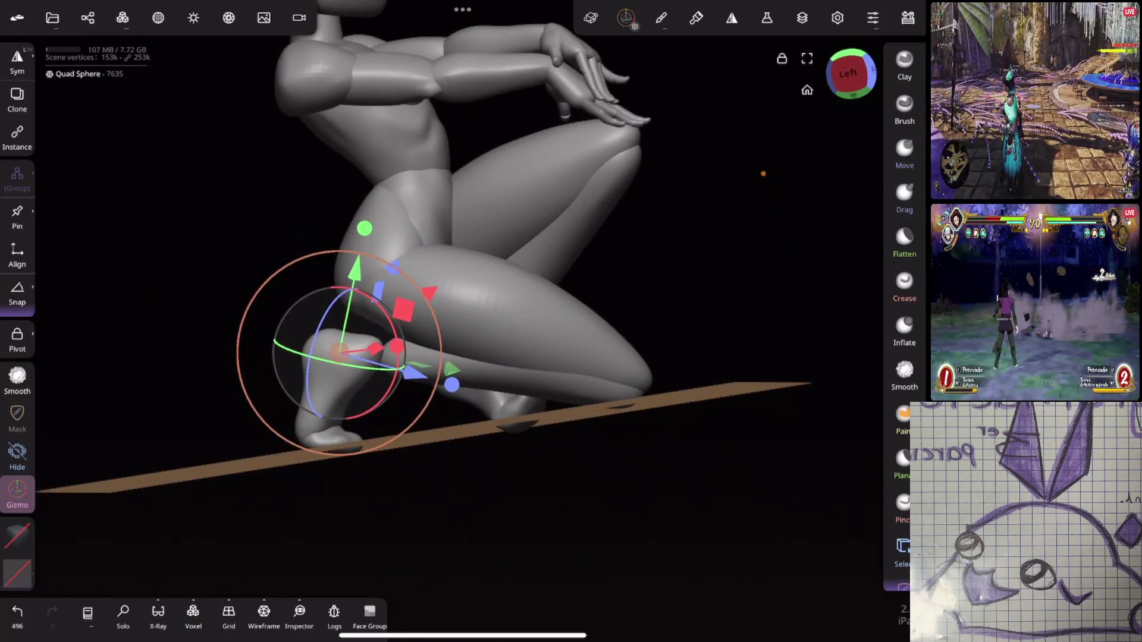
left_click(625, 17)
left_click(342, 381)
mouse_move(561, 549)
left_mouse_down()
mouse_move(684, 319)
mouse_move(677, 344)
left_mouse_up()
left_click_drag(527, 275, 543, 273)
mouse_move(530, 449)
left_mouse_down()
mouse_move(681, 451)
mouse_move(684, 314)
mouse_move(699, 311)
left_mouse_up()
left_click_drag(229, 365, 127, 339)
mouse_move(417, 416)
left_mouse_down()
mouse_move(569, 377)
mouse_move(575, 331)
mouse_move(561, 323)
mouse_move(616, 290)
mouse_move(612, 273)
mouse_move(761, 285)
mouse_move(762, 255)
mouse_move(719, 200)
mouse_move(476, 226)
left_mouse_up()
Step: Shift the foot object down and left and rotate it slightly
left_click(458, 405)
left_click_drag(714, 250, 777, 208)
mouse_move(437, 404)
left_mouse_down()
mouse_move(420, 408)
mouse_move(428, 402)
left_mouse_up()
left_click_drag(384, 357, 386, 354)
Step: Separate Quad Sphere 6 into Quad Sphere 5 and 7, dragging Quad Sphere 7 out of the group
left_click(88, 17)
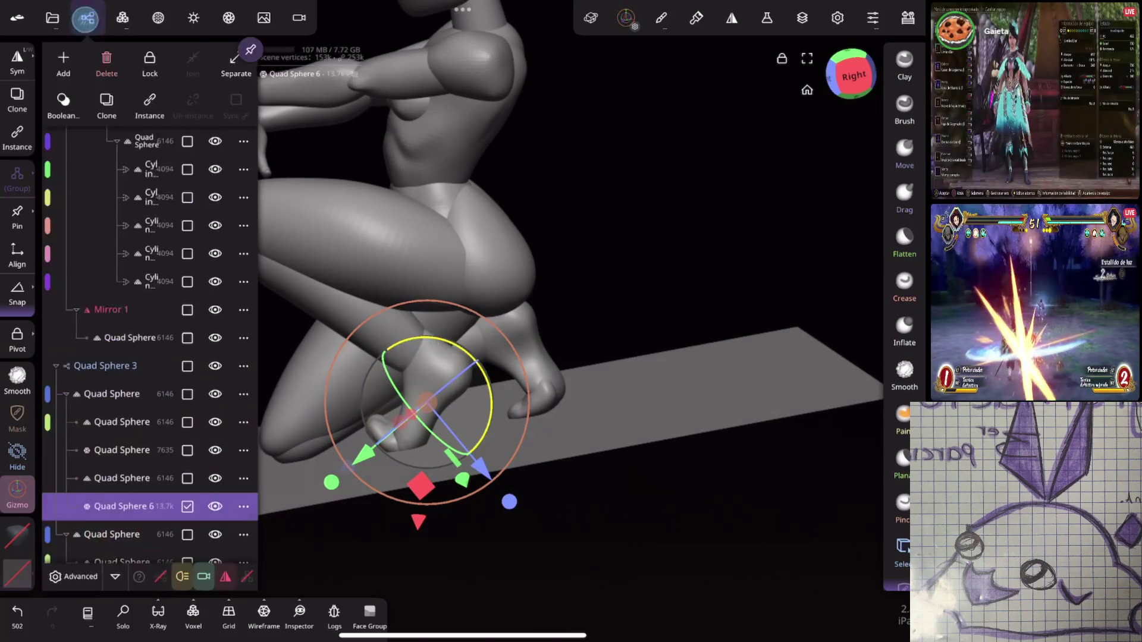
left_click(238, 507)
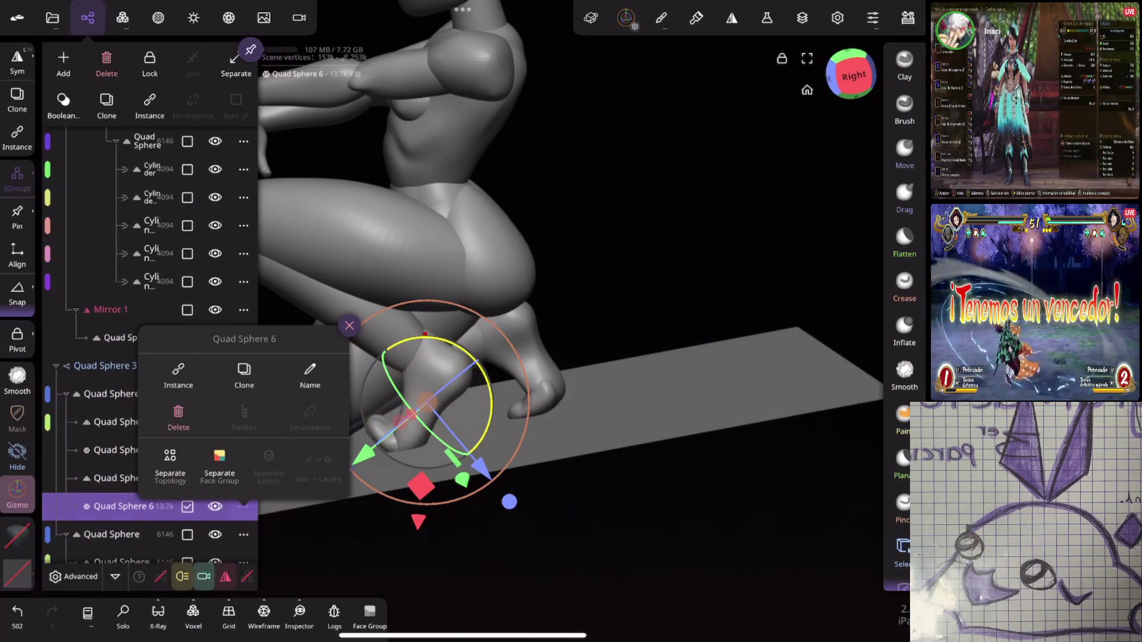
left_click(170, 461)
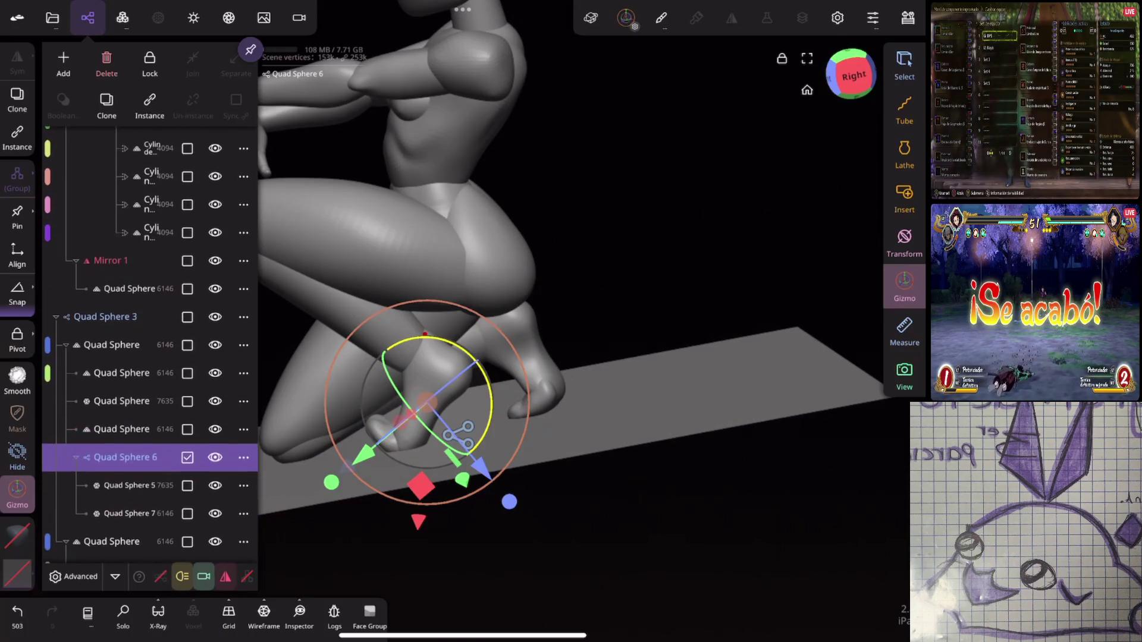
left_click(126, 486)
left_click(126, 513)
left_click(76, 458)
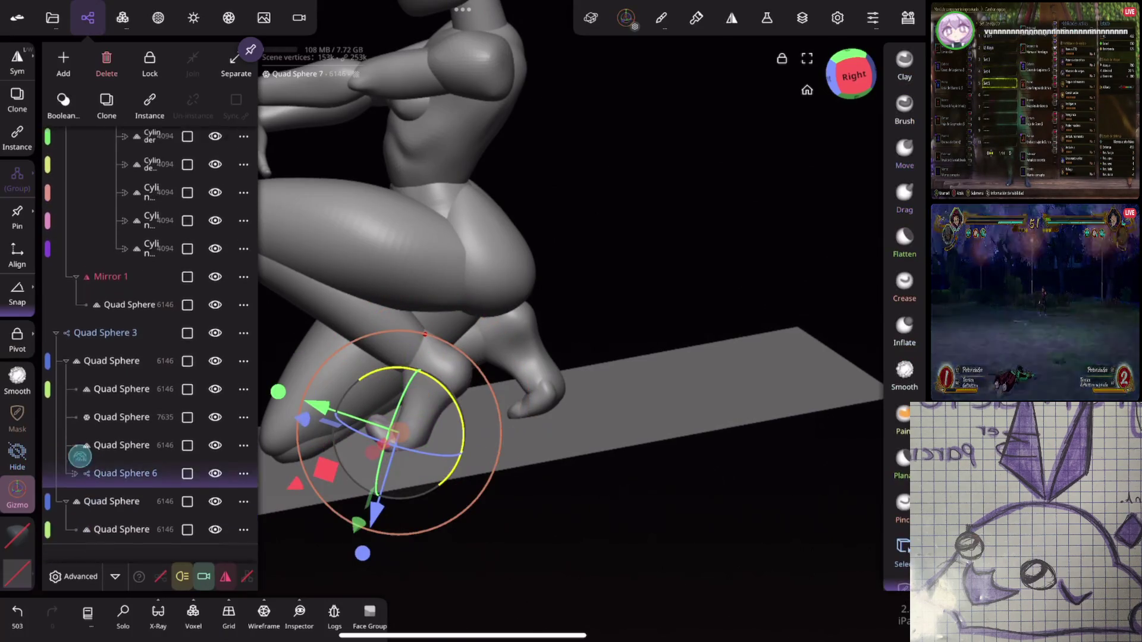
left_click(122, 422)
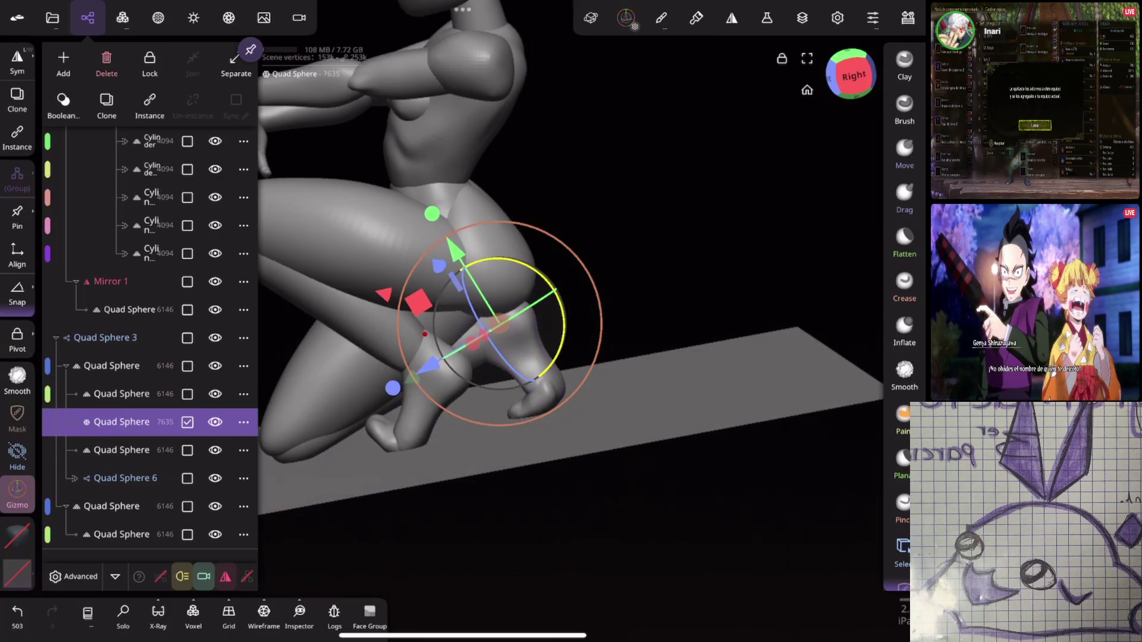
left_click(74, 478)
left_click_drag(87, 506, 62, 482)
left_click_drag(94, 534, 119, 507)
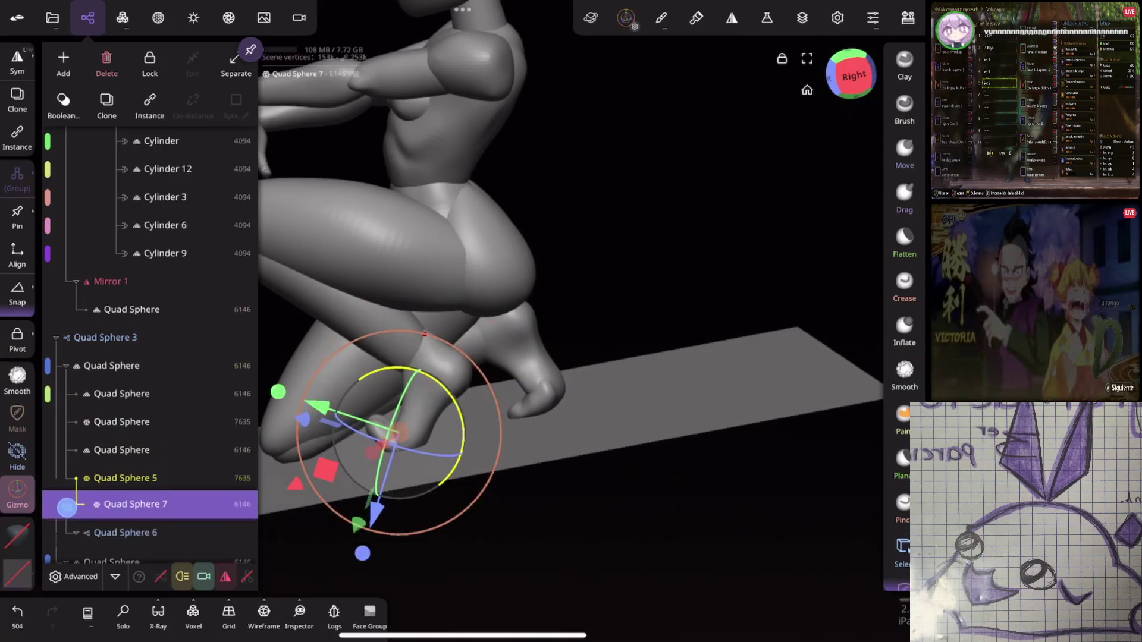
left_click(122, 534)
left_click_drag(595, 238, 684, 226)
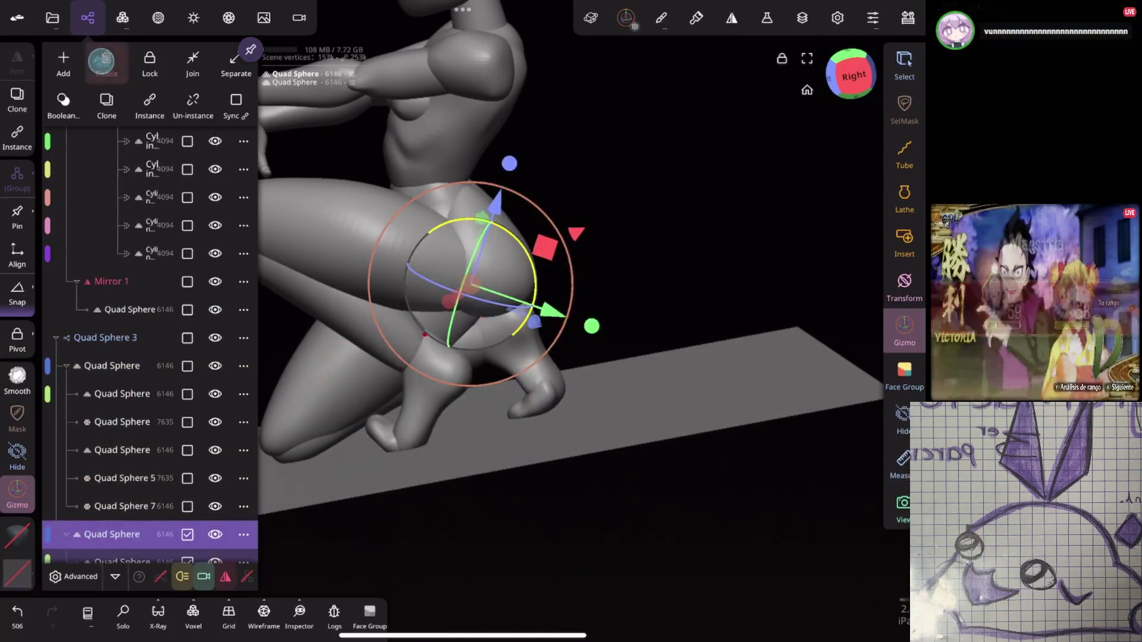
left_click(87, 17)
Step: Rotate and reposition the front foot, Quad Sphere 7, from a top-down view
left_click(774, 339)
left_click(476, 396)
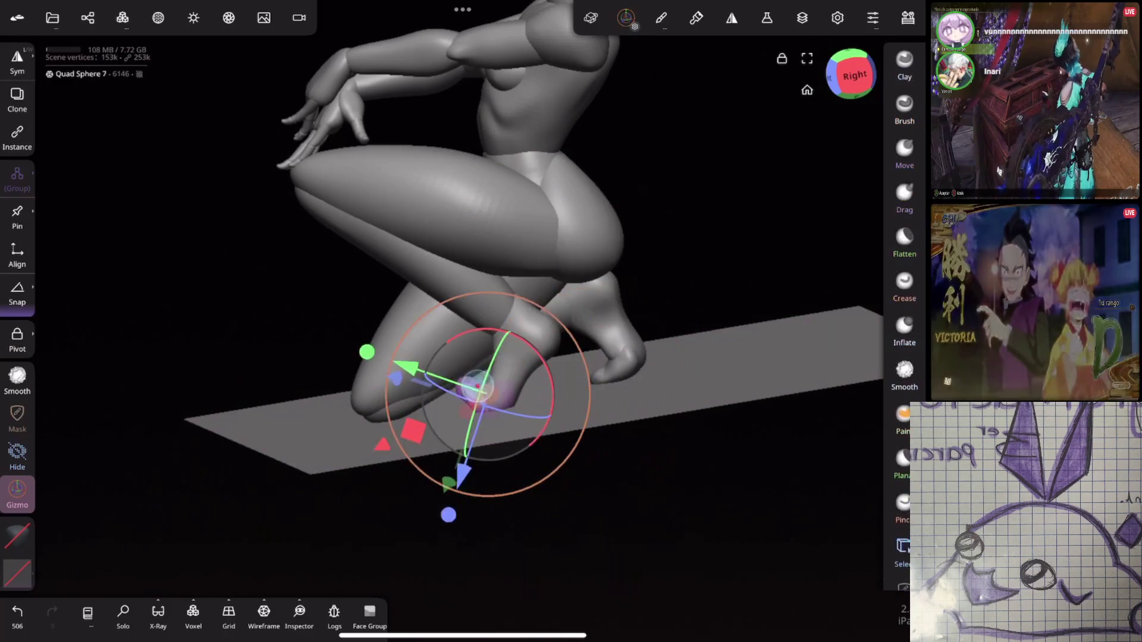
mouse_move(768, 286)
left_mouse_down()
mouse_move(772, 331)
mouse_move(736, 201)
mouse_move(723, 326)
mouse_move(657, 245)
mouse_move(775, 194)
mouse_move(635, 223)
left_mouse_up()
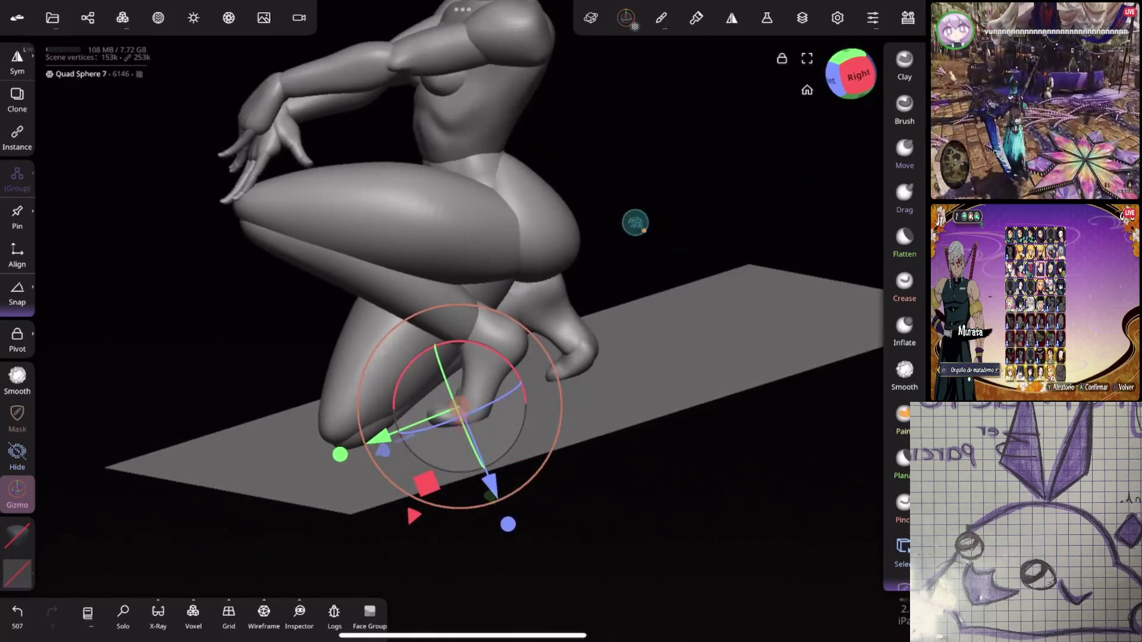
left_click_drag(474, 347, 468, 355)
left_click_drag(459, 408, 461, 410)
mouse_move(650, 280)
left_mouse_down()
mouse_move(791, 288)
mouse_move(682, 339)
mouse_move(797, 245)
left_mouse_up()
left_click(904, 152)
scroll(684, 380, "up", 5)
Step: Enlarge the Move brush radius to tweak the lower leg, then switch to the Smooth brush
mouse_move(17, 190)
left_mouse_down()
mouse_move(18, 178)
mouse_move(18, 190)
left_mouse_up()
scroll(624, 357, "down", 10)
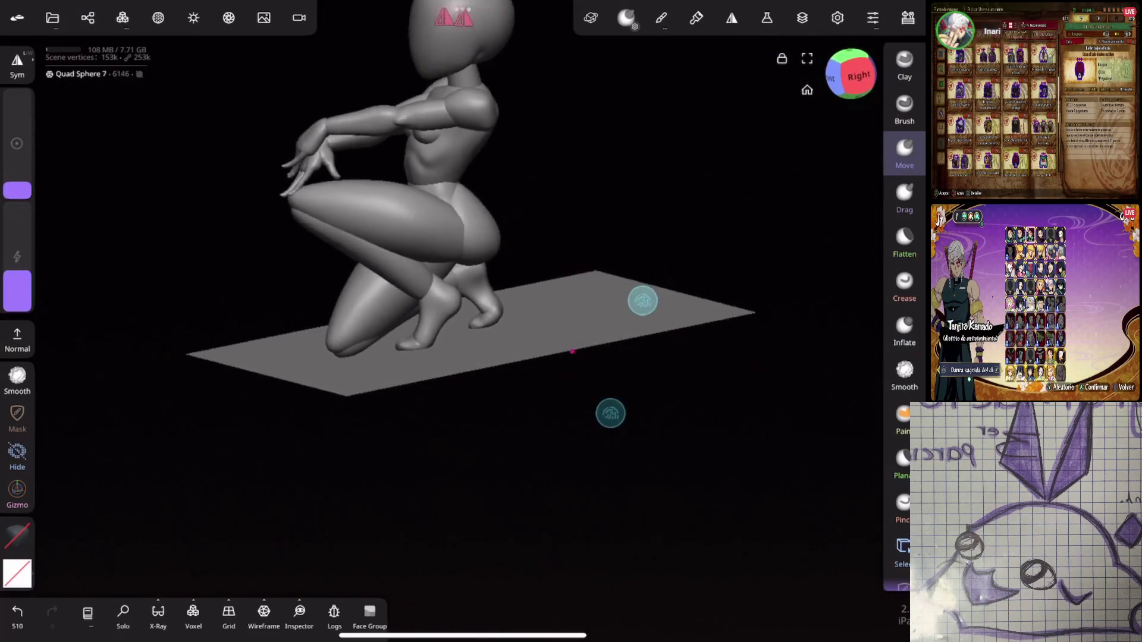
mouse_move(642, 301)
left_mouse_down()
mouse_move(734, 296)
mouse_move(657, 258)
mouse_move(739, 262)
mouse_move(662, 297)
mouse_move(472, 306)
mouse_move(540, 321)
mouse_move(632, 295)
mouse_move(670, 267)
mouse_move(688, 291)
mouse_move(723, 258)
mouse_move(578, 259)
mouse_move(612, 298)
mouse_move(711, 263)
mouse_move(707, 281)
mouse_move(734, 260)
mouse_move(747, 270)
mouse_move(726, 287)
left_mouse_up()
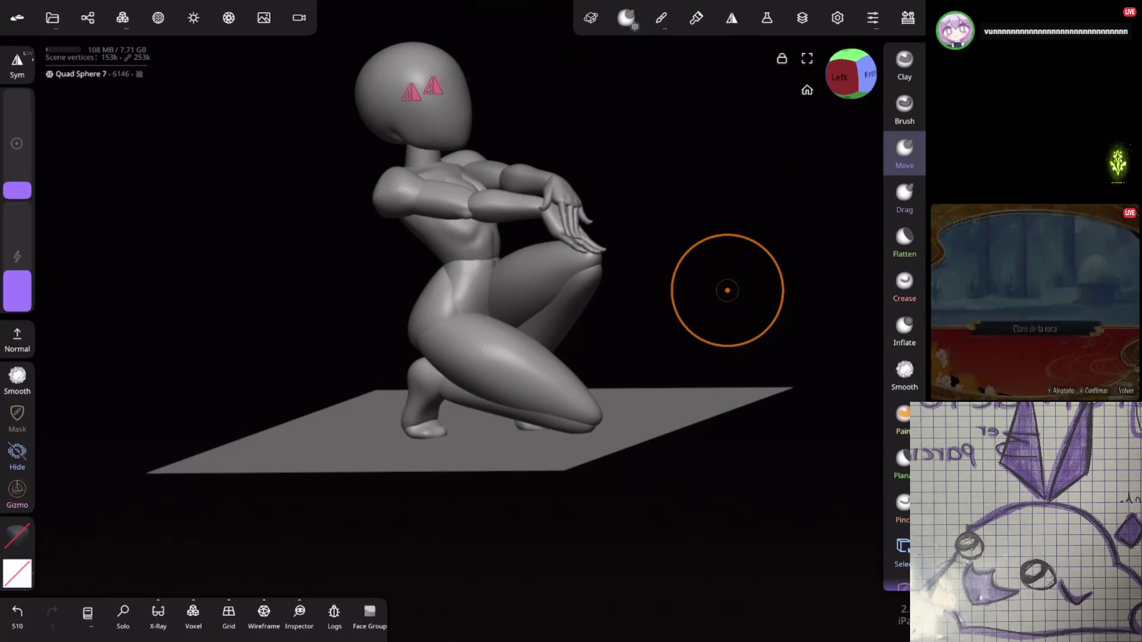
left_click(16, 379)
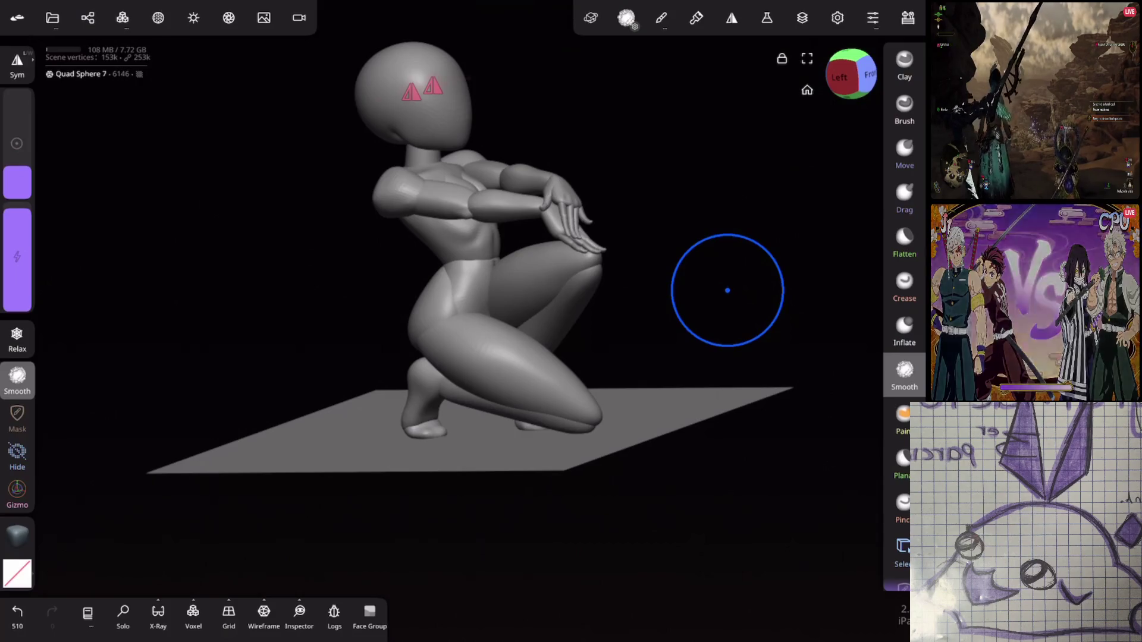
mouse_move(727, 290)
left_mouse_down()
mouse_move(706, 291)
mouse_move(744, 291)
mouse_move(633, 309)
mouse_move(591, 230)
mouse_move(739, 261)
mouse_move(648, 288)
mouse_move(680, 275)
mouse_move(738, 212)
mouse_move(790, 248)
left_mouse_up()
left_click(566, 301)
Step: Reshape the right shoulder of the Arms object with Move brush strokes
left_click(904, 155)
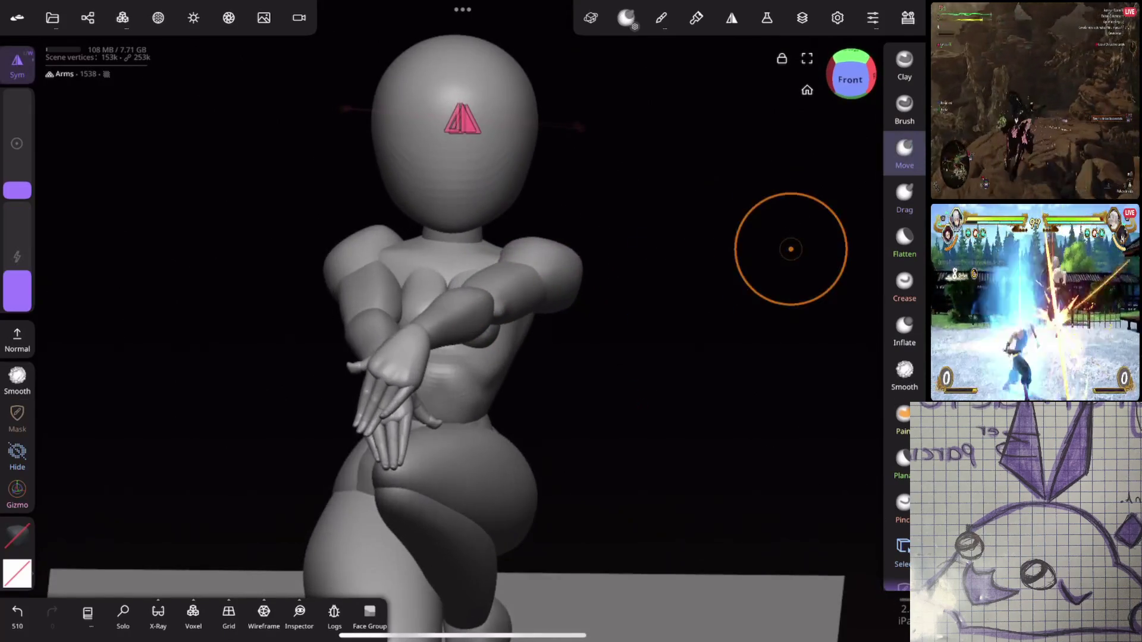
mouse_move(523, 247)
left_mouse_down()
mouse_move(532, 223)
mouse_move(535, 248)
mouse_move(533, 230)
left_mouse_up()
left_click(904, 374)
left_click(904, 154)
mouse_move(637, 280)
left_mouse_down()
mouse_move(587, 230)
mouse_move(673, 306)
mouse_move(684, 339)
mouse_move(767, 273)
mouse_move(661, 258)
left_mouse_up()
left_click_drag(464, 318, 470, 321)
left_click_drag(614, 259, 561, 449)
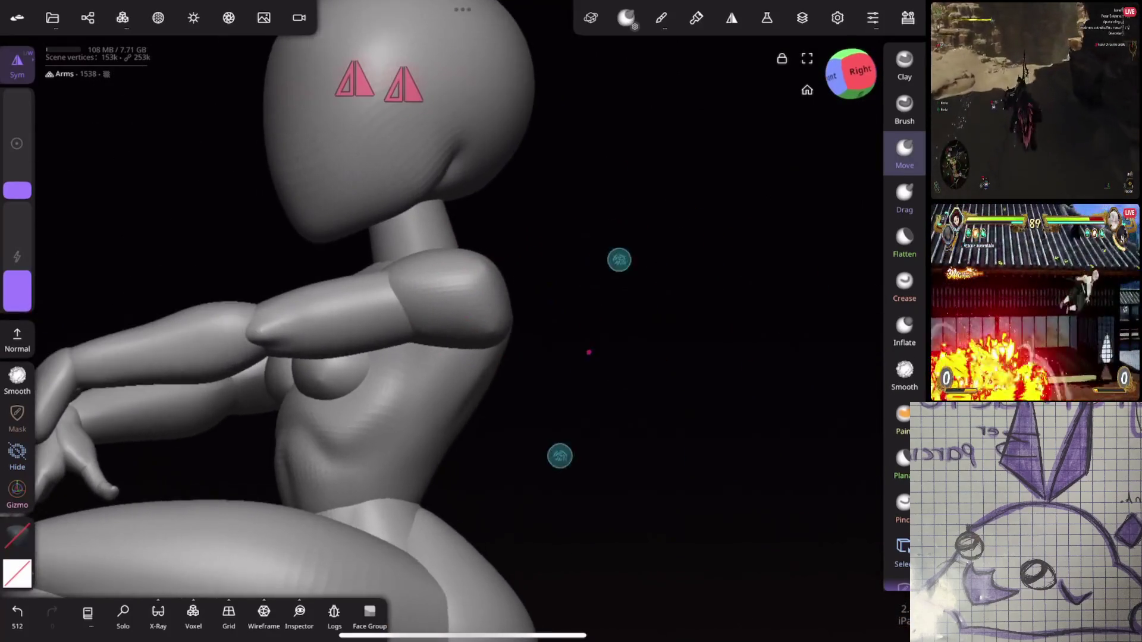
mouse_move(467, 346)
left_mouse_down()
mouse_move(416, 408)
mouse_move(543, 362)
mouse_move(402, 382)
left_mouse_up()
left_click_drag(487, 342, 483, 357)
mouse_move(535, 369)
left_mouse_down()
mouse_move(665, 390)
mouse_move(694, 439)
mouse_move(612, 464)
mouse_move(543, 408)
mouse_move(586, 357)
mouse_move(543, 383)
mouse_move(556, 383)
mouse_move(487, 389)
left_mouse_up()
Step: Smooth the shoulder surface, undoing and redoing the last two smoothing strokes
left_click_drag(563, 392, 557, 381)
mouse_move(684, 417)
left_mouse_down()
mouse_move(716, 375)
mouse_move(755, 265)
mouse_move(660, 329)
left_mouse_up()
mouse_move(732, 365)
left_mouse_down()
mouse_move(759, 360)
mouse_move(711, 252)
mouse_move(787, 268)
mouse_move(815, 242)
left_mouse_up()
key("ctrl+z")
key("ctrl+z")
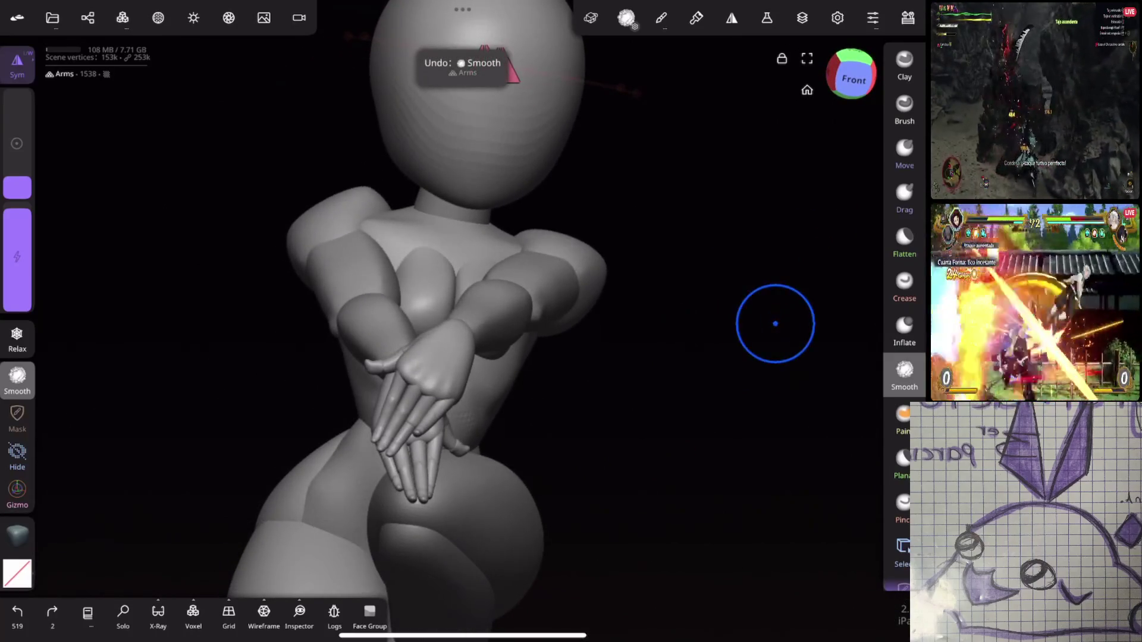
key("ctrl+shift+z")
key("ctrl+shift+z")
mouse_move(742, 309)
left_mouse_down()
mouse_move(708, 377)
mouse_move(611, 415)
mouse_move(683, 323)
mouse_move(782, 319)
mouse_move(565, 382)
mouse_move(830, 188)
mouse_move(619, 308)
mouse_move(757, 247)
left_mouse_up()
Step: Enlarge the Move brush radius and push the shoulders into shape
left_click(904, 153)
left_click_drag(810, 215, 617, 493)
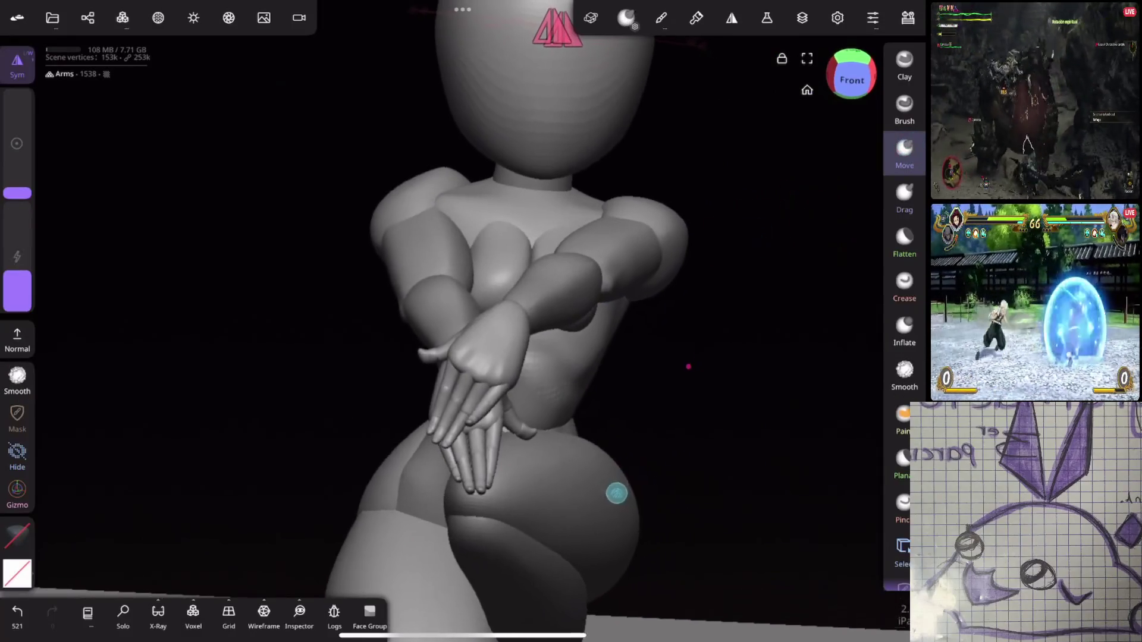
left_click_drag(17, 193, 18, 182)
left_click_drag(648, 205, 647, 200)
mouse_move(666, 270)
left_mouse_down()
mouse_move(791, 280)
mouse_move(713, 276)
mouse_move(716, 238)
mouse_move(697, 293)
left_mouse_up()
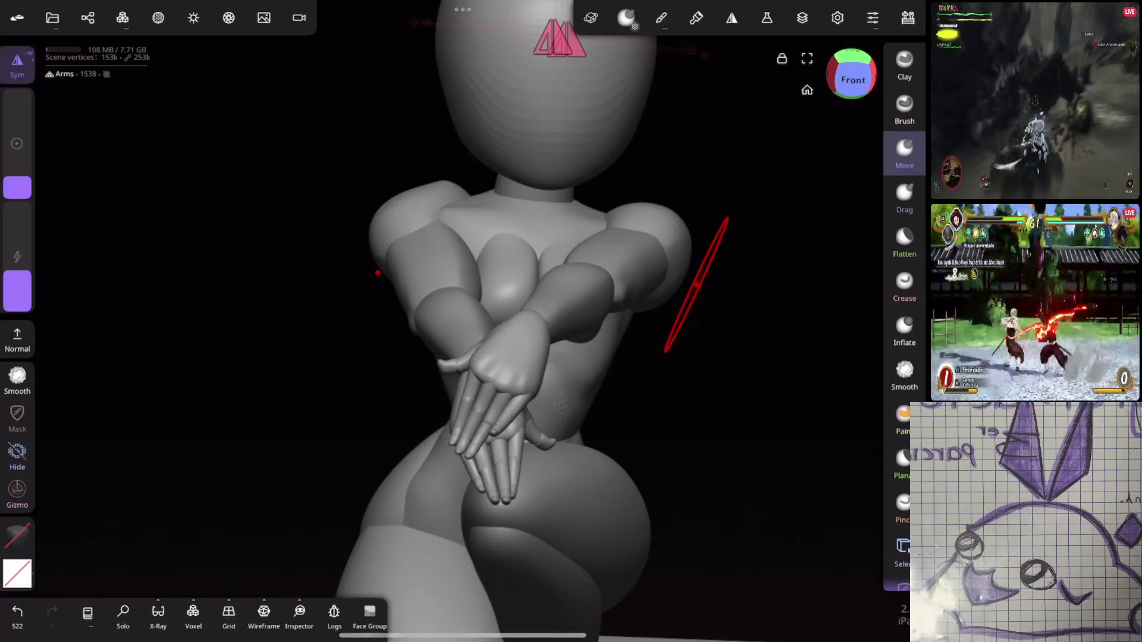
left_click(619, 256)
Step: Rotate the right shoulder piece into a new position with the Gizmo
left_click_drag(773, 280, 719, 285)
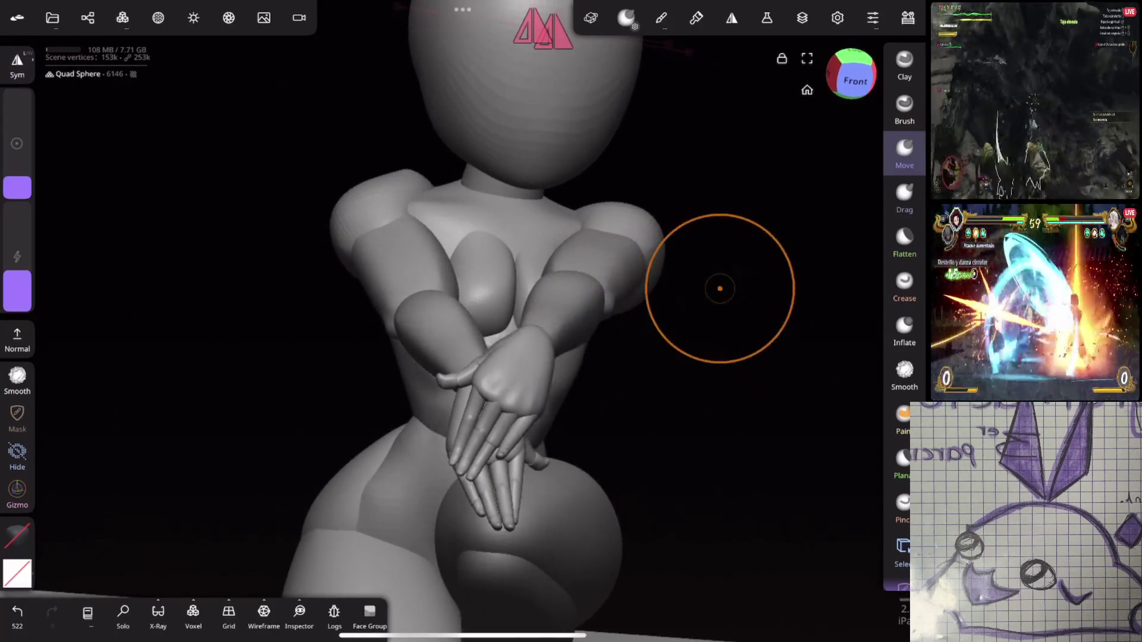
left_click(17, 489)
left_click_drag(654, 262, 649, 286)
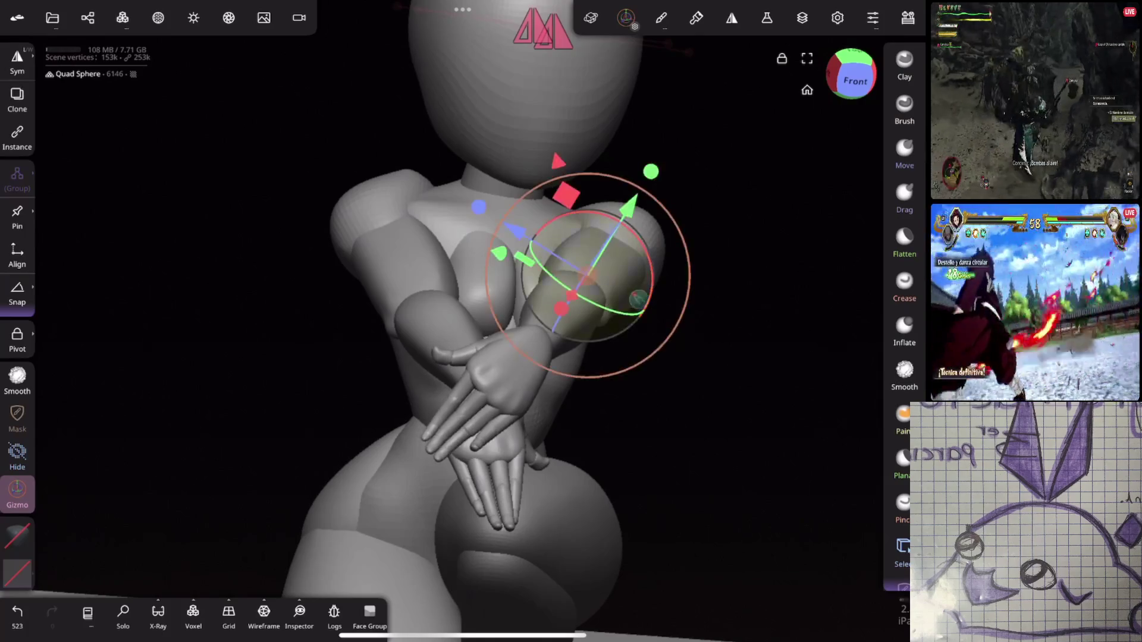
left_click_drag(744, 298, 725, 298)
left_click_drag(600, 348, 573, 364)
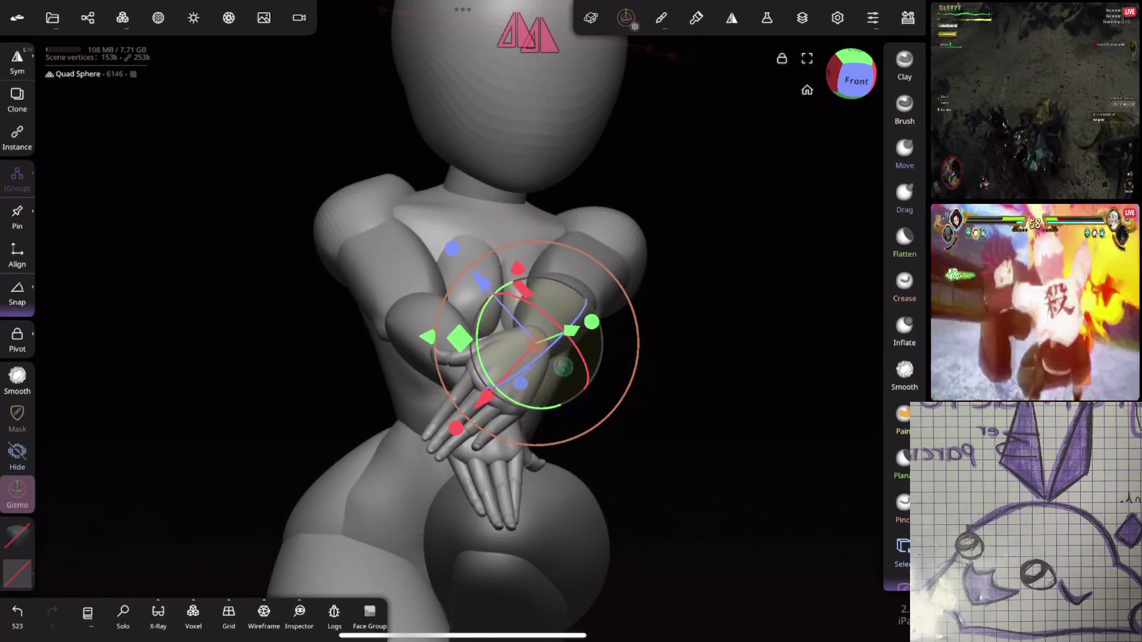
Step: Select the crossed-hands piece and rotate and tilt the hand and arm into place
left_click(546, 386)
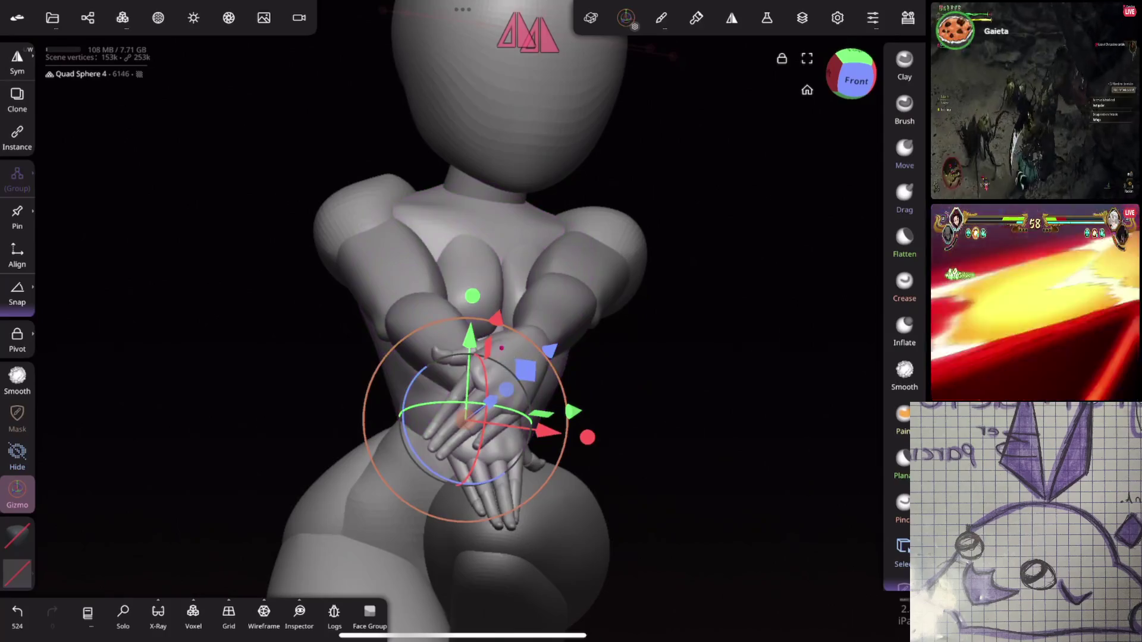
left_click(726, 294)
left_click_drag(726, 293, 765, 222)
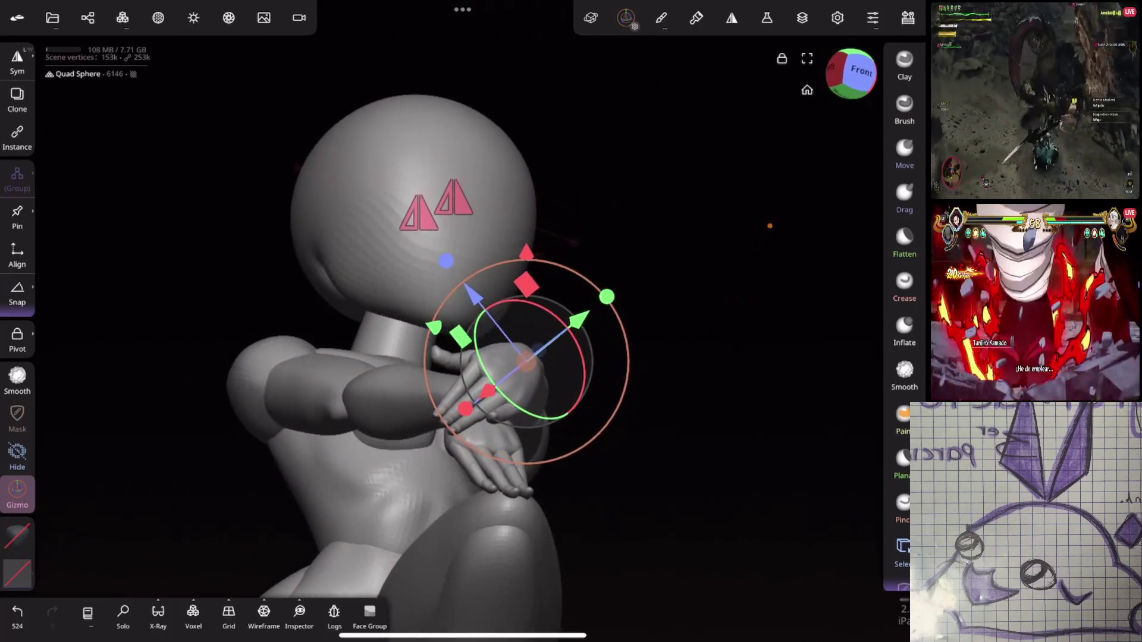
left_click(547, 359)
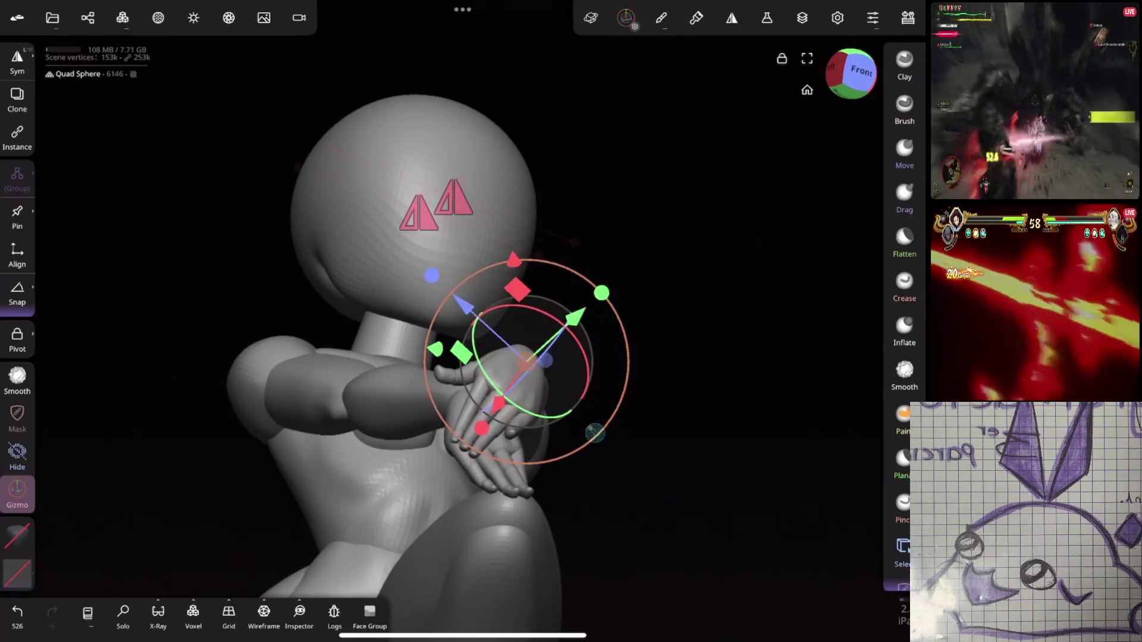
left_click_drag(688, 336, 631, 417)
left_click_drag(743, 369, 744, 333)
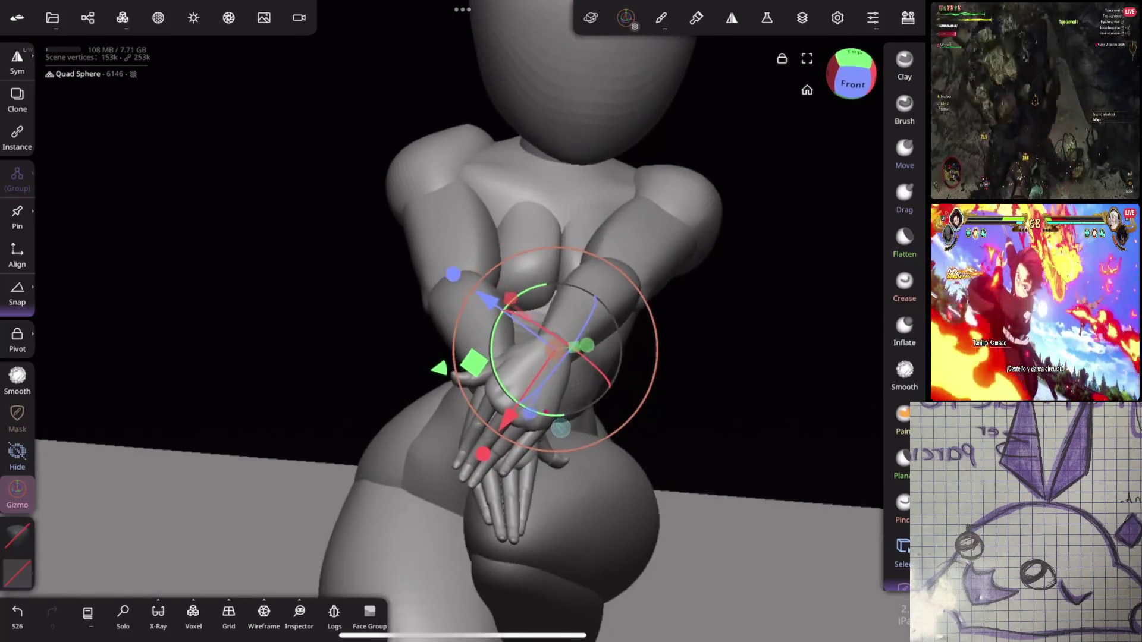
mouse_move(544, 275)
left_mouse_down()
mouse_move(524, 416)
mouse_move(548, 420)
mouse_move(570, 397)
mouse_move(553, 416)
left_mouse_up()
left_click(570, 397)
mouse_move(684, 286)
left_mouse_down()
mouse_move(740, 211)
mouse_move(769, 226)
mouse_move(607, 208)
mouse_move(739, 238)
mouse_move(650, 280)
mouse_move(845, 223)
mouse_move(782, 293)
mouse_move(759, 289)
left_mouse_up()
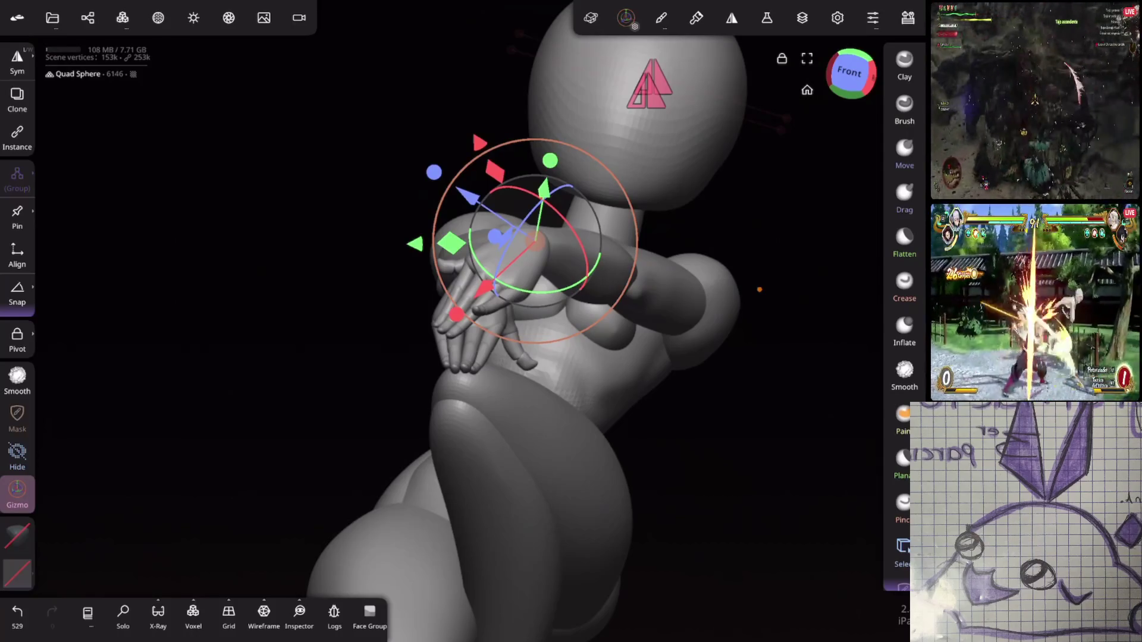
Step: Reshape the shoulder with a larger Move brush, then smooth the chest surface
mouse_move(760, 290)
left_mouse_down()
mouse_move(748, 405)
mouse_move(803, 222)
mouse_move(768, 275)
mouse_move(755, 194)
mouse_move(739, 306)
left_mouse_up()
left_click(655, 276)
mouse_move(773, 357)
left_mouse_down()
mouse_move(750, 273)
mouse_move(761, 190)
left_mouse_up()
left_click(904, 154)
left_click(521, 369)
left_click_drag(17, 191, 17, 179)
left_click(904, 371)
mouse_move(452, 417)
left_mouse_down()
mouse_move(471, 420)
mouse_move(486, 394)
mouse_move(565, 438)
left_mouse_up()
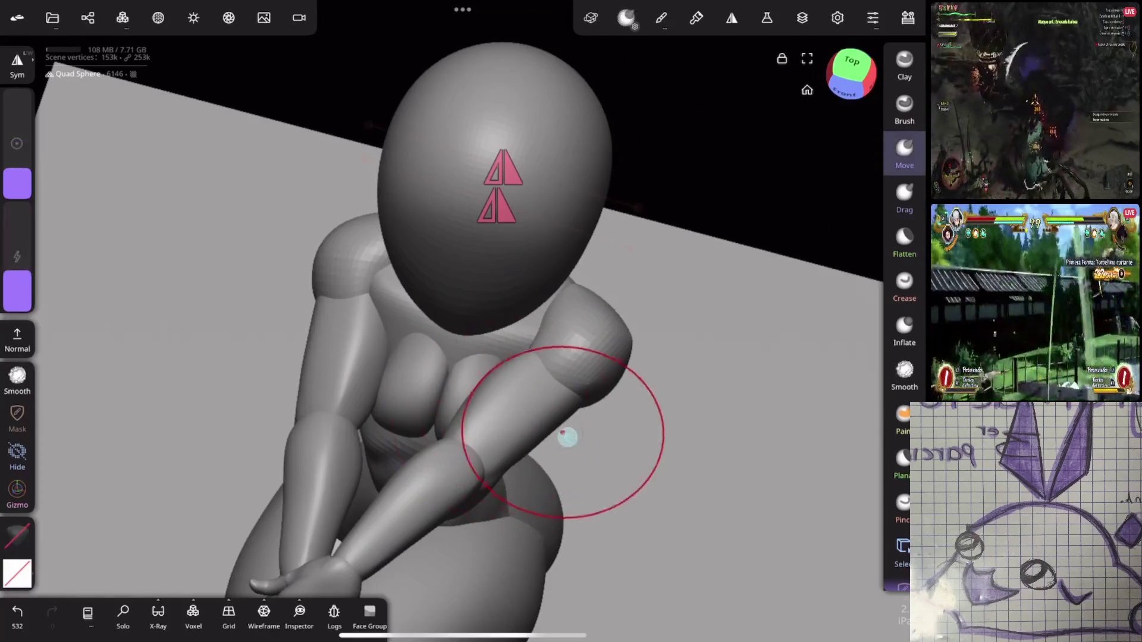
Step: Smooth the arm surface, then pull down and dismiss the iPad Control Center
left_click(904, 154)
mouse_move(605, 349)
left_mouse_down()
mouse_move(744, 322)
mouse_move(759, 280)
left_mouse_up()
left_click(905, 372)
mouse_move(655, 489)
left_mouse_down()
mouse_move(742, 216)
mouse_move(686, 272)
mouse_move(698, 319)
mouse_move(714, 256)
left_mouse_up()
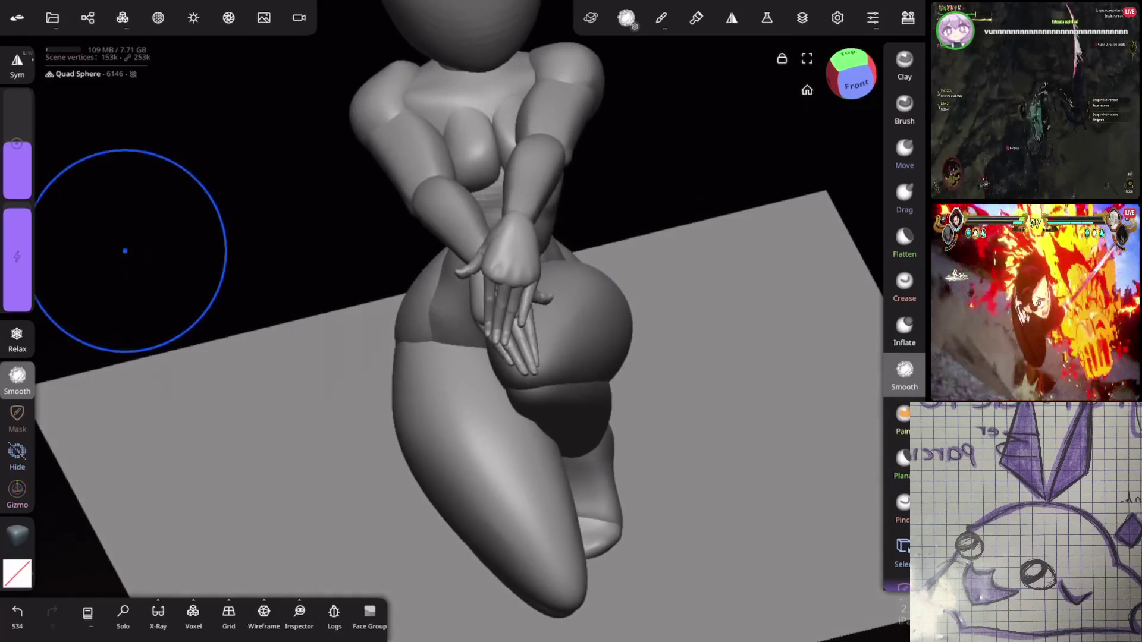
left_click_drag(872, 5, 871, 267)
left_click(130, 252)
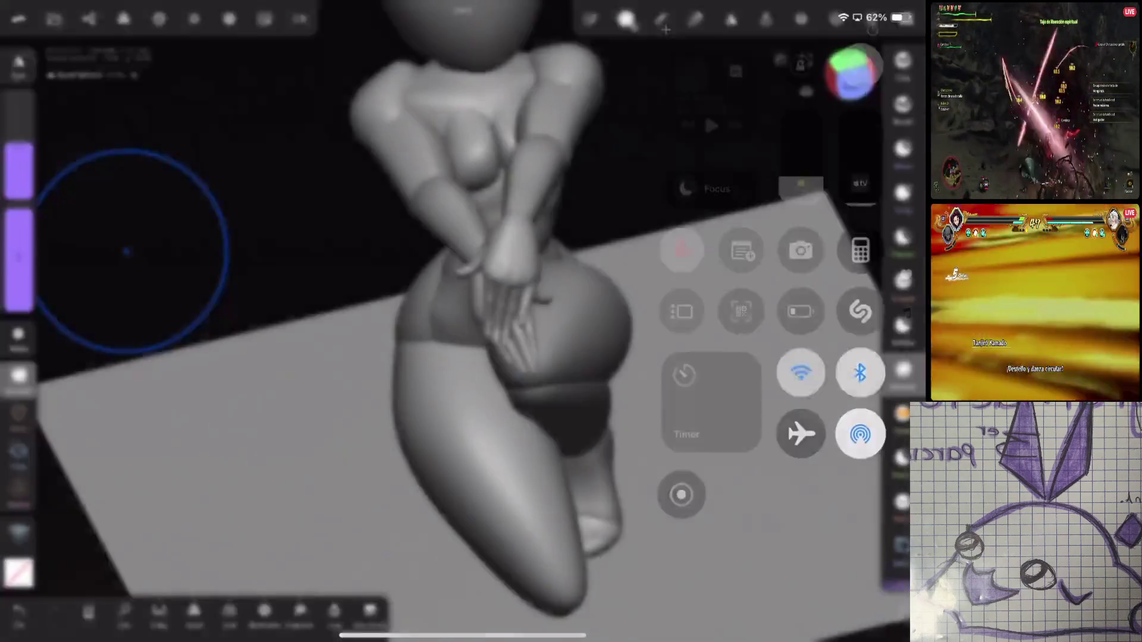
Step: Zoom out to see the whole kneeling figure on its plane from the side
mouse_move(654, 155)
left_mouse_down()
mouse_move(691, 197)
mouse_move(782, 208)
mouse_move(683, 225)
mouse_move(750, 224)
mouse_move(666, 229)
mouse_move(754, 224)
mouse_move(686, 199)
mouse_move(687, 227)
left_mouse_up()
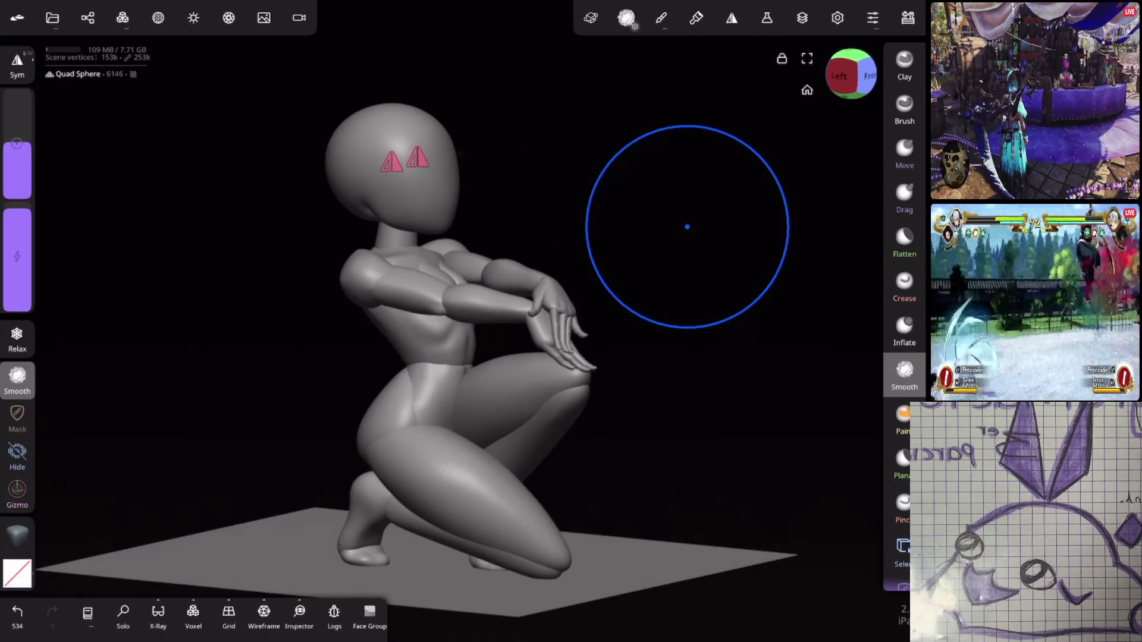
left_click_drag(213, 293, 168, 304)
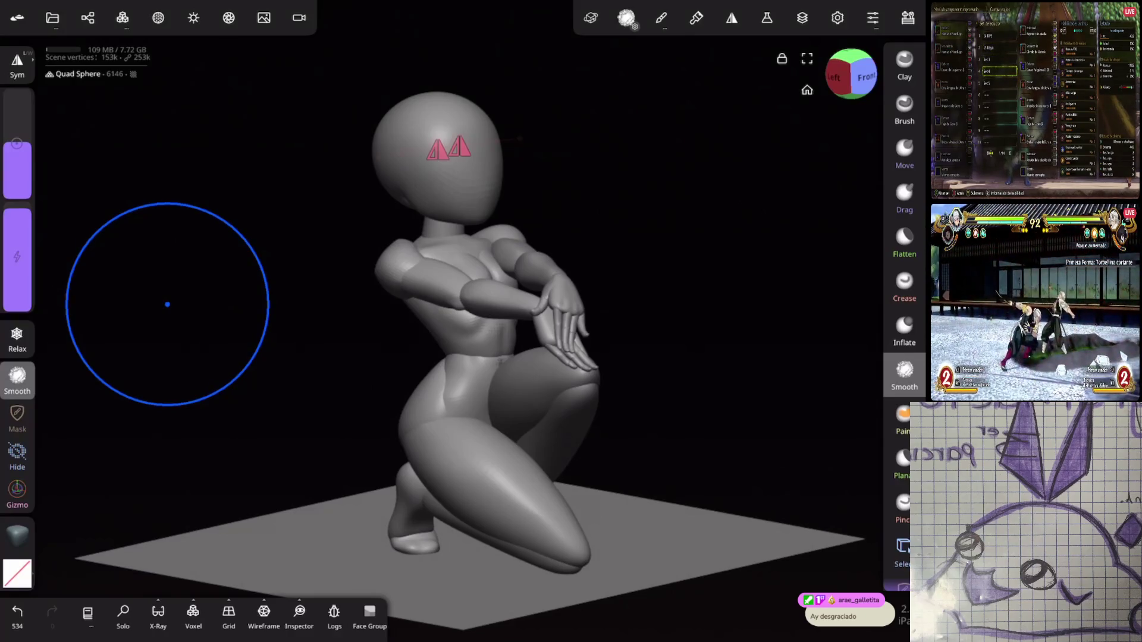
mouse_move(633, 347)
left_mouse_down()
mouse_move(724, 298)
mouse_move(683, 319)
mouse_move(788, 307)
mouse_move(758, 284)
left_mouse_up()
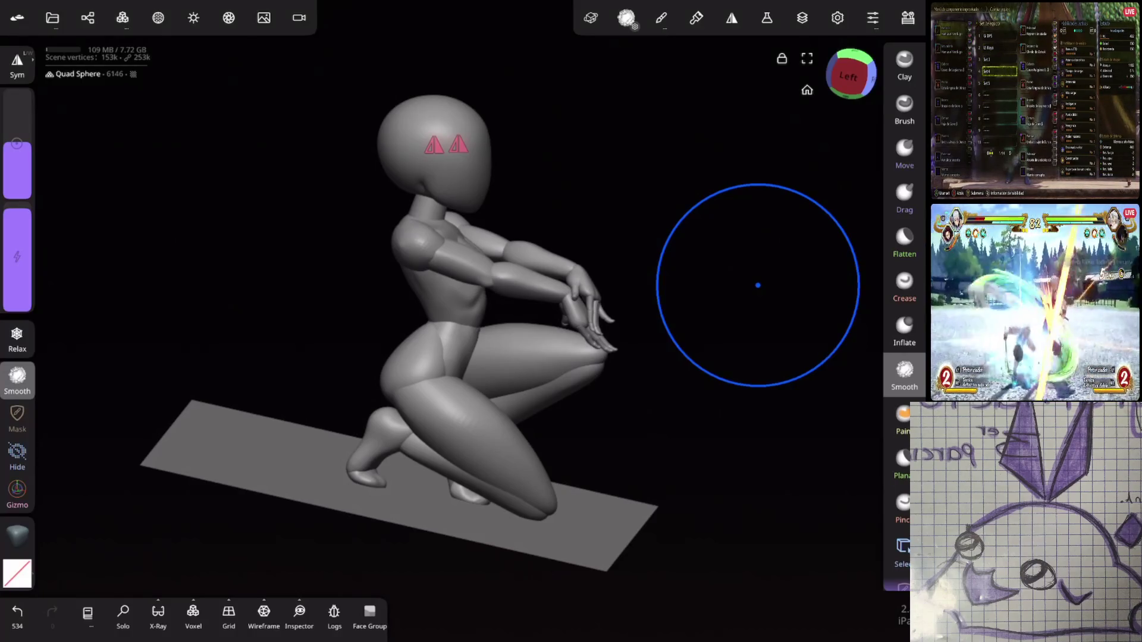
mouse_move(758, 285)
left_mouse_down()
mouse_move(604, 403)
mouse_move(736, 307)
left_mouse_up()
left_click_drag(559, 339, 523, 370)
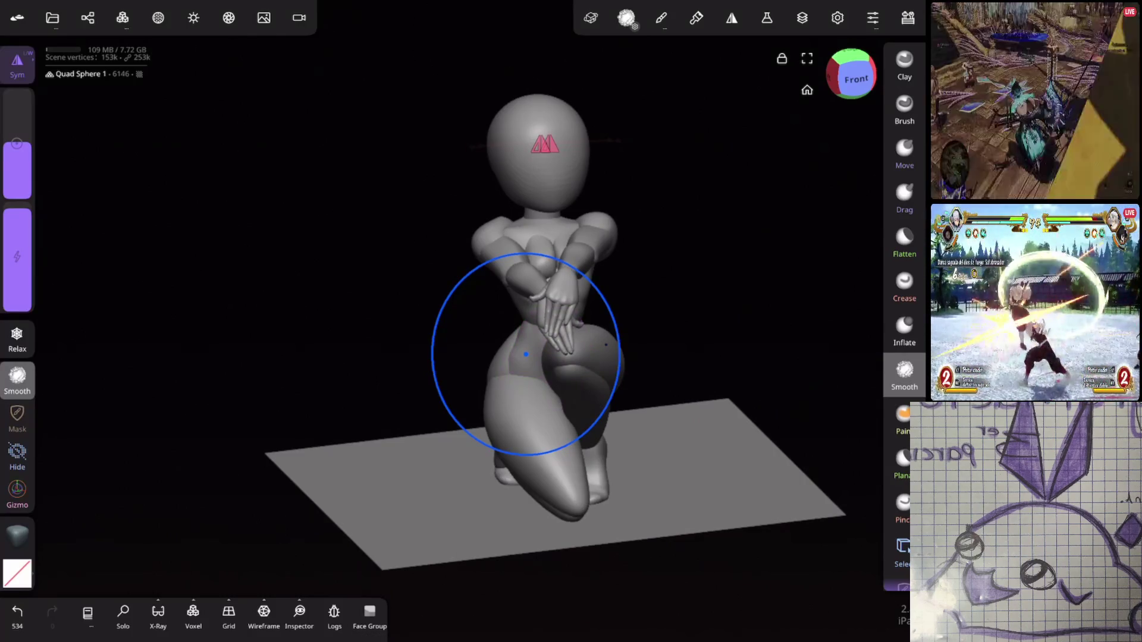
mouse_move(665, 430)
left_mouse_down()
mouse_move(586, 434)
mouse_move(528, 326)
mouse_move(597, 334)
mouse_move(690, 273)
mouse_move(683, 327)
left_mouse_up()
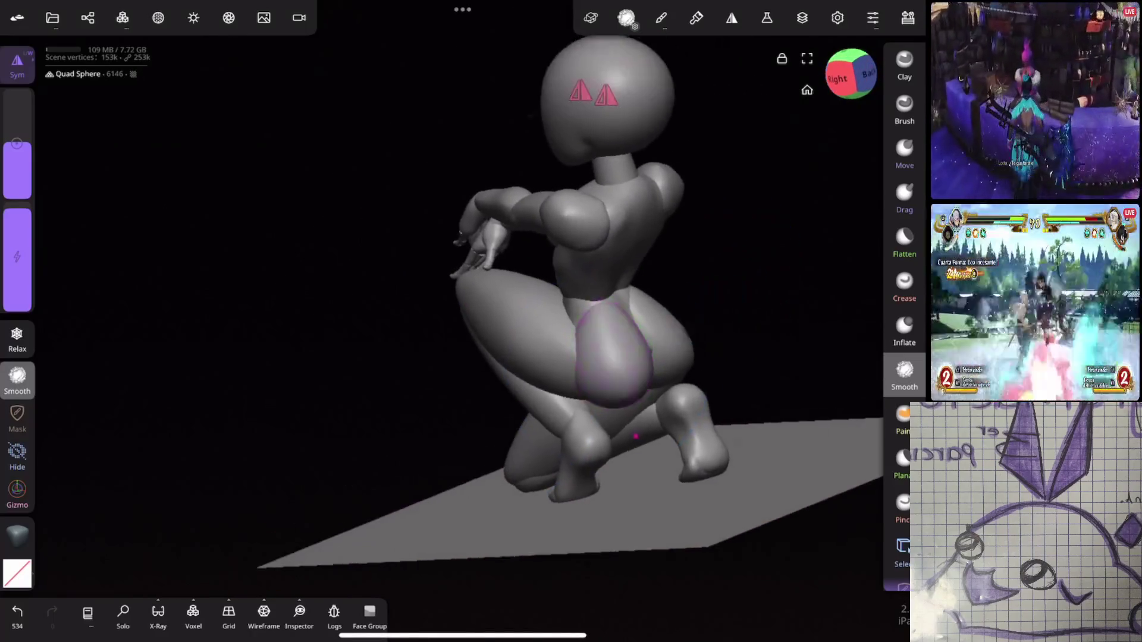
Step: Select Mirror 3 in the Scene panel and validate it into real geometry
left_click(687, 328)
scroll(148, 345, "up", 3)
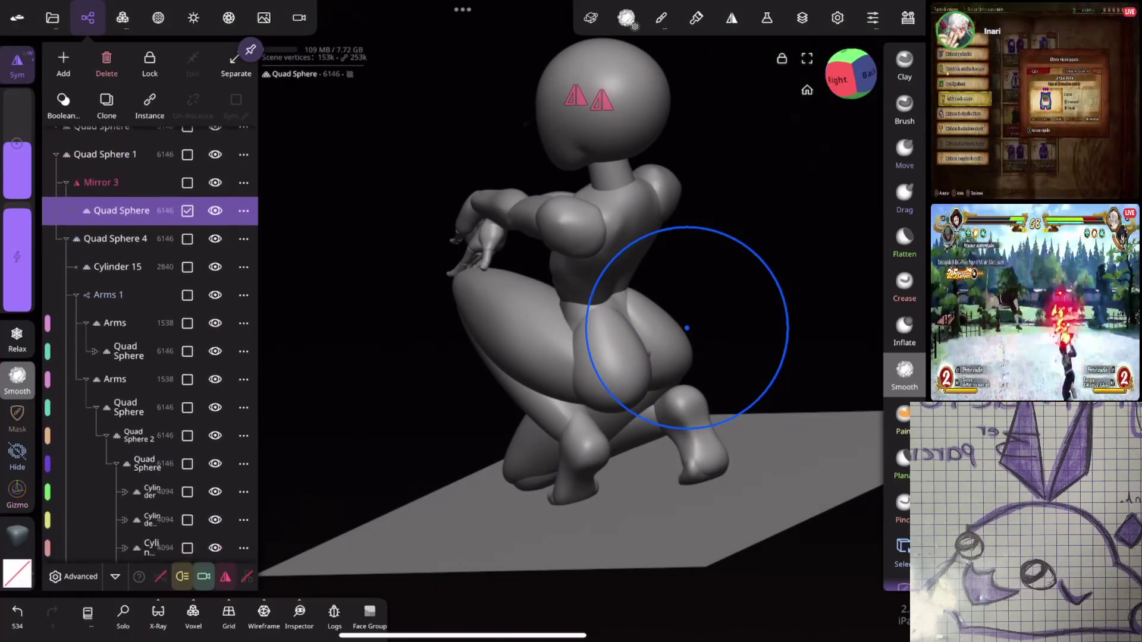
left_click(64, 180)
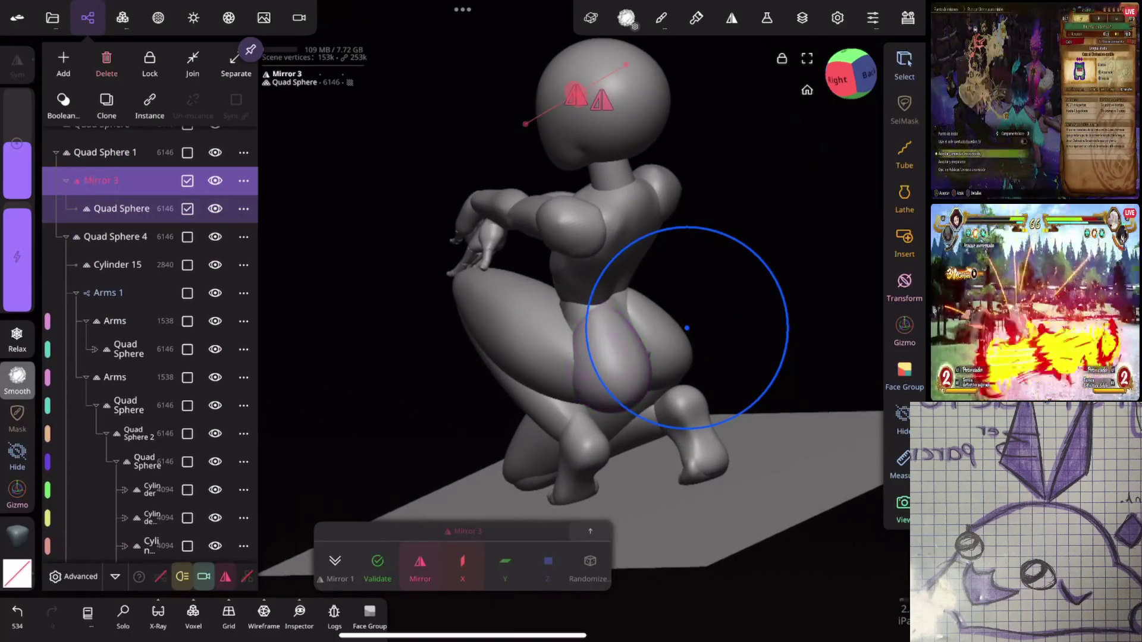
left_click(375, 574)
left_click(403, 533)
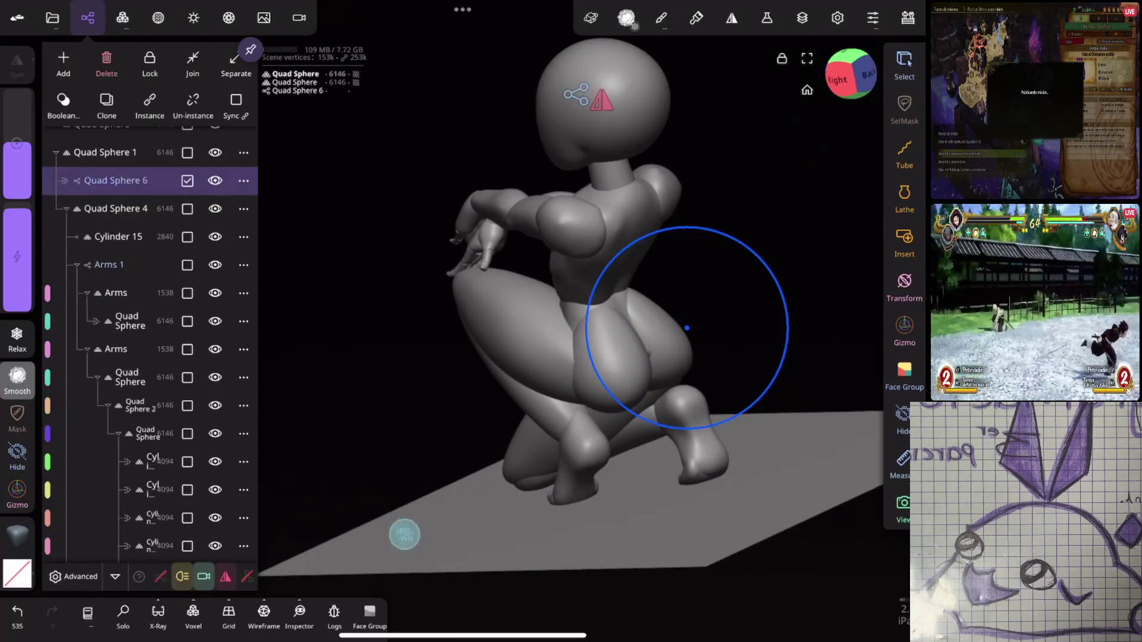
left_click(760, 265)
Step: Undo a stray Move stroke and select Quad Sphere 6 in the Scene panel
mouse_move(760, 265)
left_mouse_down()
mouse_move(719, 278)
mouse_move(694, 334)
mouse_move(772, 303)
left_mouse_up()
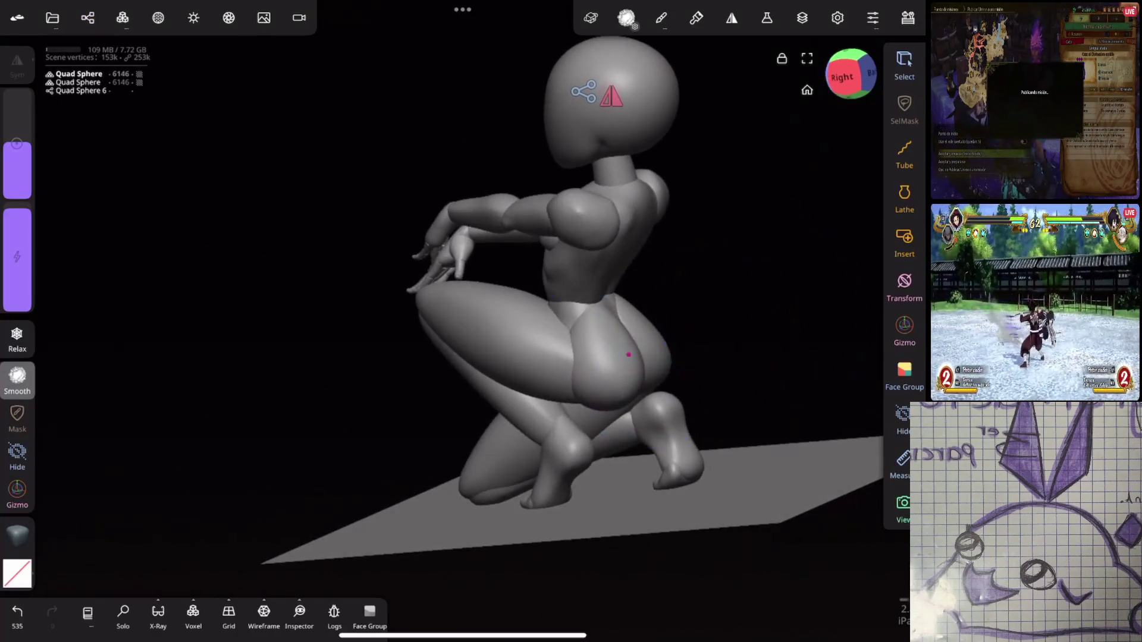
scroll(787, 257, "up", 5)
left_click_drag(810, 251, 828, 242)
left_click(904, 154)
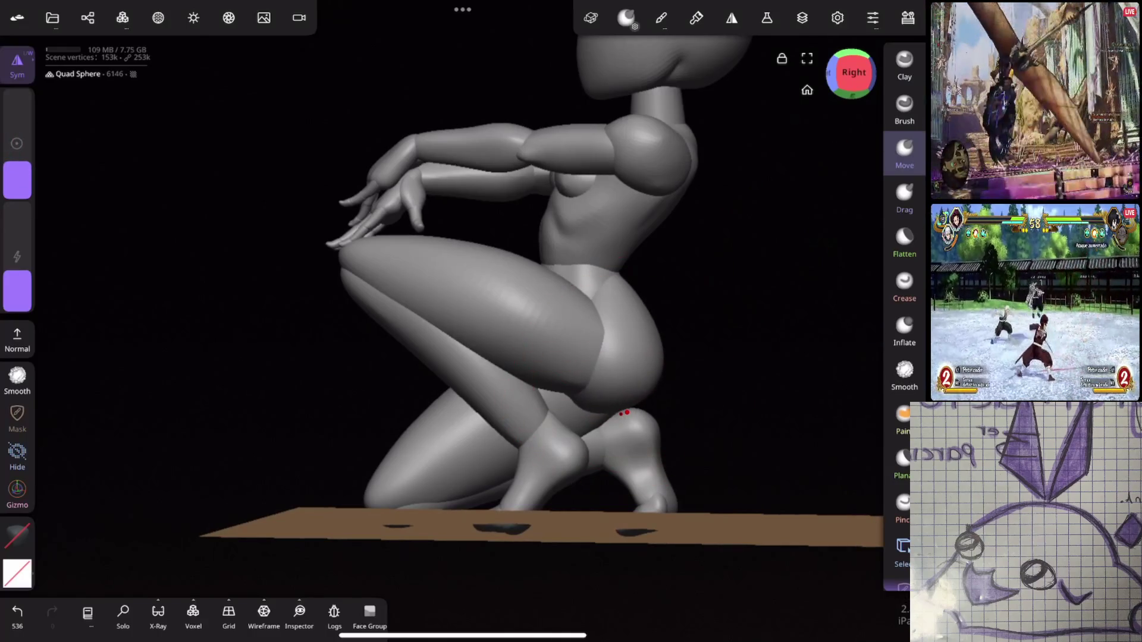
mouse_move(625, 412)
left_mouse_down()
mouse_move(613, 395)
mouse_move(668, 396)
left_mouse_up()
key("ctrl+z")
mouse_move(765, 375)
left_mouse_down()
mouse_move(758, 320)
mouse_move(753, 362)
mouse_move(605, 413)
mouse_move(664, 373)
left_mouse_up()
left_click(88, 17)
left_click(67, 179)
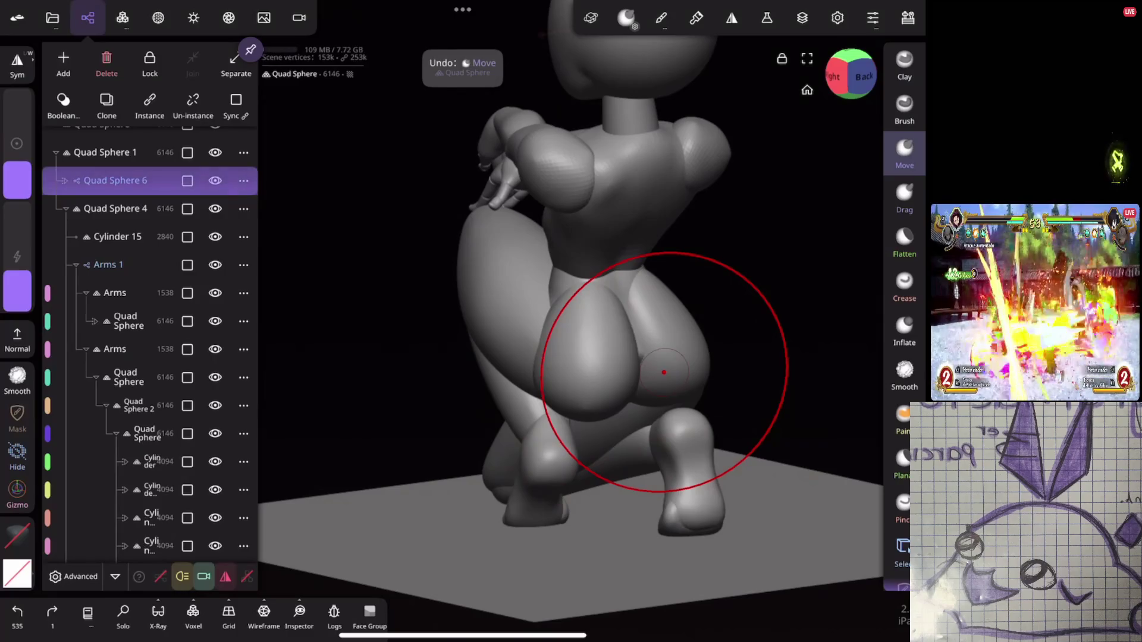